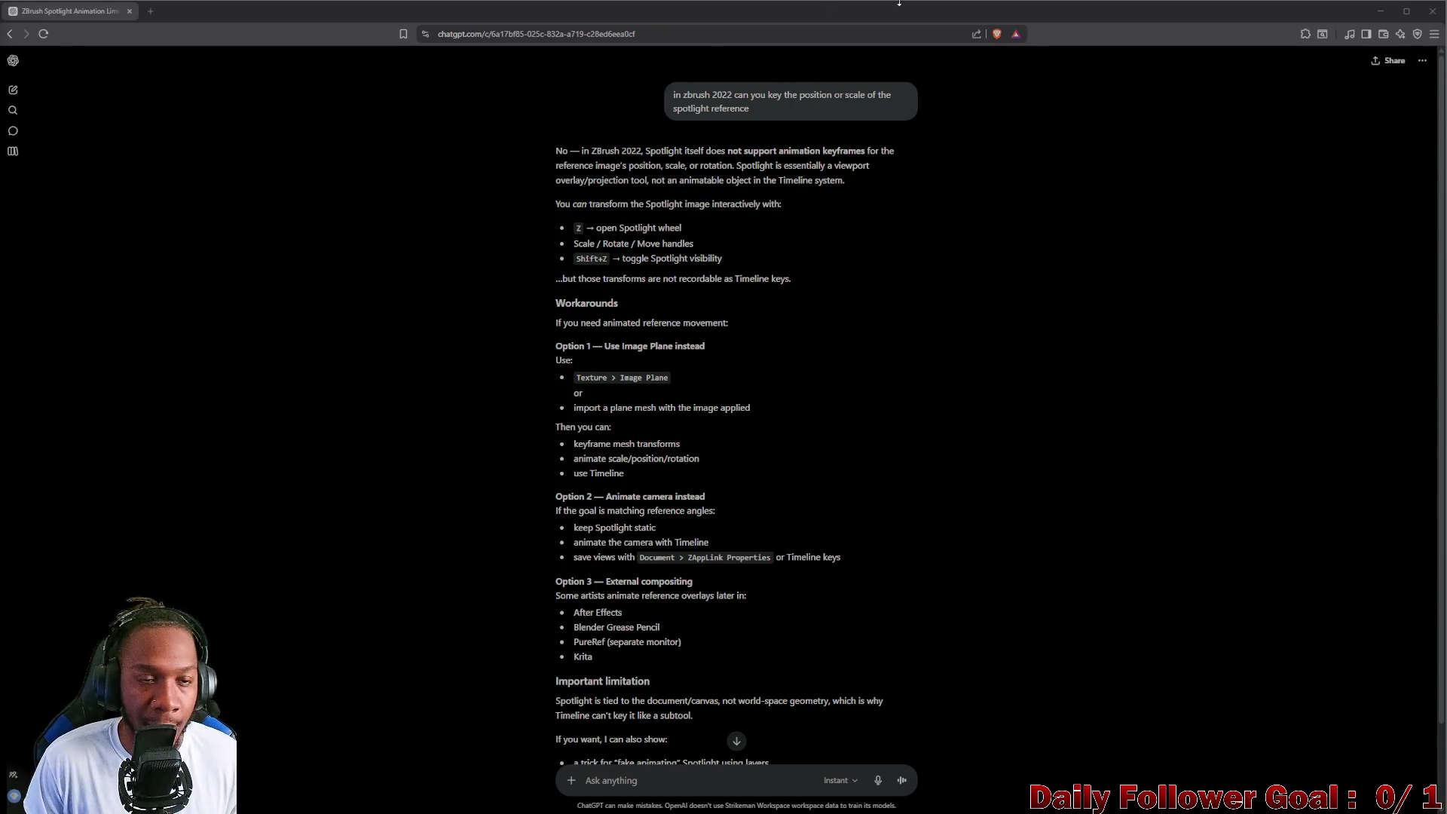
Step: Minimise the browser so the ZBrush scene with the reference heads shows again
left_click(1383, 12)
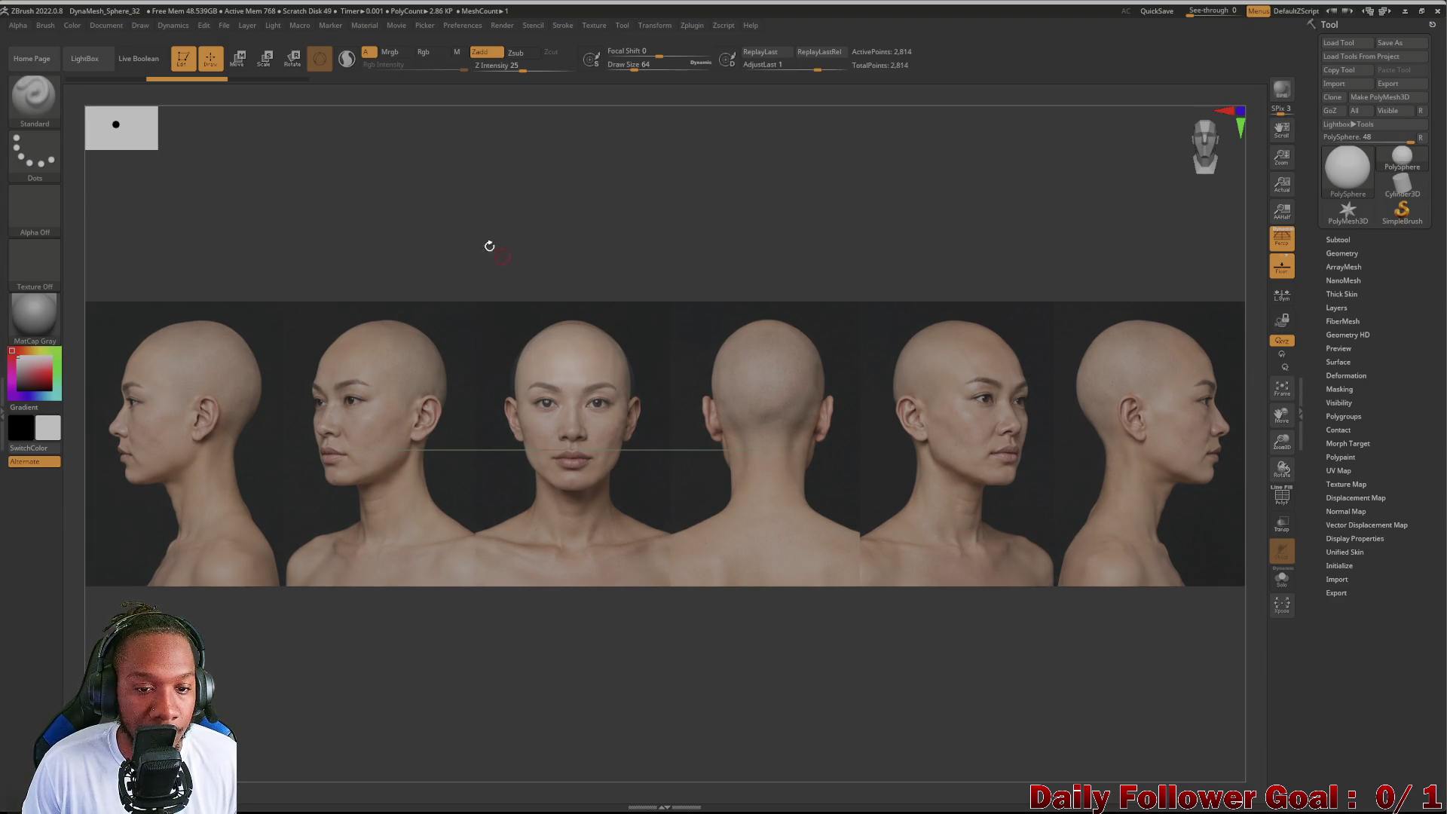
mouse_move(507, 278)
left_mouse_down()
mouse_move(476, 235)
mouse_move(472, 265)
left_mouse_up()
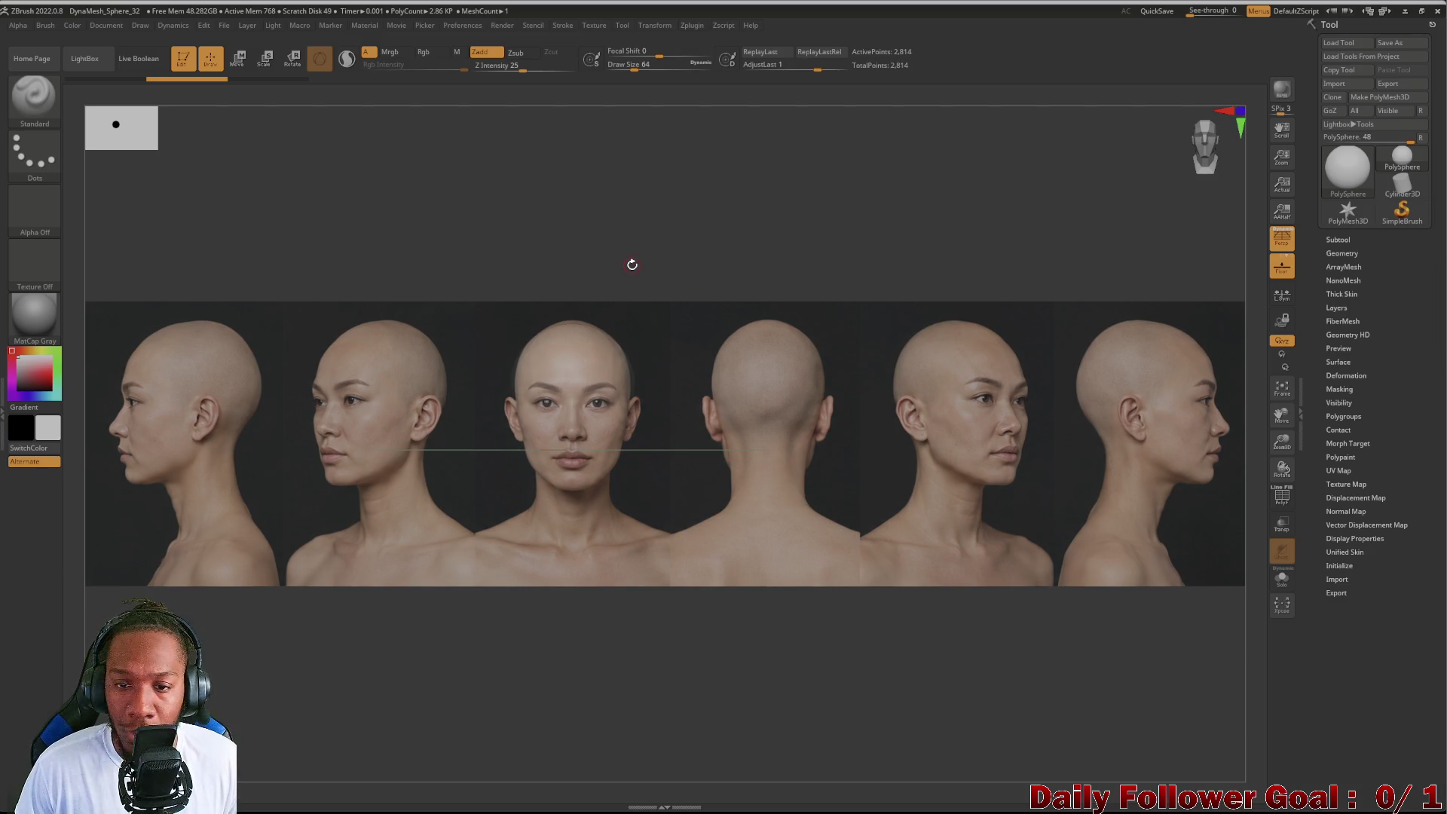
Step: Scale and position the Spotlight head photo so the front view fills the canvas centre, trying fade levels
key("shift+z")
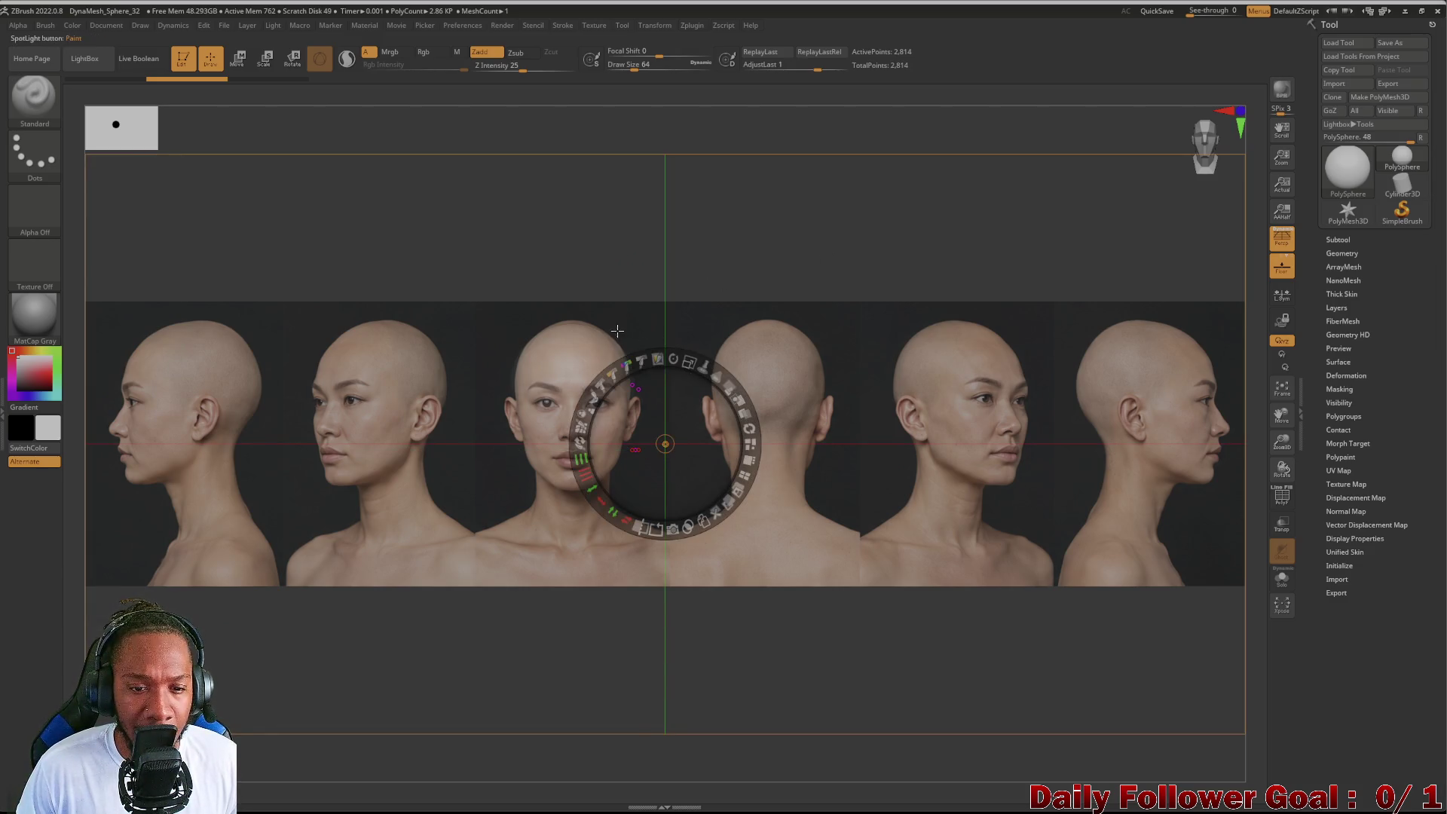
left_click_drag(694, 364, 617, 314)
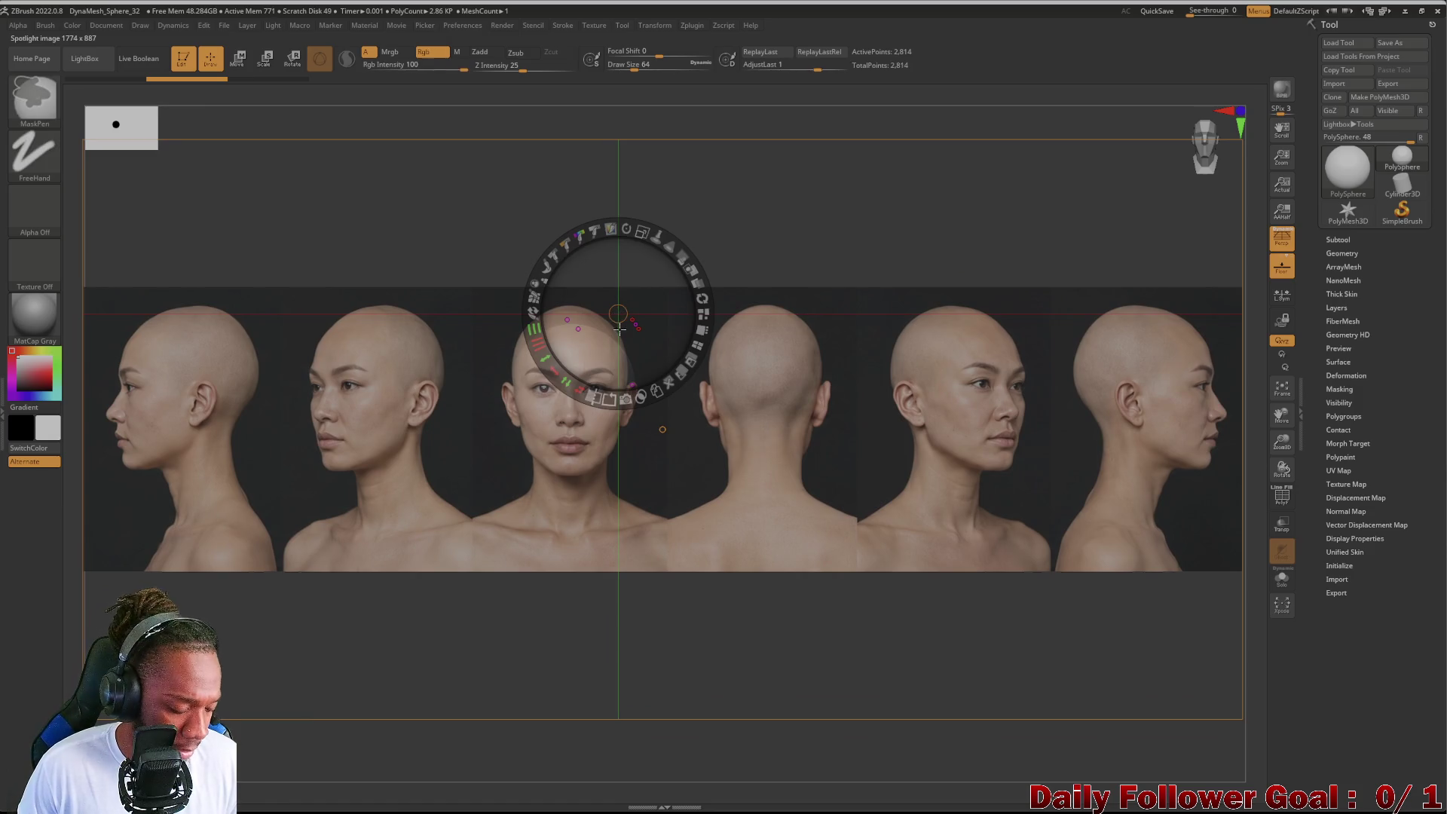
left_click(663, 429)
mouse_move(693, 362)
left_mouse_down()
mouse_move(703, 443)
mouse_move(703, 427)
mouse_move(663, 443)
mouse_move(899, 438)
mouse_move(870, 446)
left_mouse_up()
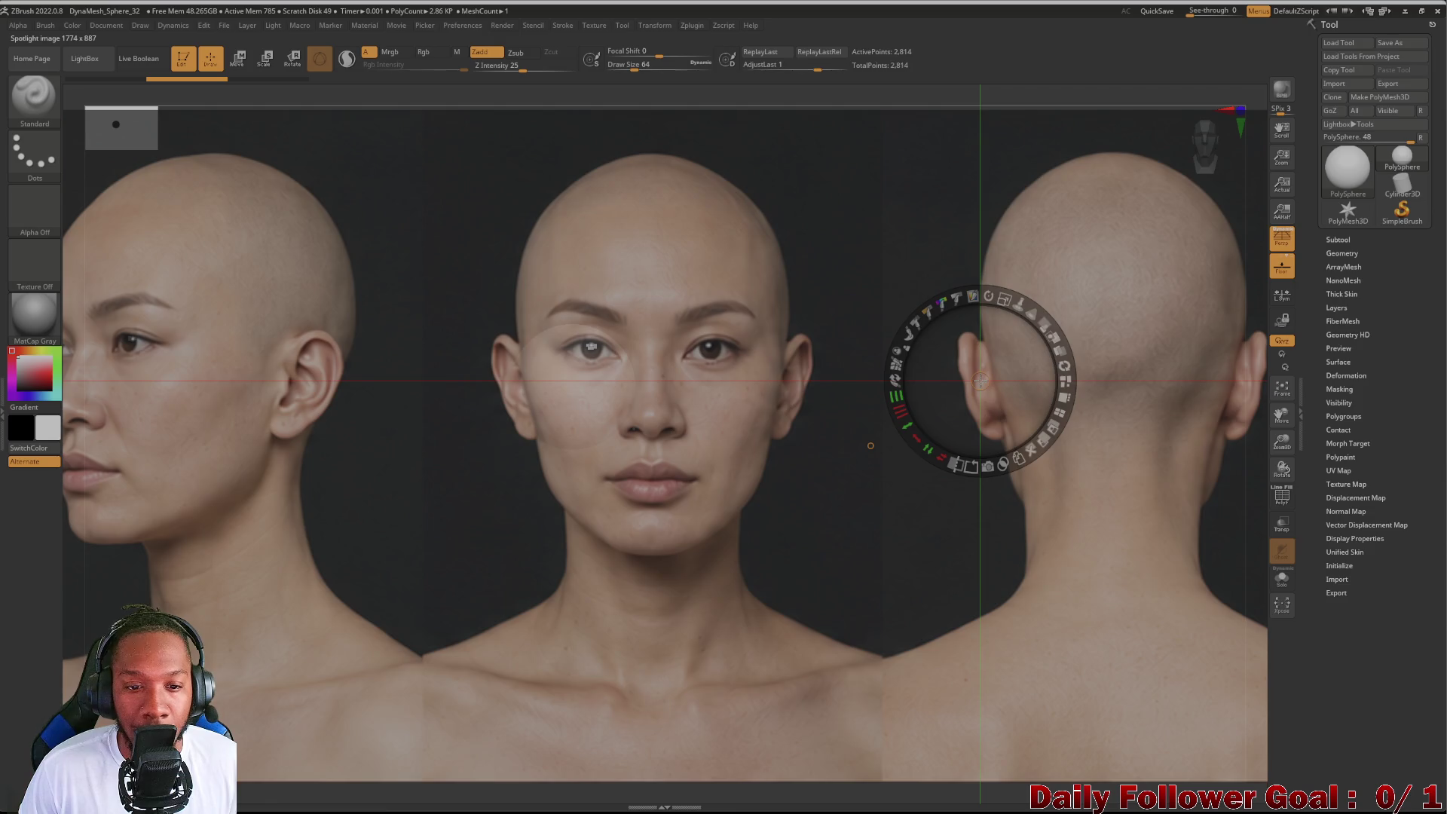
left_click_drag(871, 446, 860, 445)
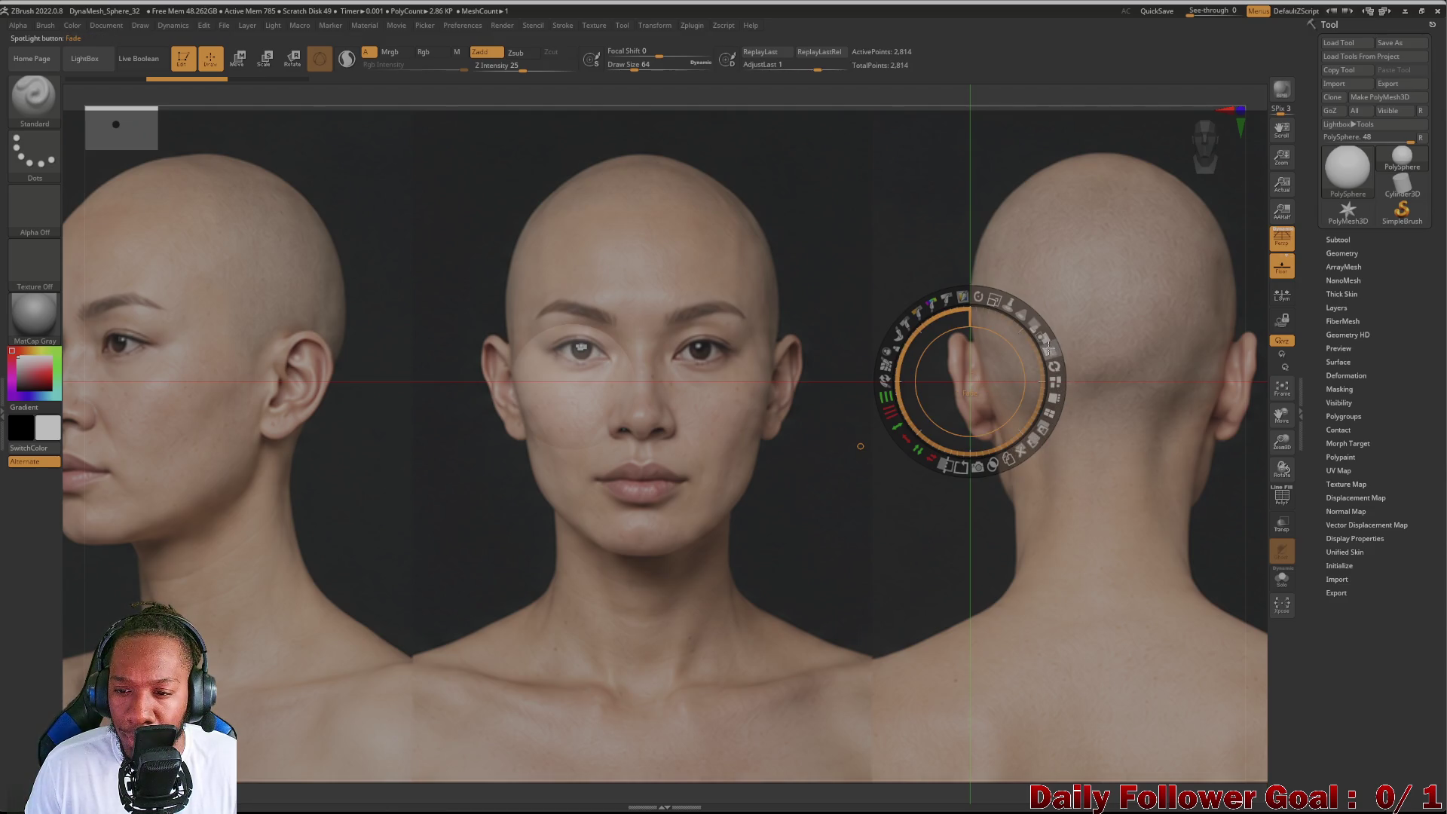
left_click_drag(906, 401, 936, 213)
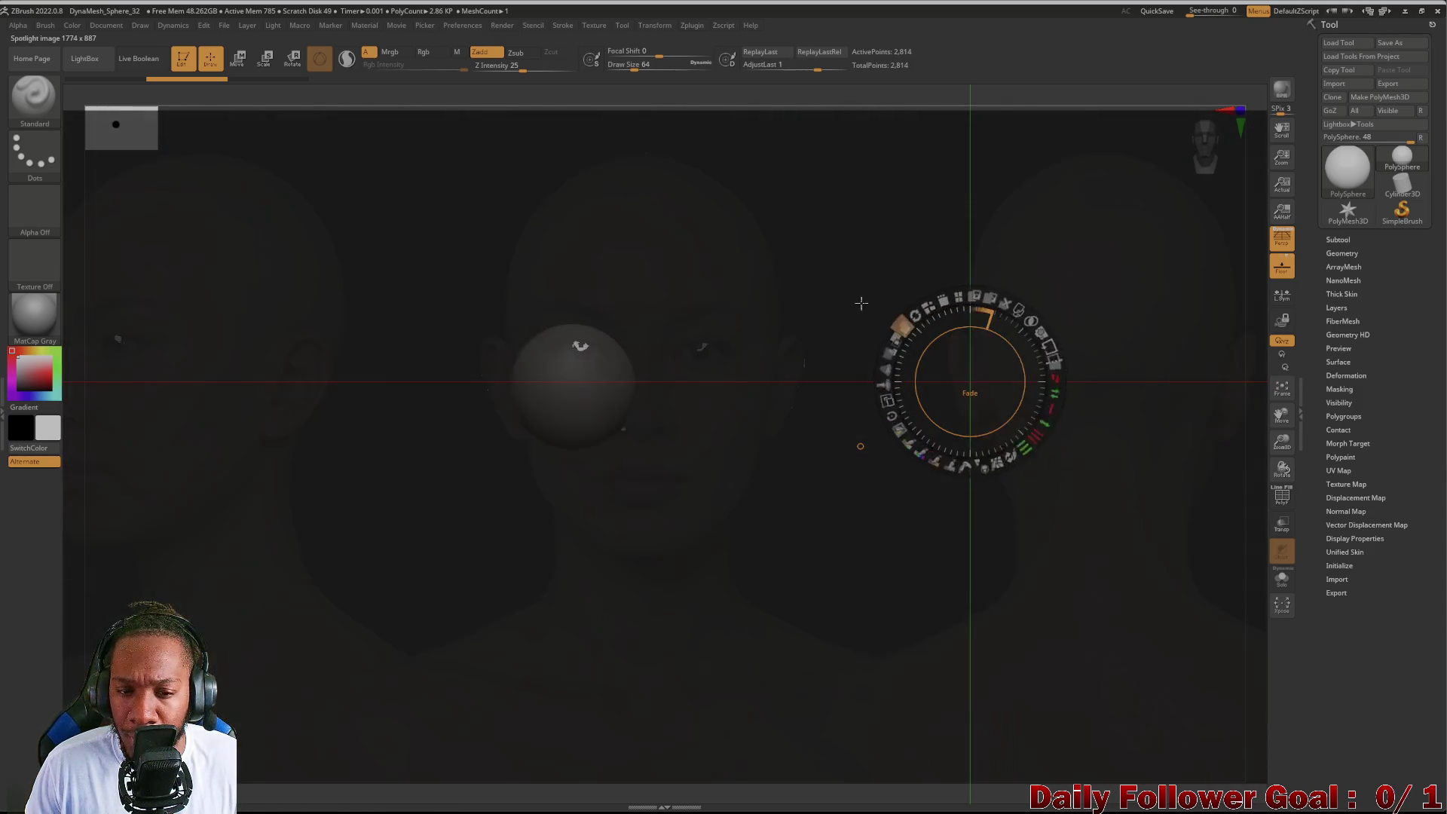
mouse_move(941, 278)
left_mouse_down()
mouse_move(884, 471)
mouse_move(1049, 420)
mouse_move(936, 275)
mouse_move(893, 373)
left_mouse_up()
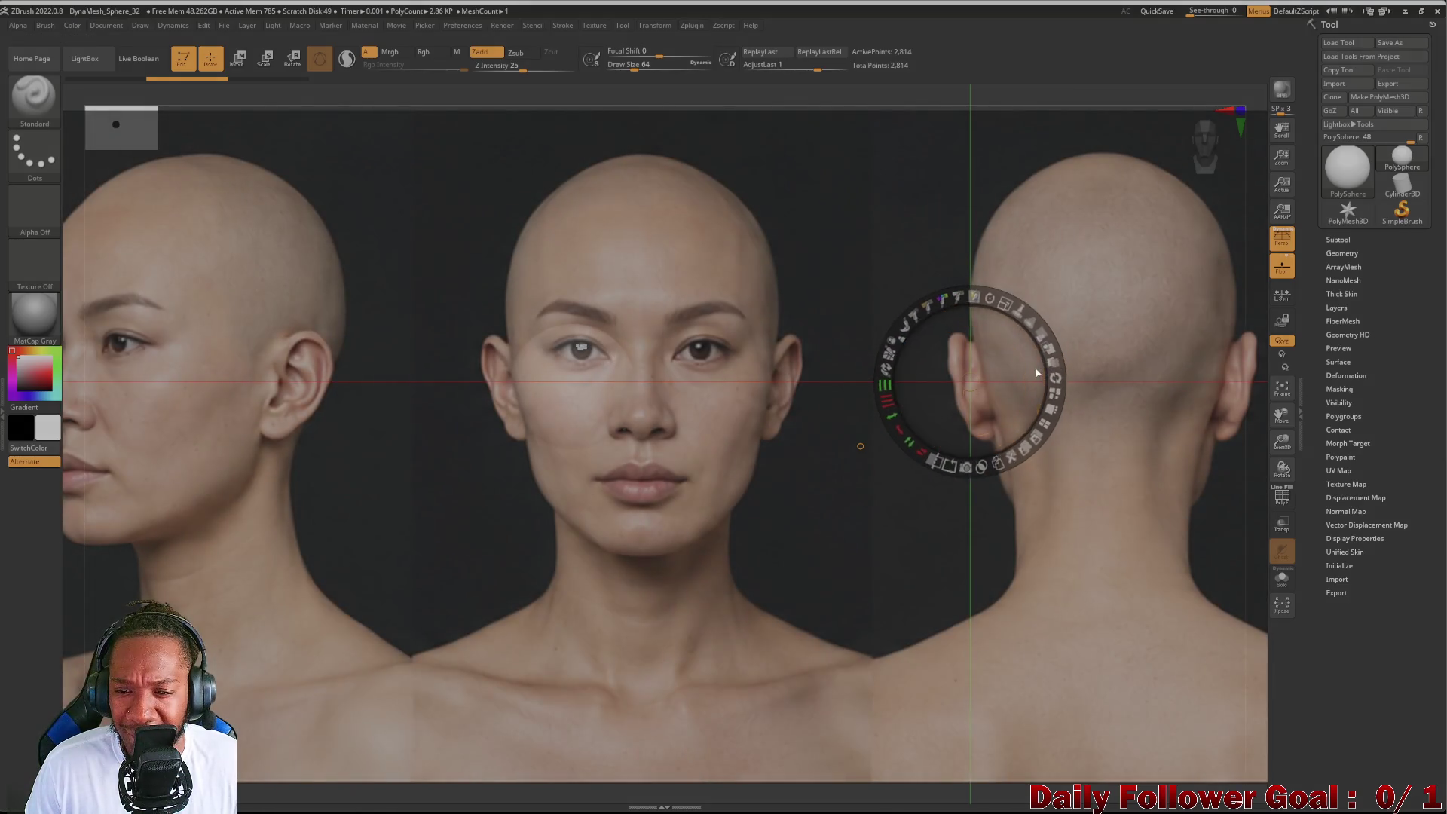
mouse_move(1027, 351)
left_mouse_down()
mouse_move(1046, 354)
mouse_move(1032, 322)
mouse_move(1003, 459)
mouse_move(932, 254)
mouse_move(1038, 375)
left_mouse_up()
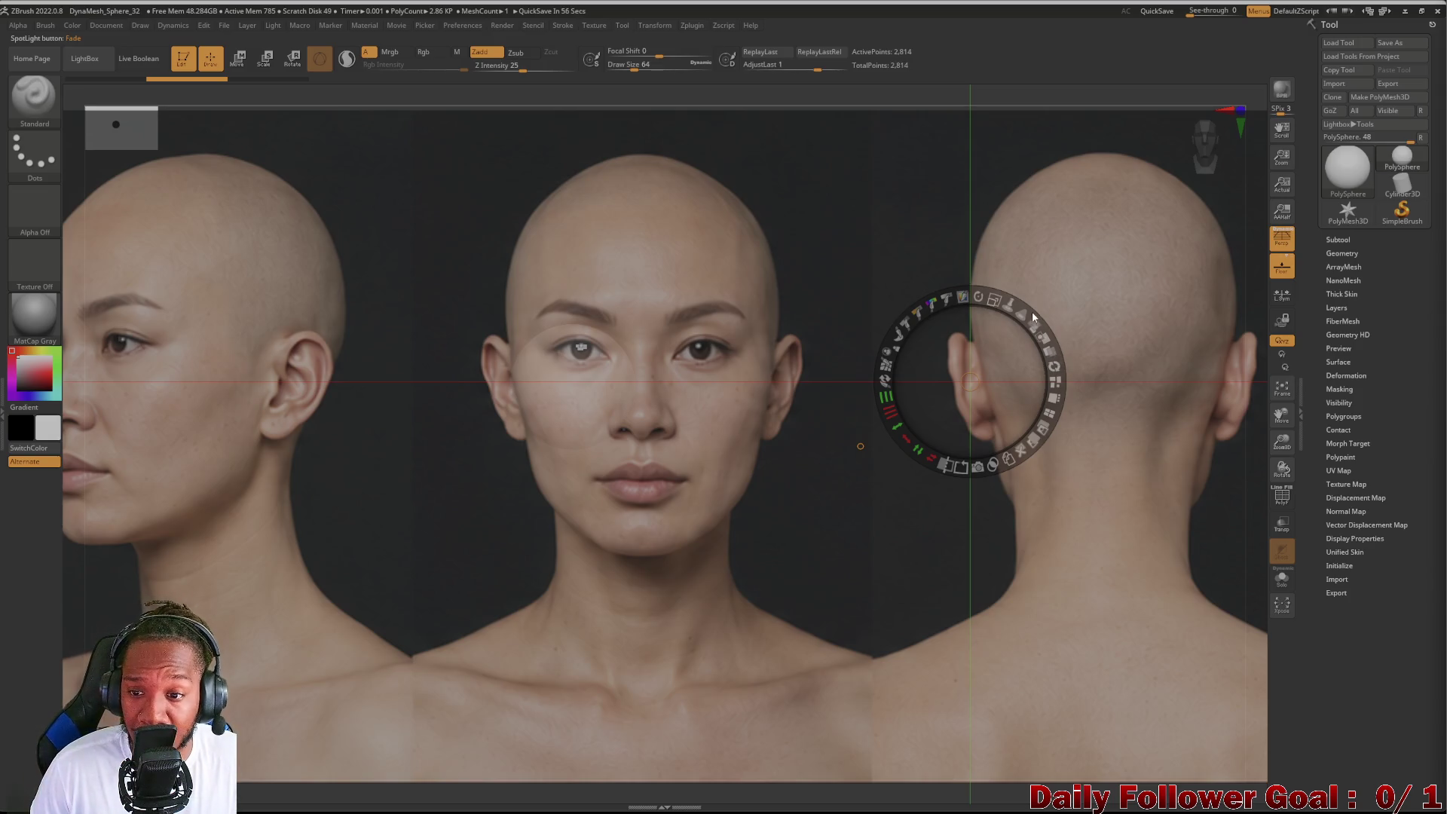
left_click(1048, 353)
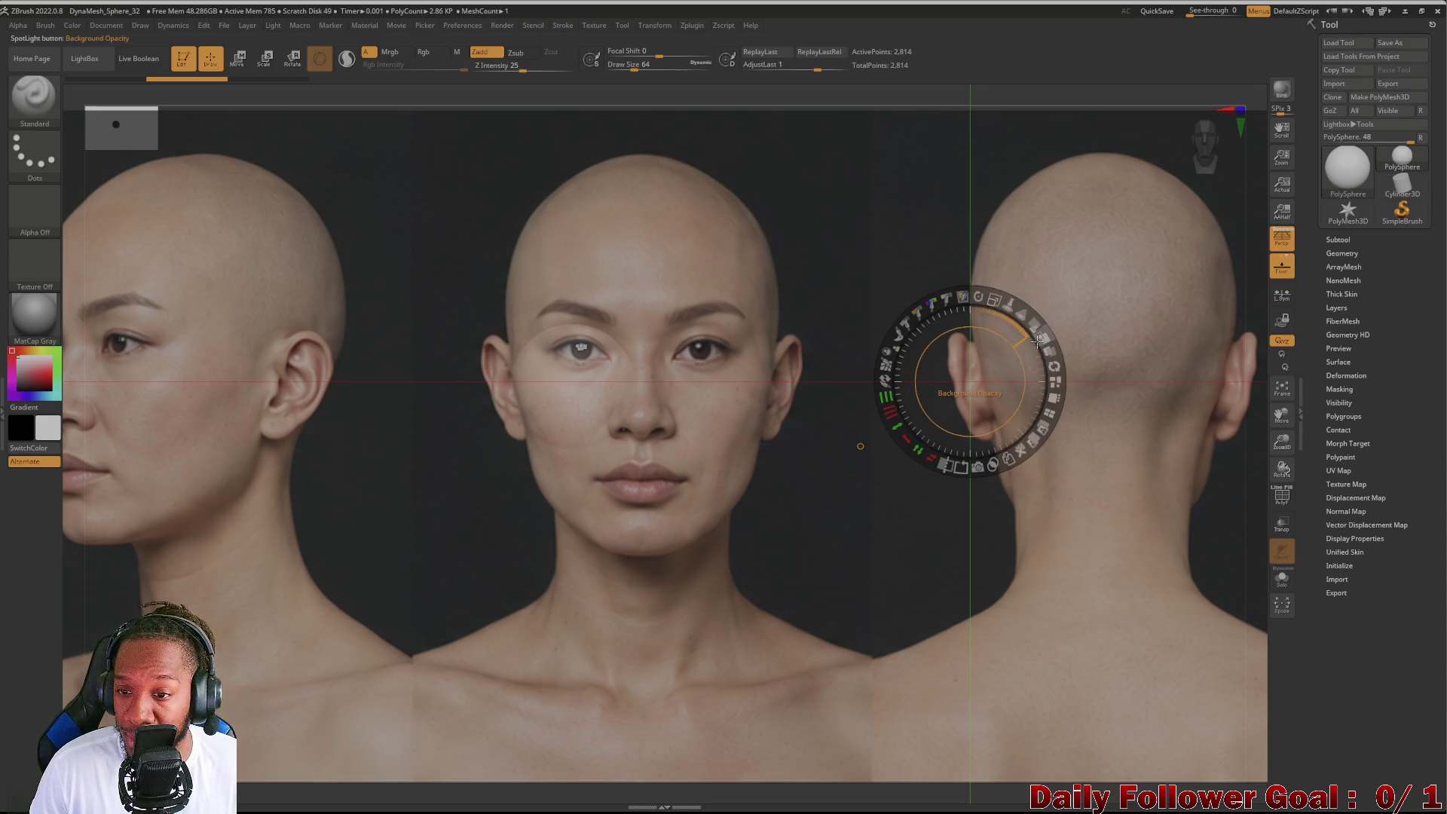
Step: Lower the Spotlight fade and background opacity until the photo is a dim backdrop behind the sphere
mouse_move(1043, 339)
left_mouse_down()
mouse_move(1053, 365)
mouse_move(992, 324)
mouse_move(994, 339)
left_mouse_up()
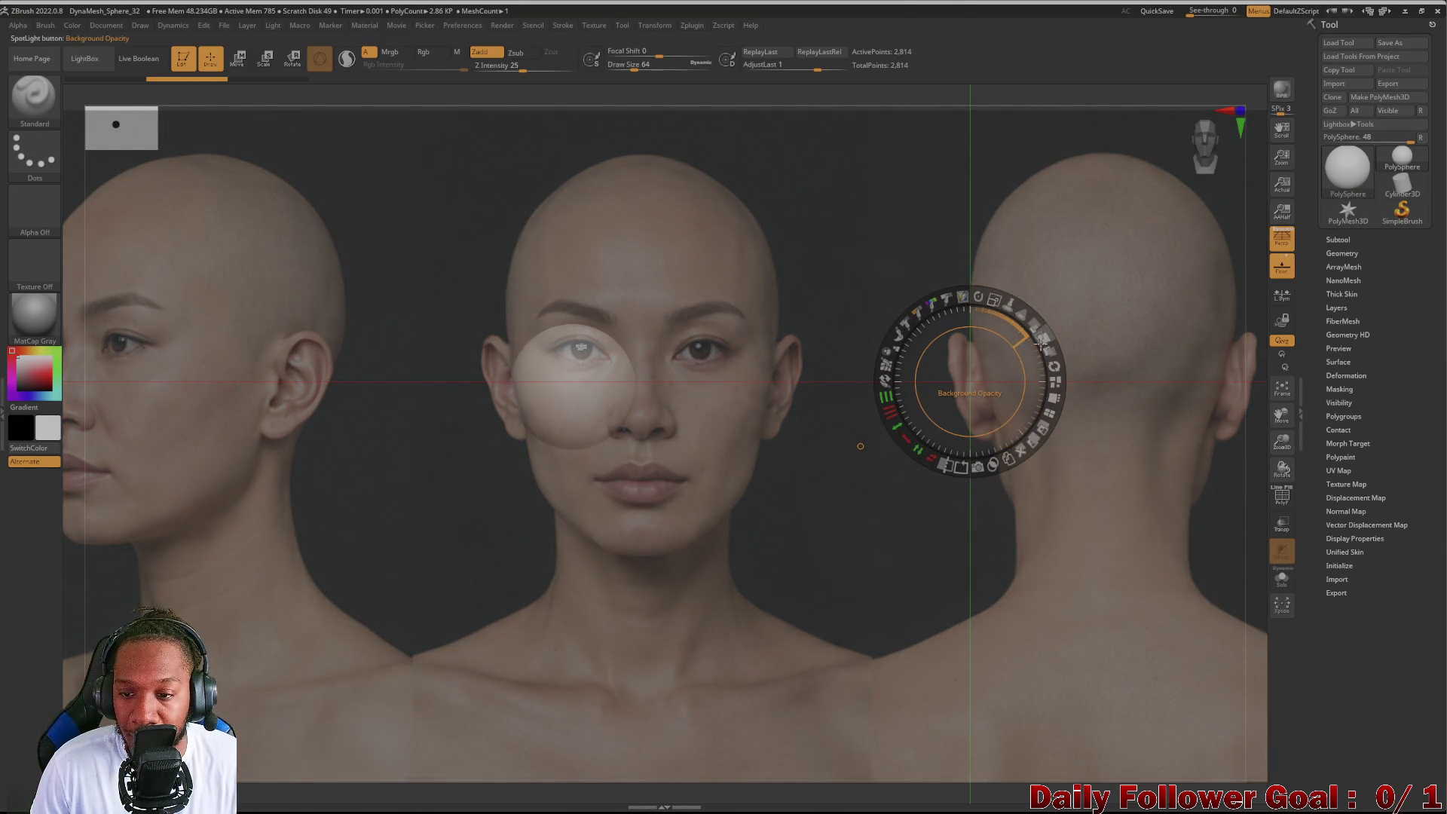
mouse_move(1033, 323)
left_mouse_down()
mouse_move(1023, 314)
mouse_move(1064, 413)
mouse_move(996, 308)
mouse_move(1010, 310)
left_mouse_up()
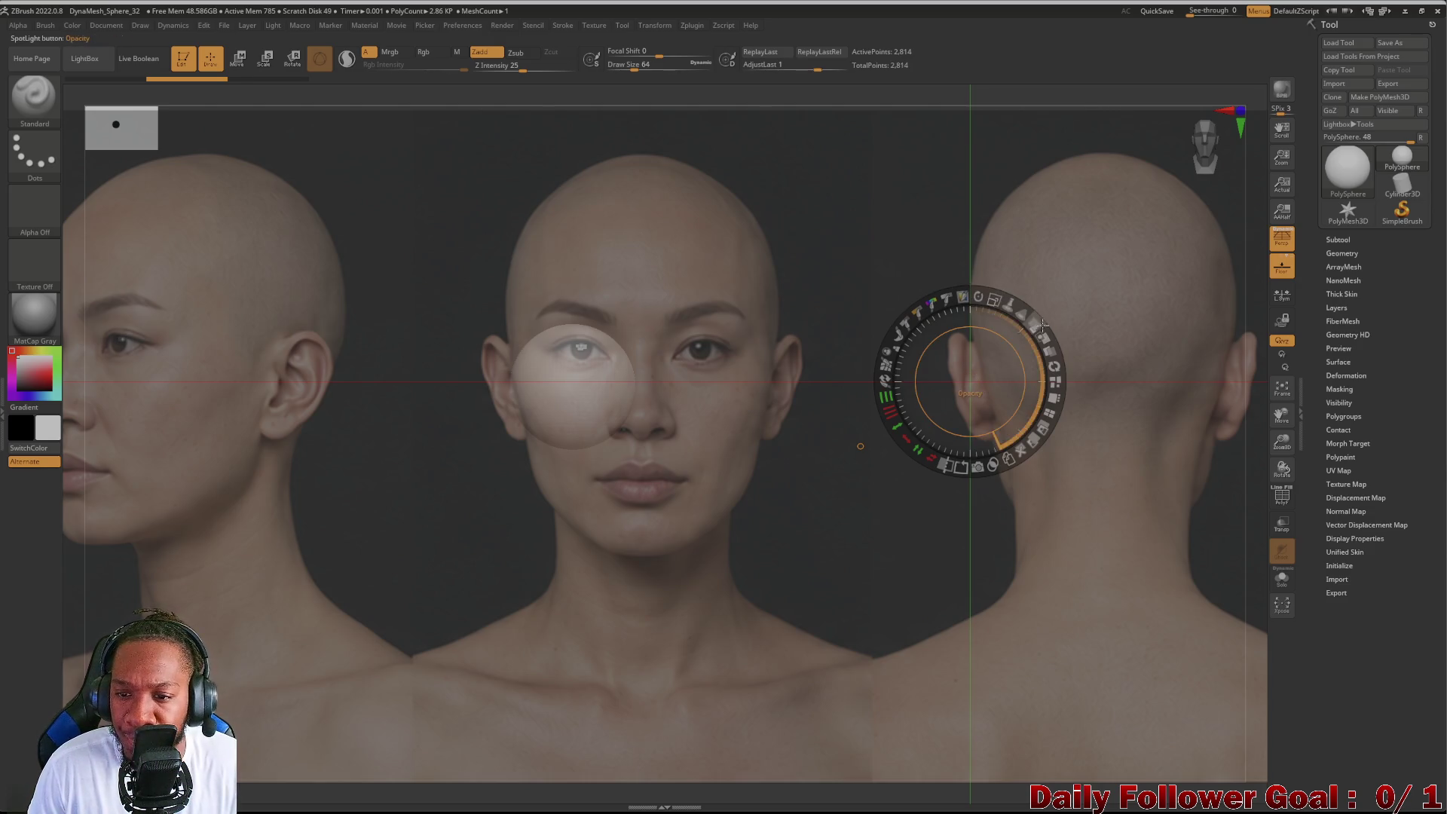
mouse_move(1031, 320)
left_mouse_down()
mouse_move(983, 296)
mouse_move(1030, 317)
left_mouse_up()
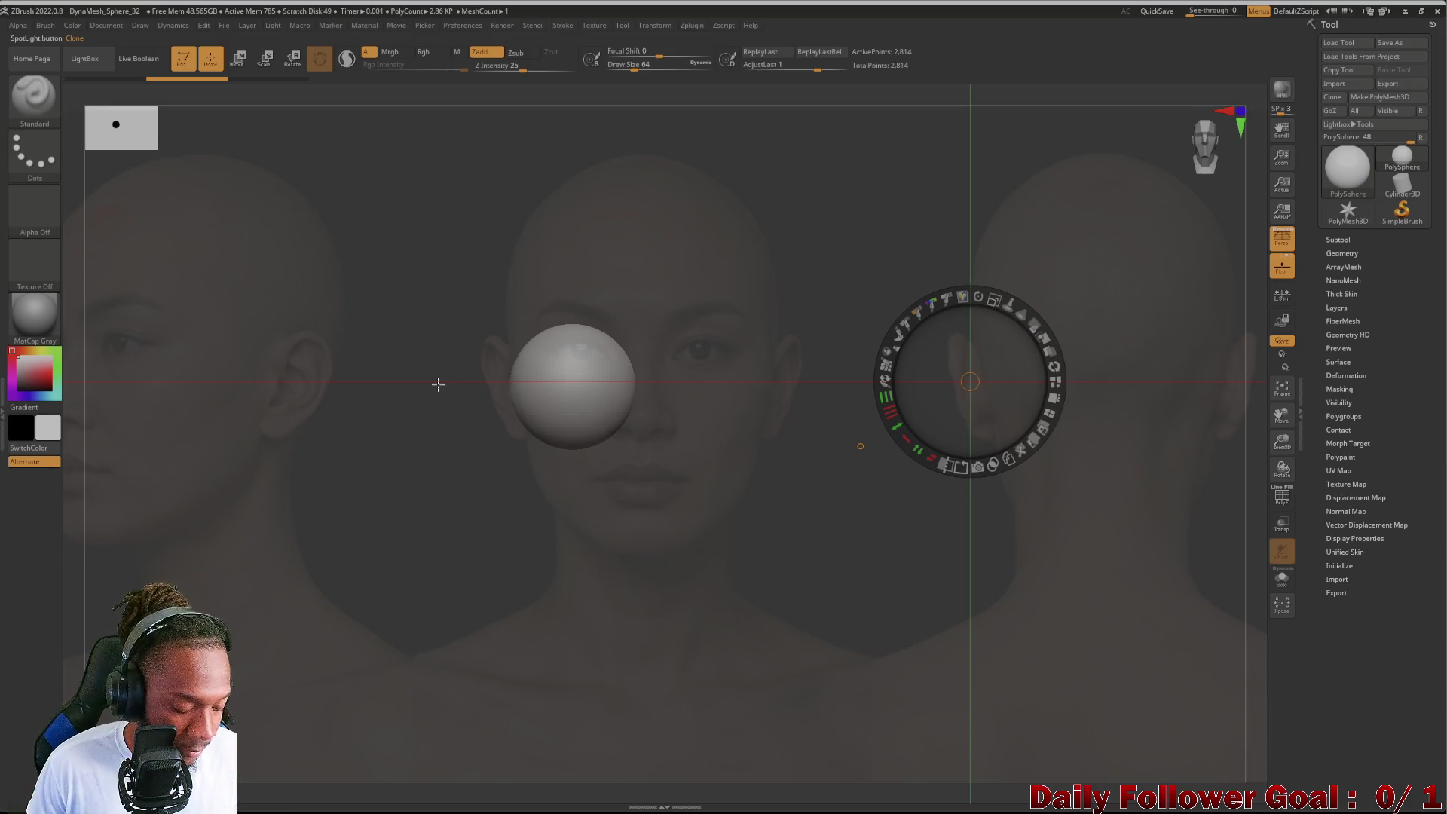
key("z")
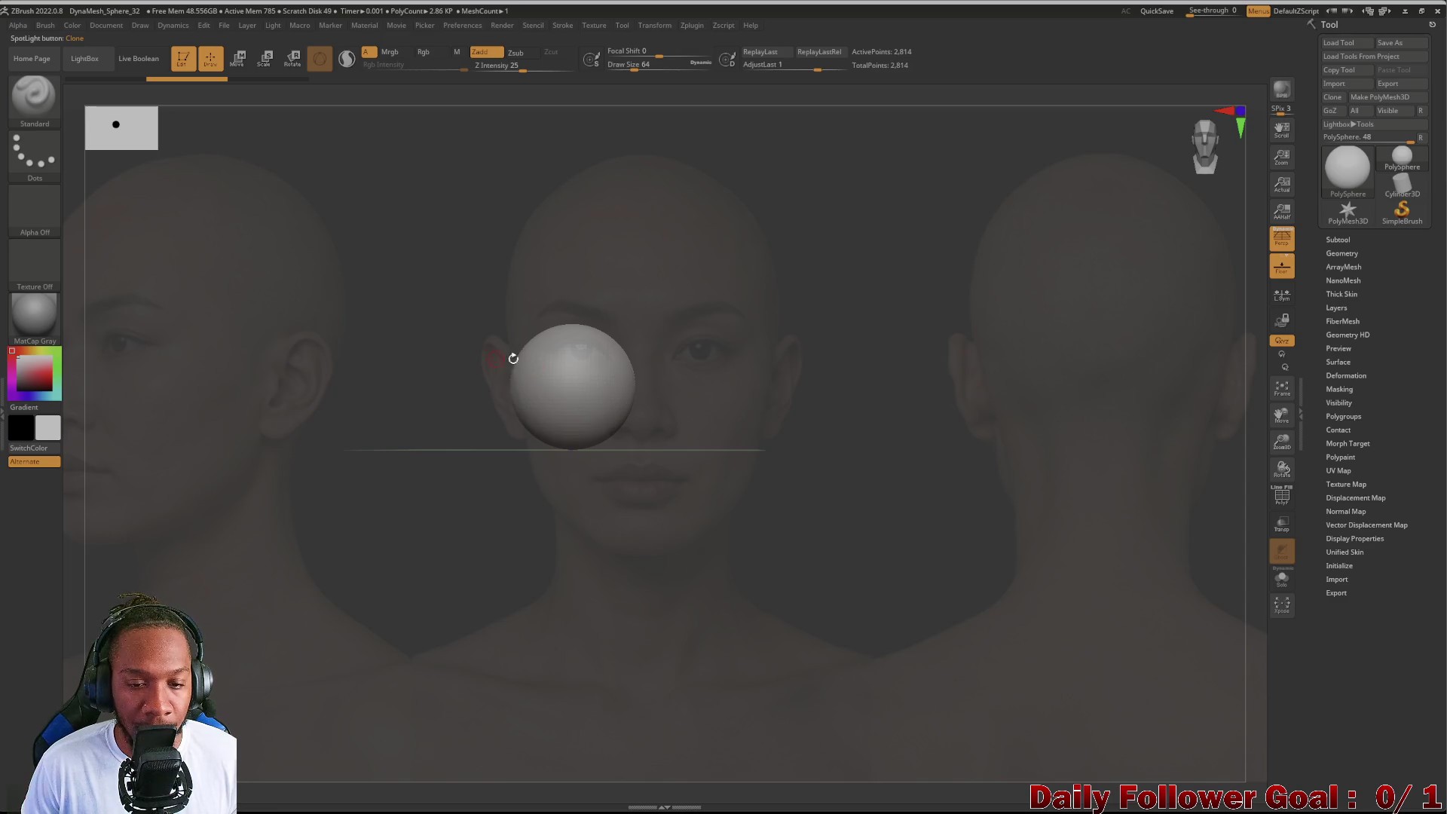
Step: Undo a stray test stroke on the sphere and zoom in so it sits larger over the reference
left_click_drag(512, 376, 628, 379)
key("ctrl+z")
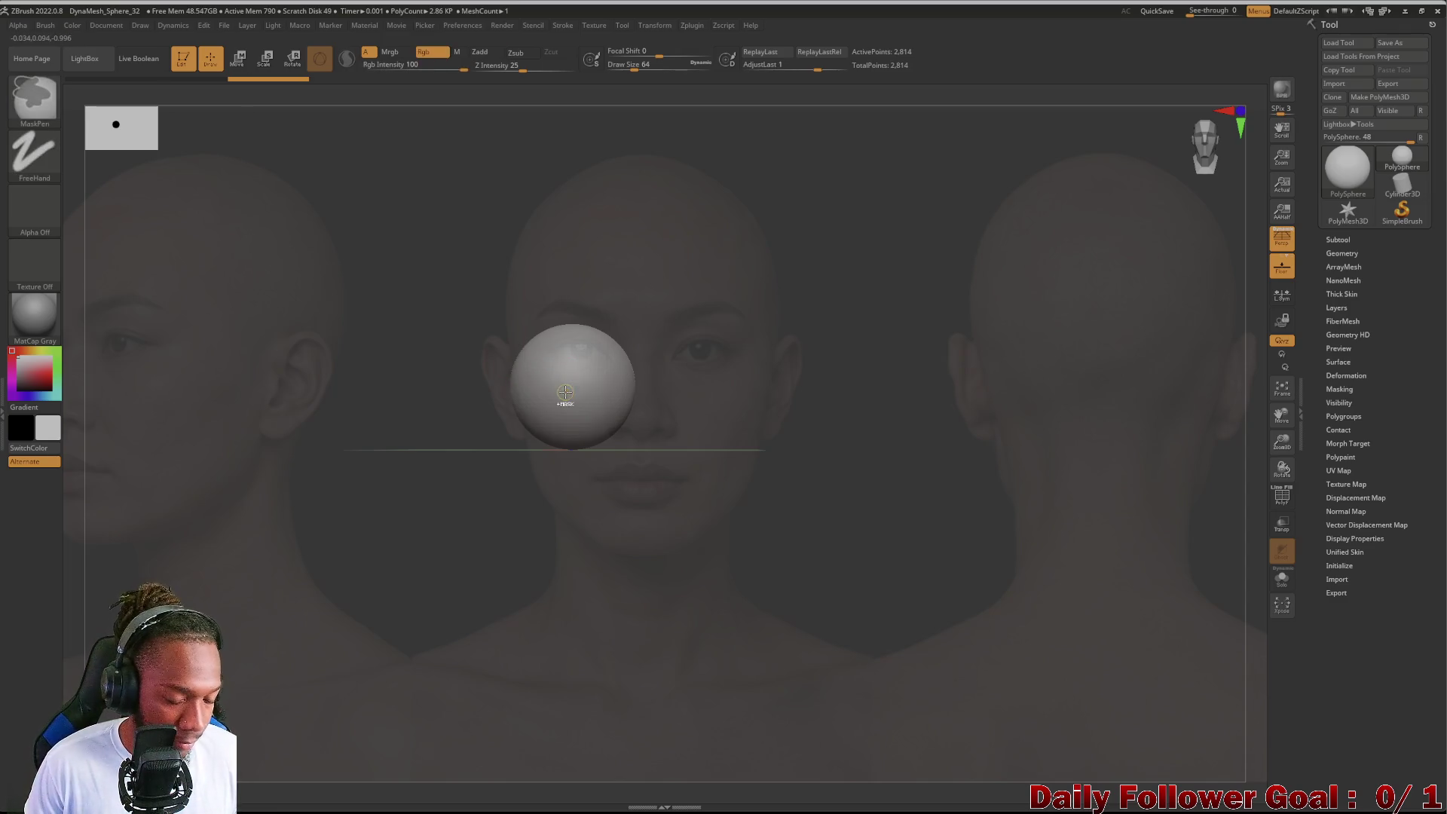
left_click_drag(397, 354, 431, 362)
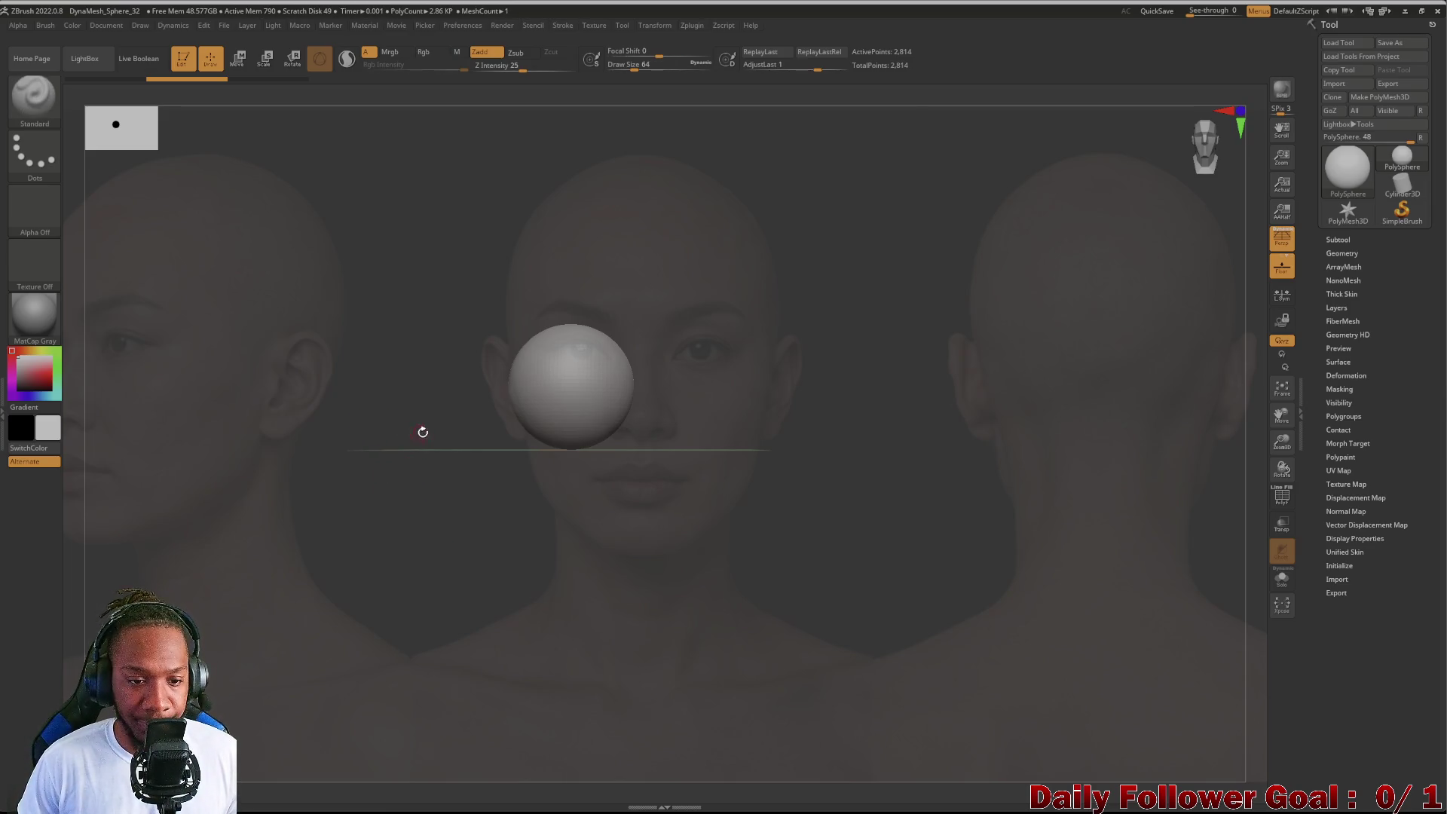
mouse_move(386, 443)
left_mouse_down()
mouse_move(450, 450)
mouse_move(420, 478)
mouse_move(430, 362)
mouse_move(416, 362)
left_mouse_up()
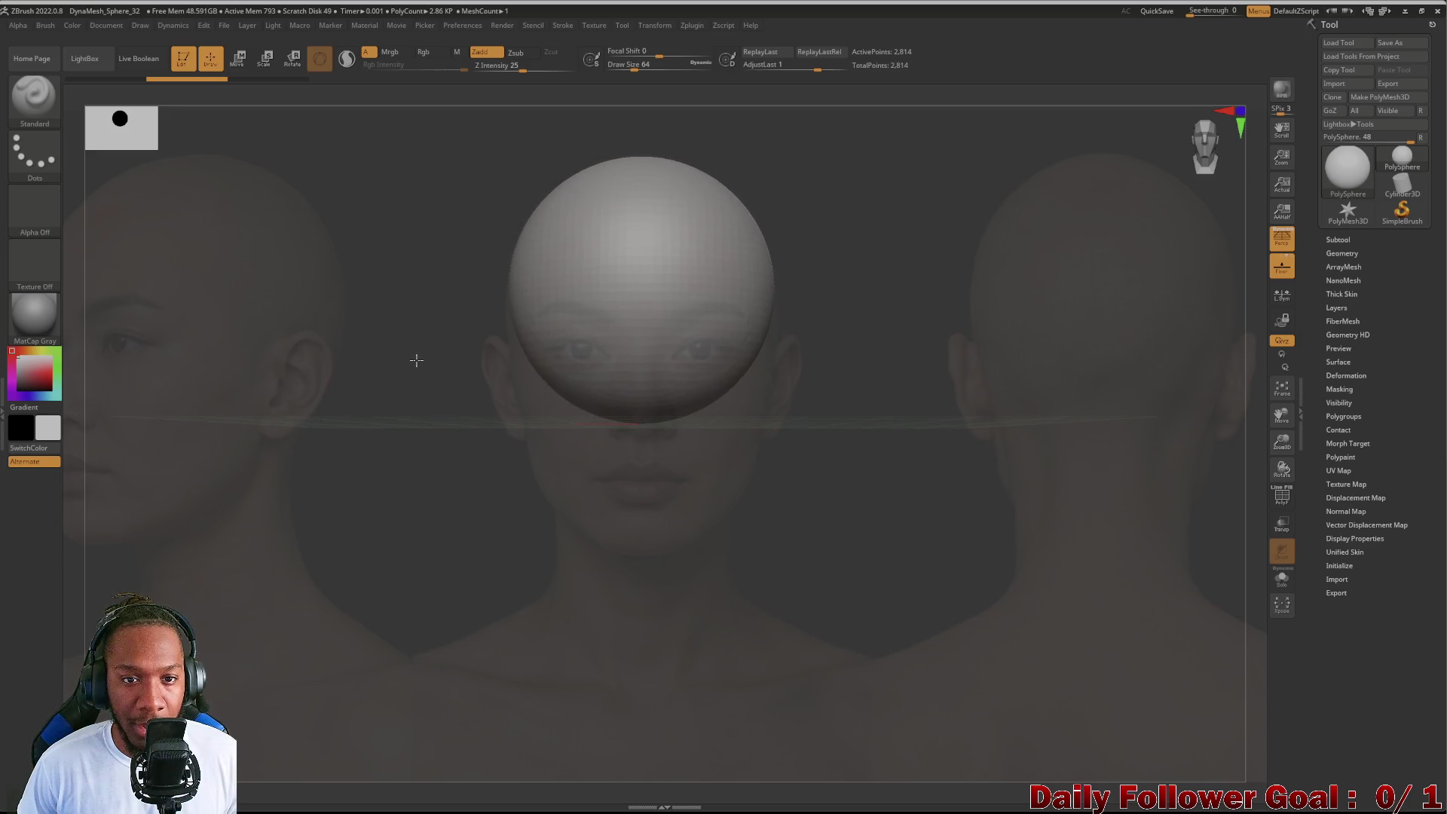
Step: Reduce the brush size and turn off perspective so the sphere overlays the head without distortion
key("[")
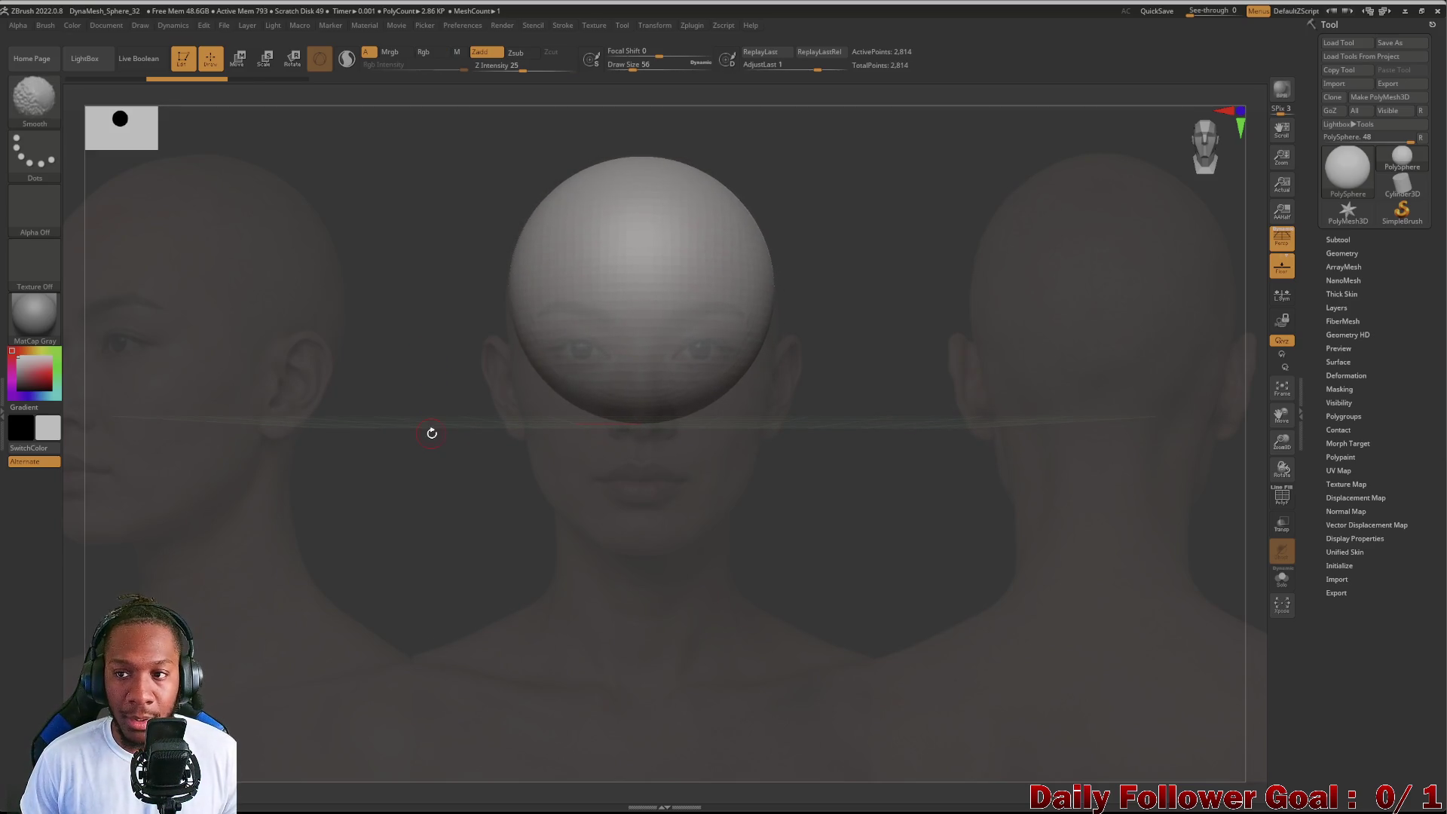
left_click(1281, 237)
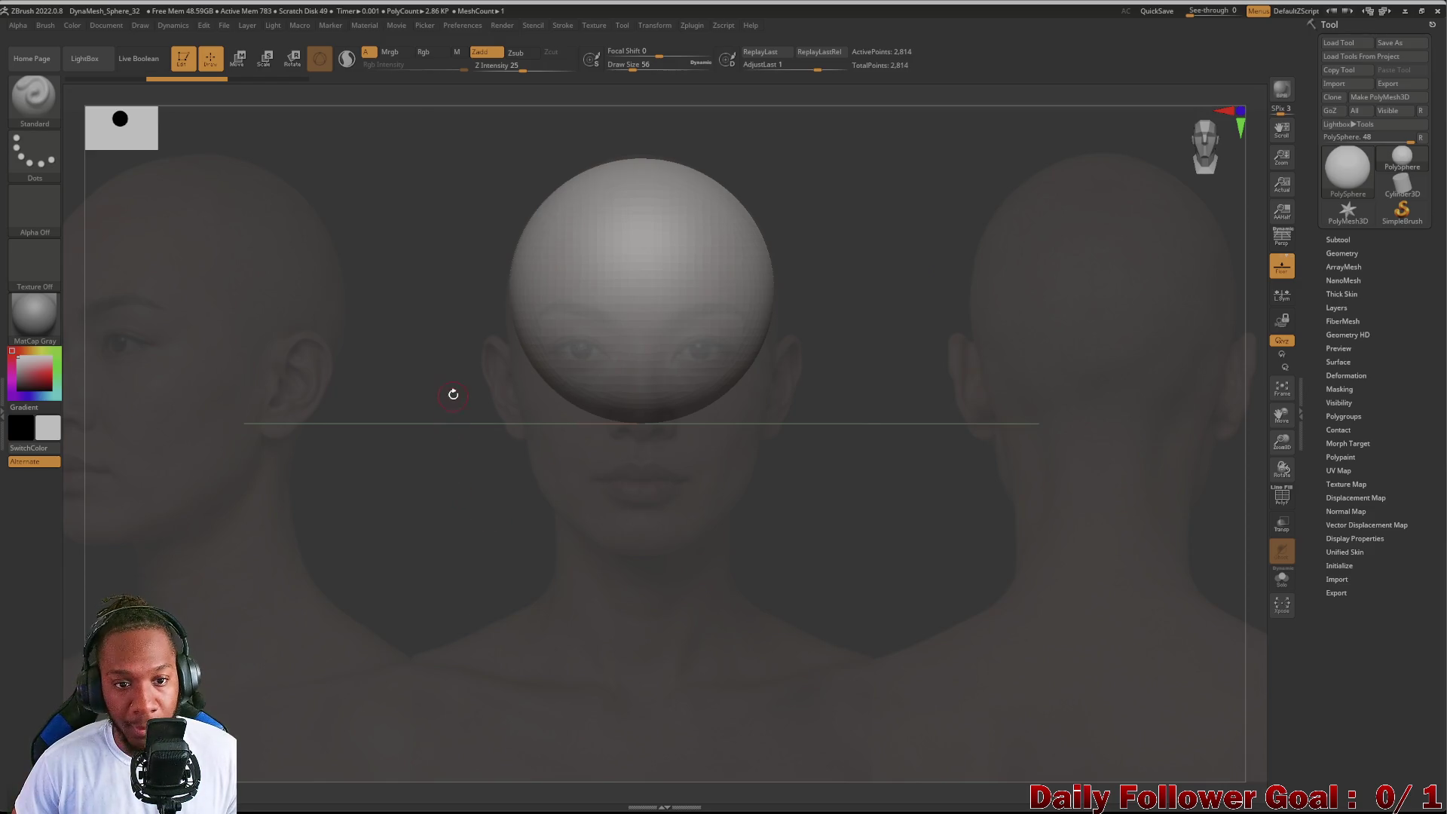
left_click_drag(458, 344, 443, 361)
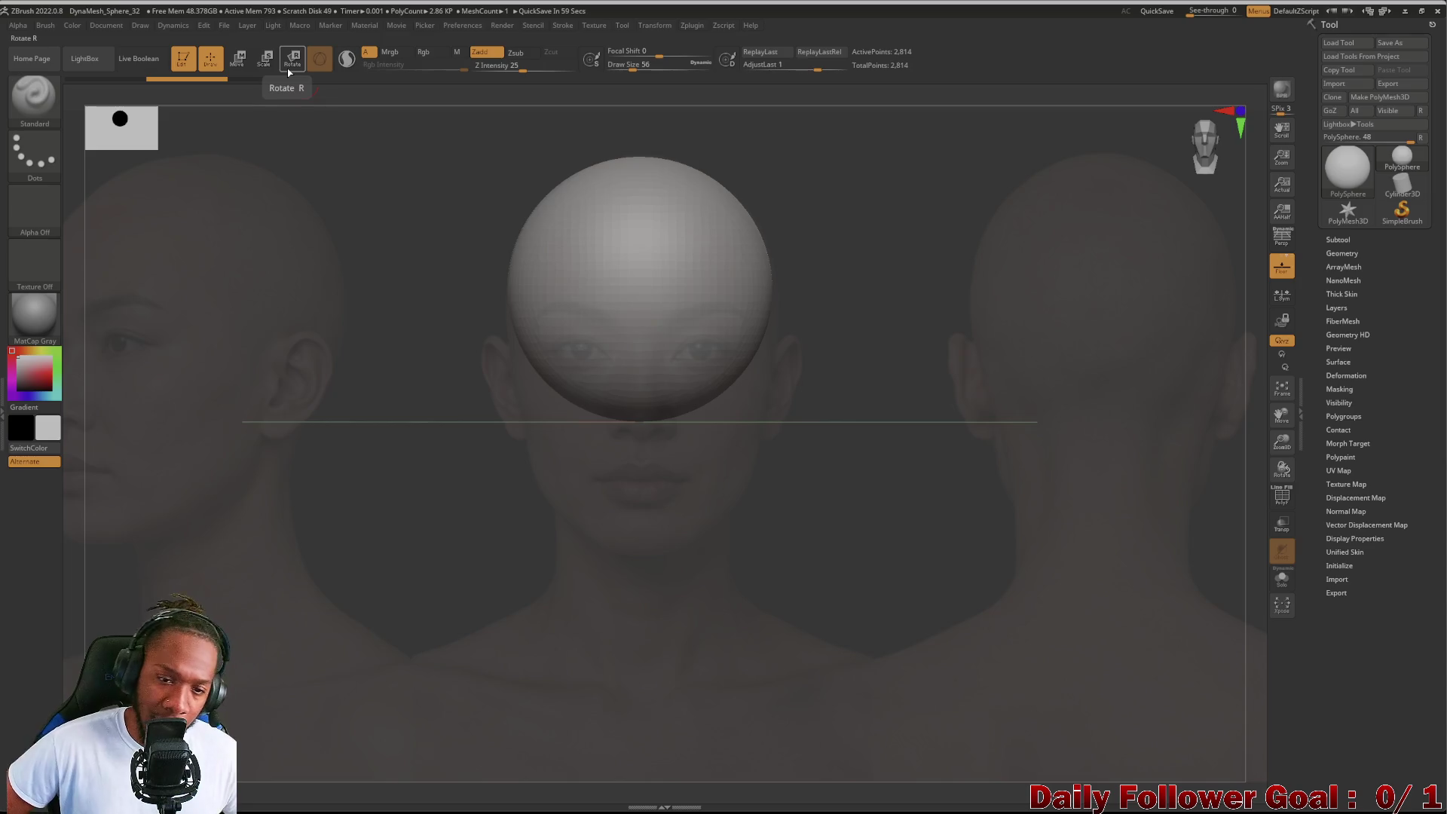
mouse_move(468, 581)
left_mouse_down()
mouse_move(461, 414)
mouse_move(482, 554)
mouse_move(484, 413)
mouse_move(501, 532)
mouse_move(495, 506)
mouse_move(422, 516)
mouse_move(461, 518)
mouse_move(409, 527)
mouse_move(437, 533)
mouse_move(391, 549)
mouse_move(423, 549)
mouse_move(388, 759)
left_mouse_up()
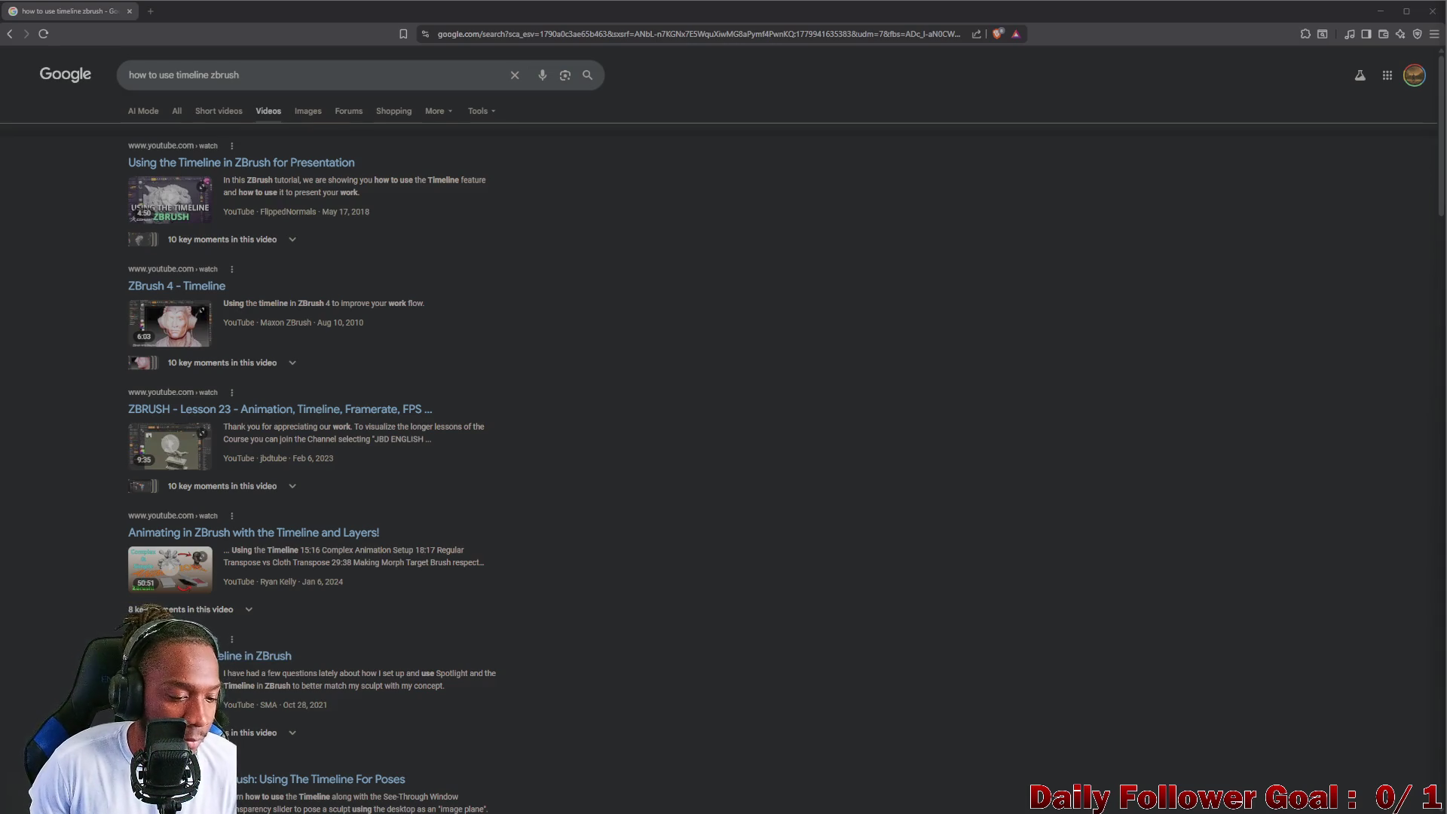
scroll(723, 453, "down", 1)
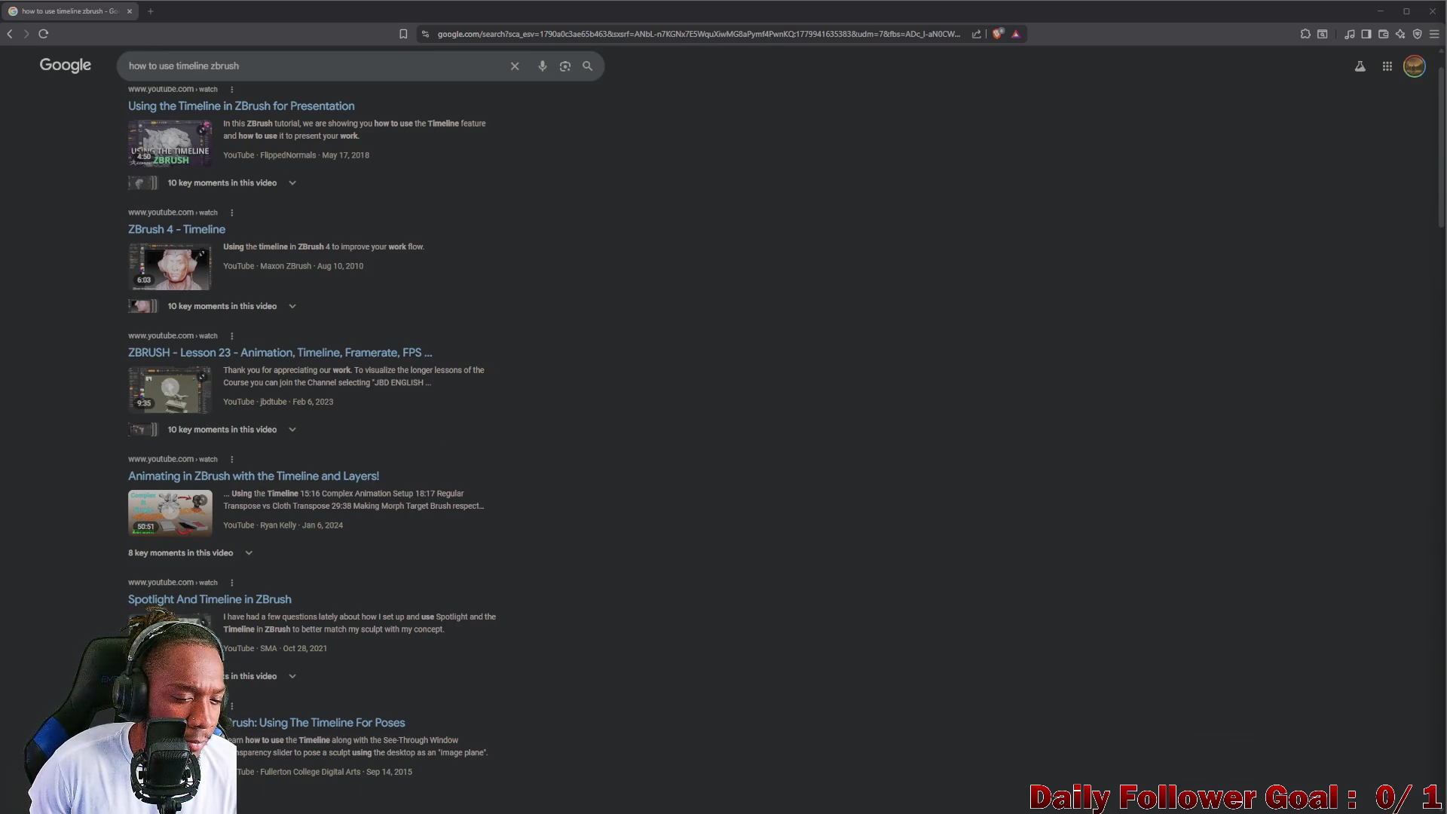
Step: Open the 'Spotlight And Timeline in ZBrush' video result from the Google search
left_click(175, 633)
Step: Go to the full YouTube watch page for the Spotlight And Timeline tutorial
left_click(502, 87)
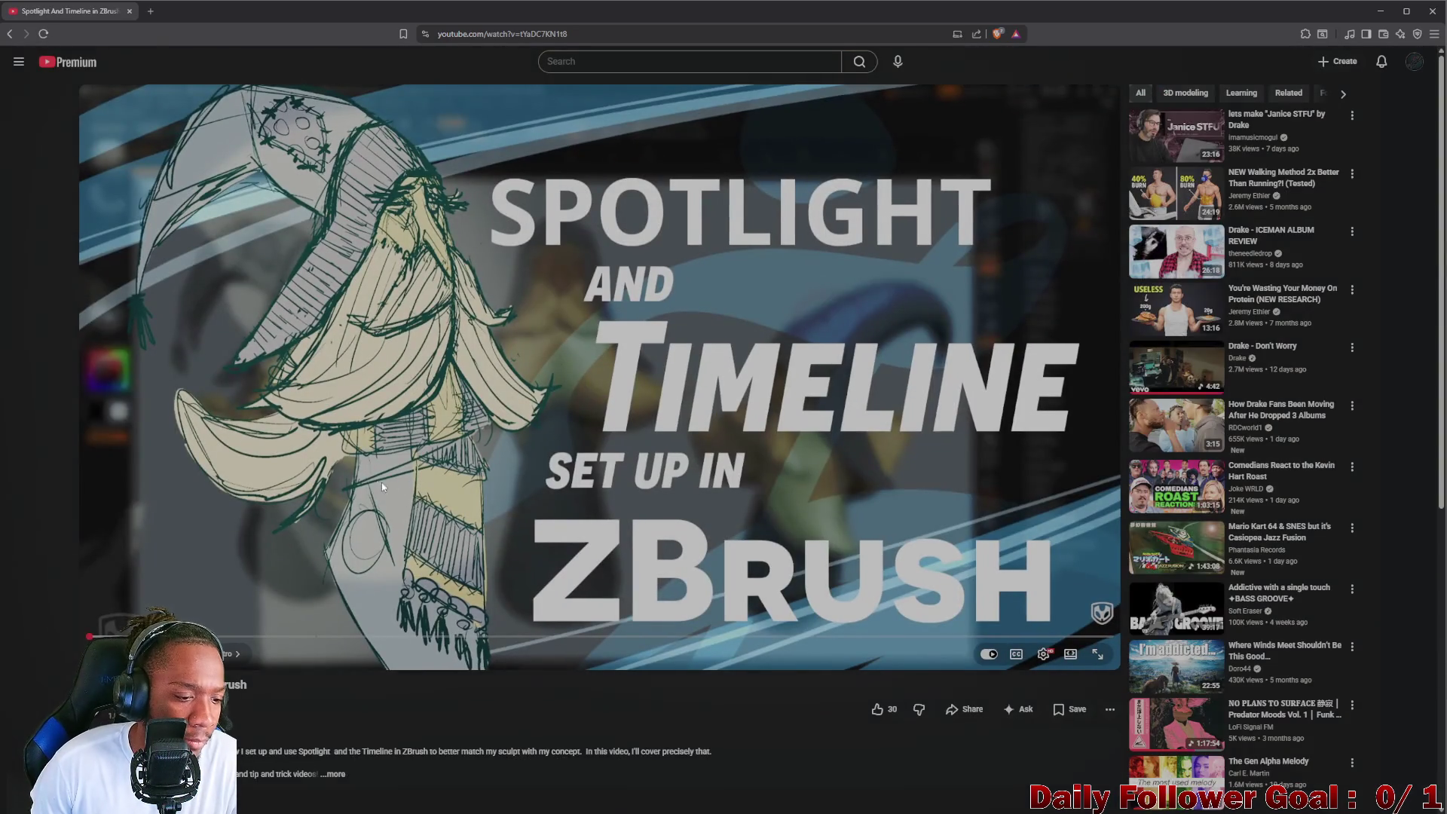
scroll(229, 454, "down", 3)
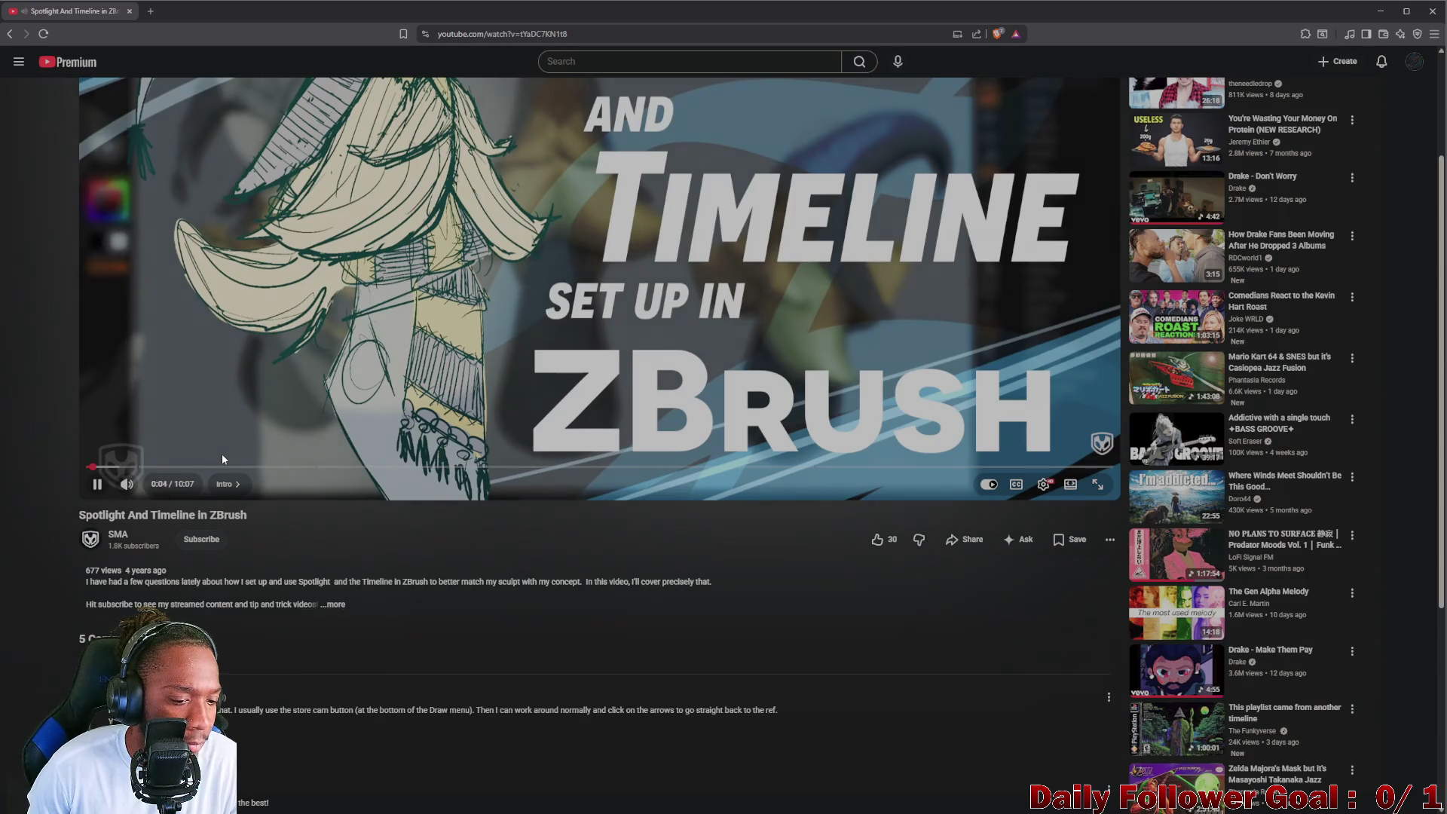
scroll(216, 427, "down", 2)
scroll(214, 427, "down", 1)
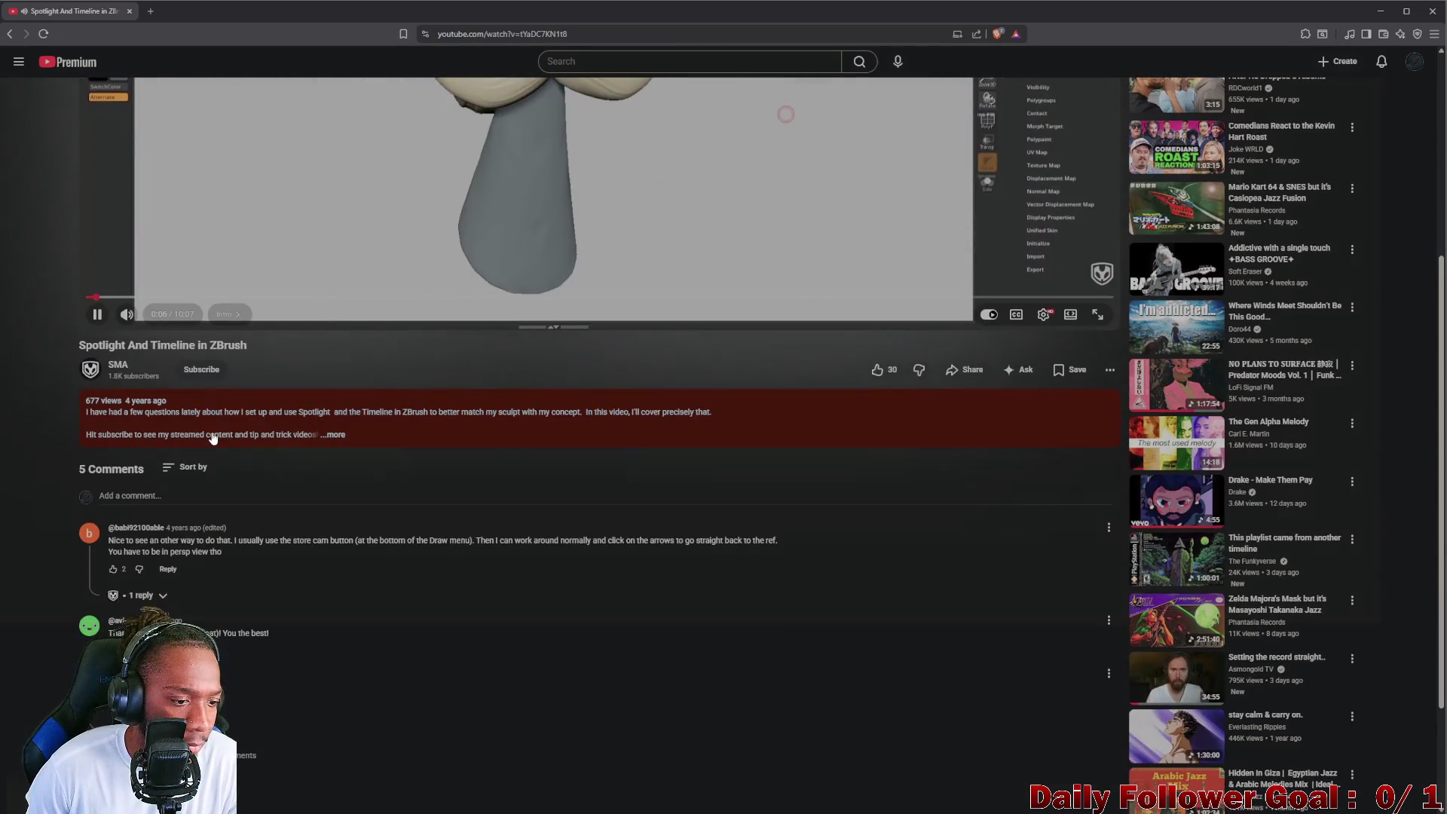
scroll(211, 429, "up", 1)
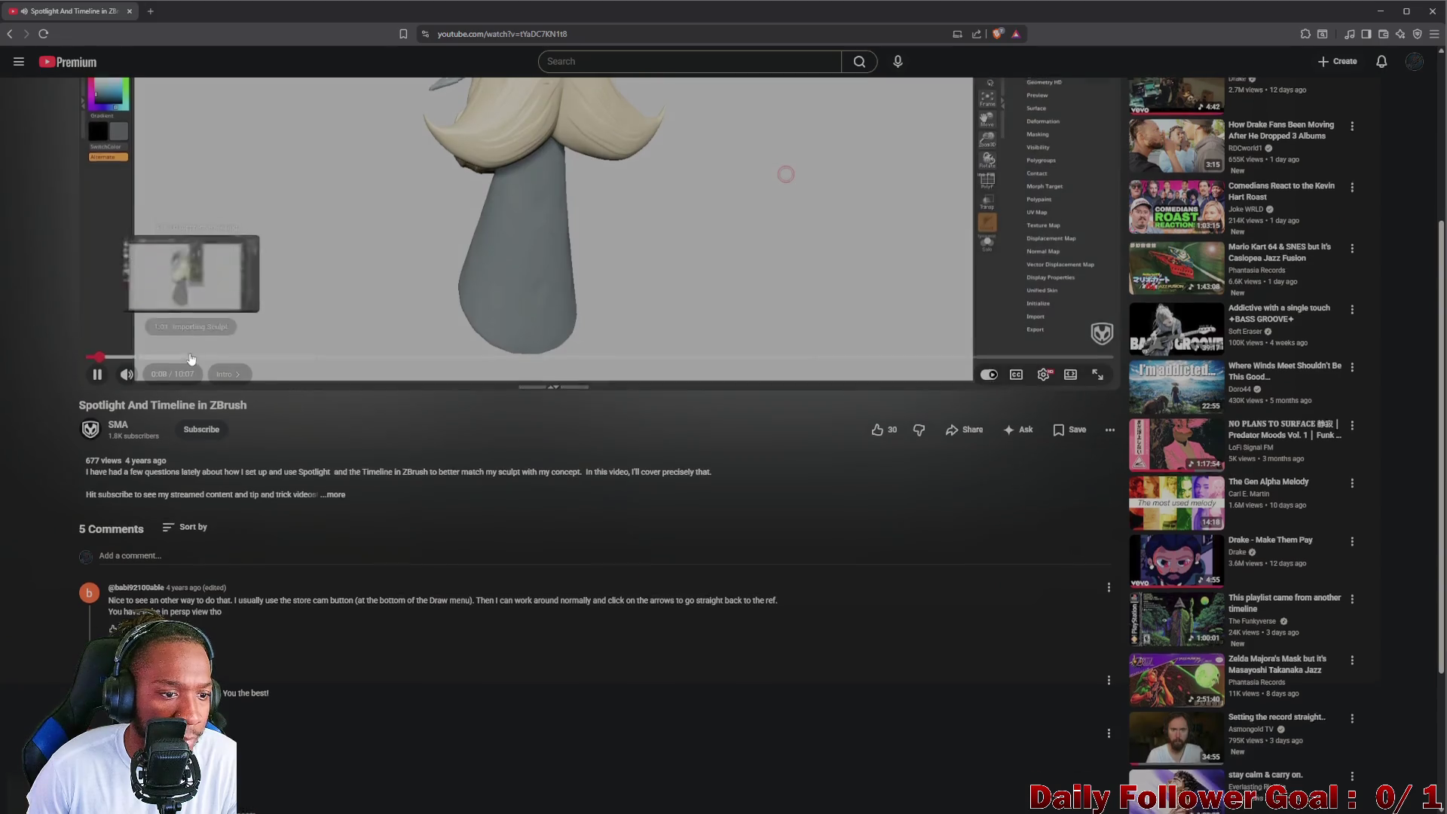
scroll(293, 380, "up", 3)
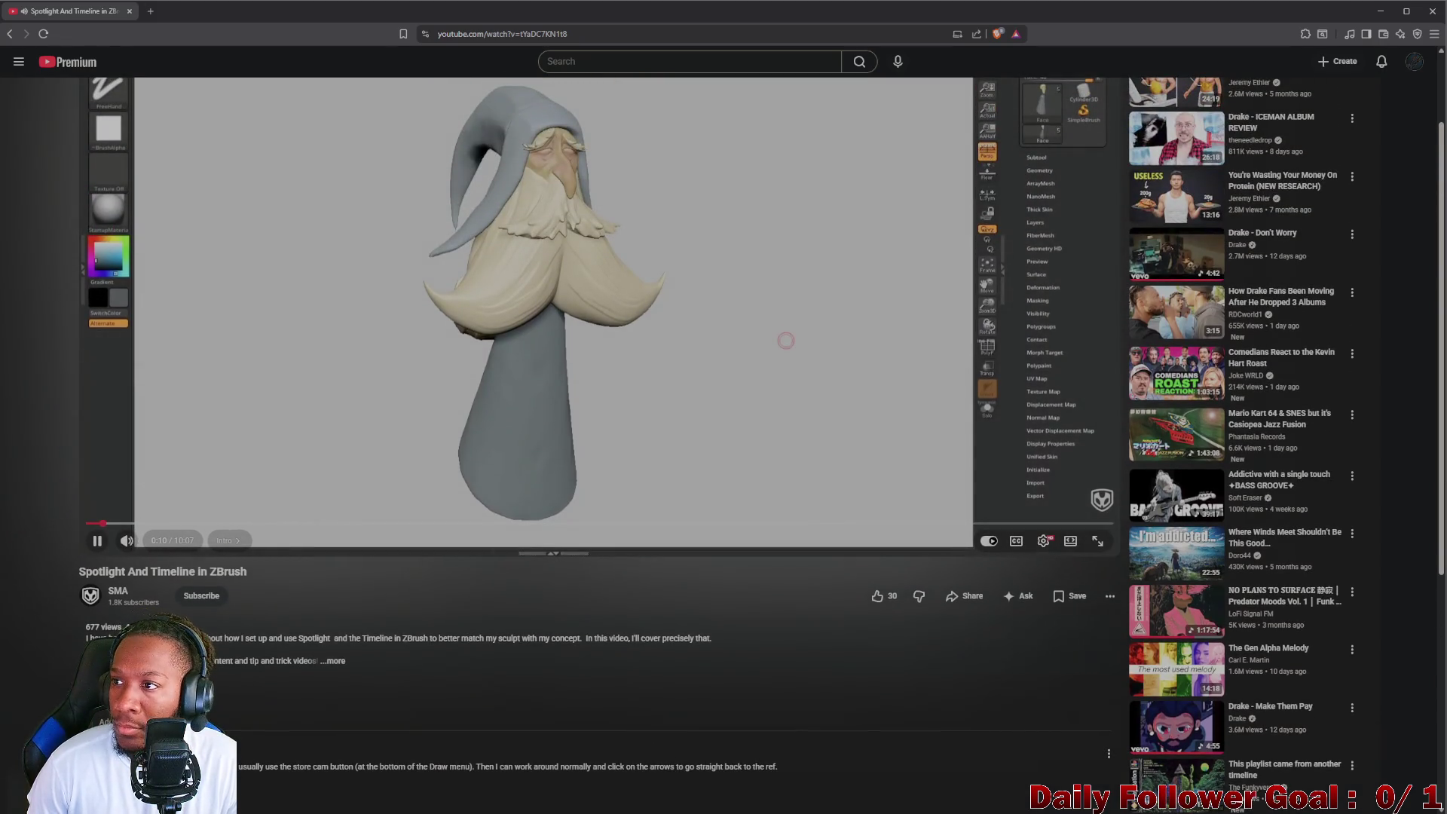
scroll(533, 391, "up", 2)
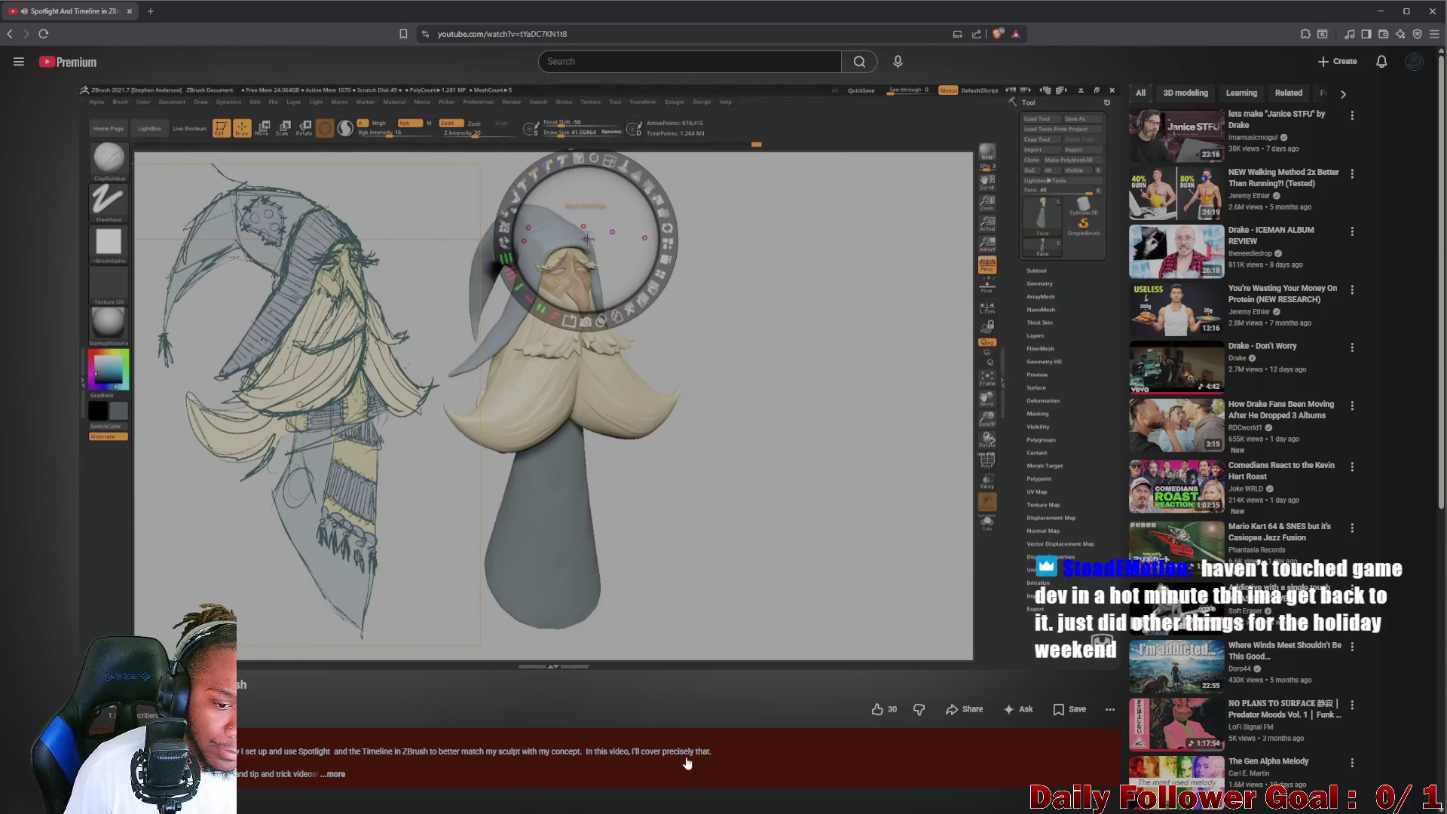
Step: Pause and resume the tutorial several times to study the sculpt overlaid on its faded concept sketch
mouse_move(513, 453)
left_click(512, 562)
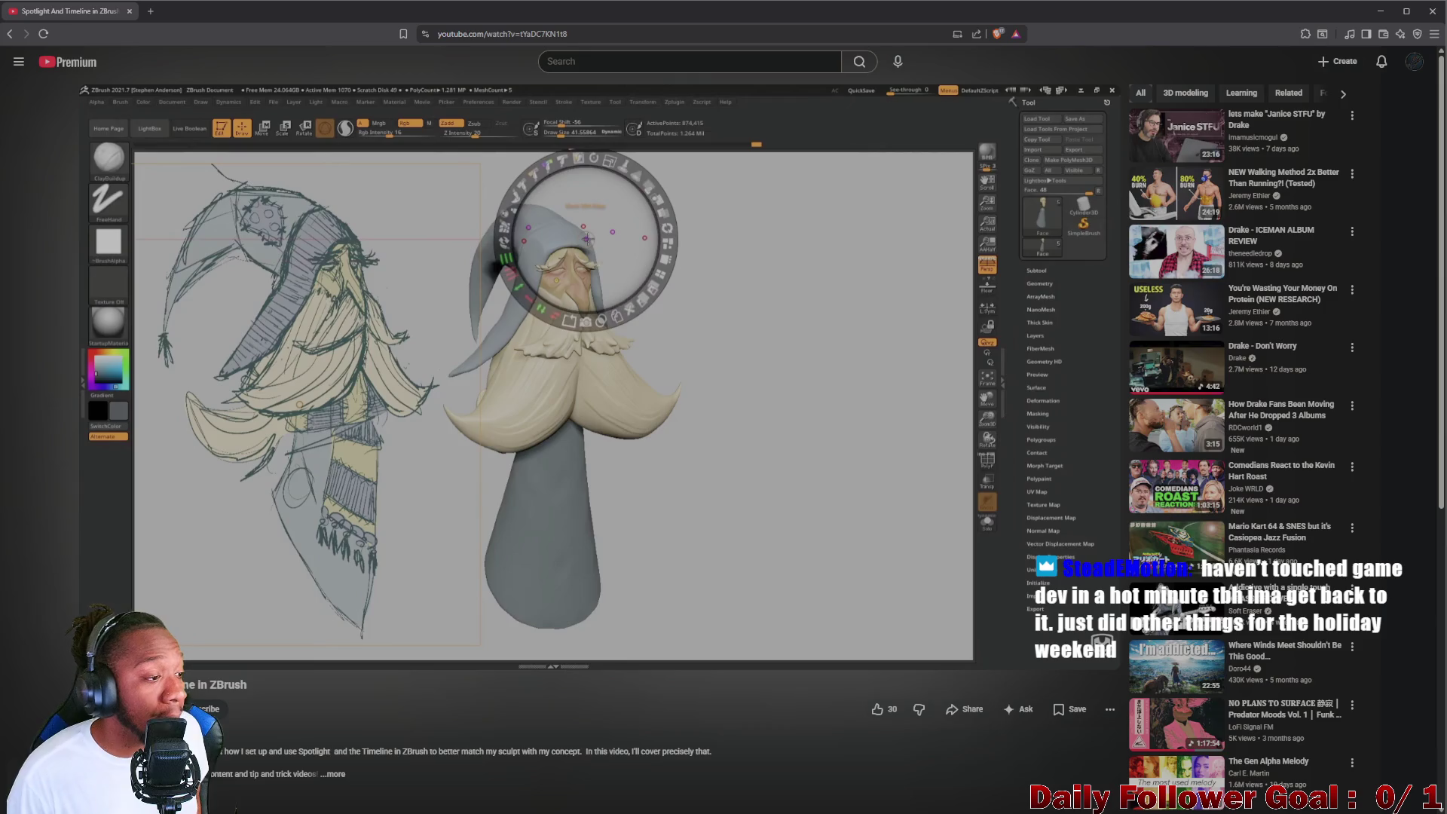
left_click(500, 529)
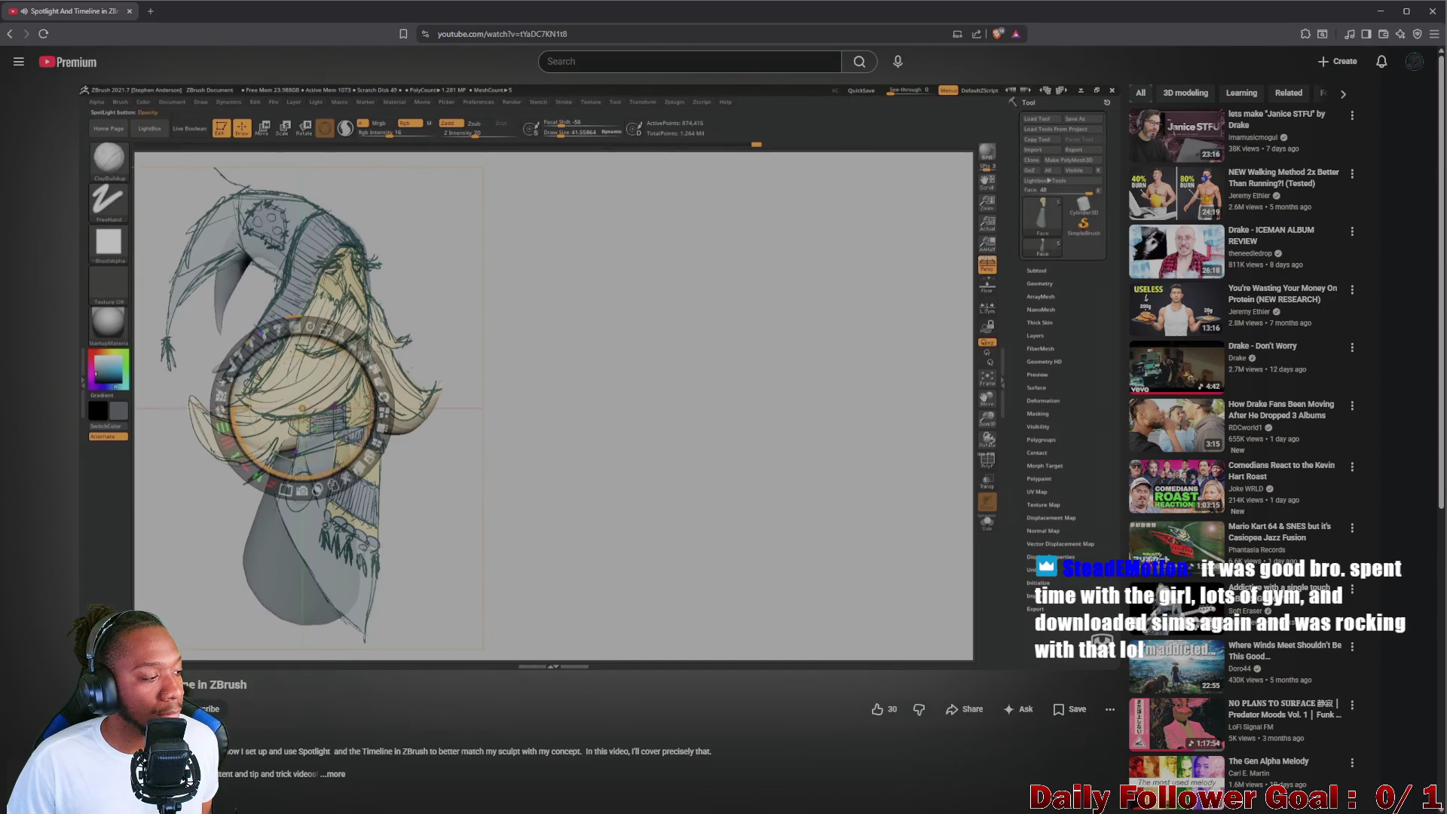
left_click(356, 367)
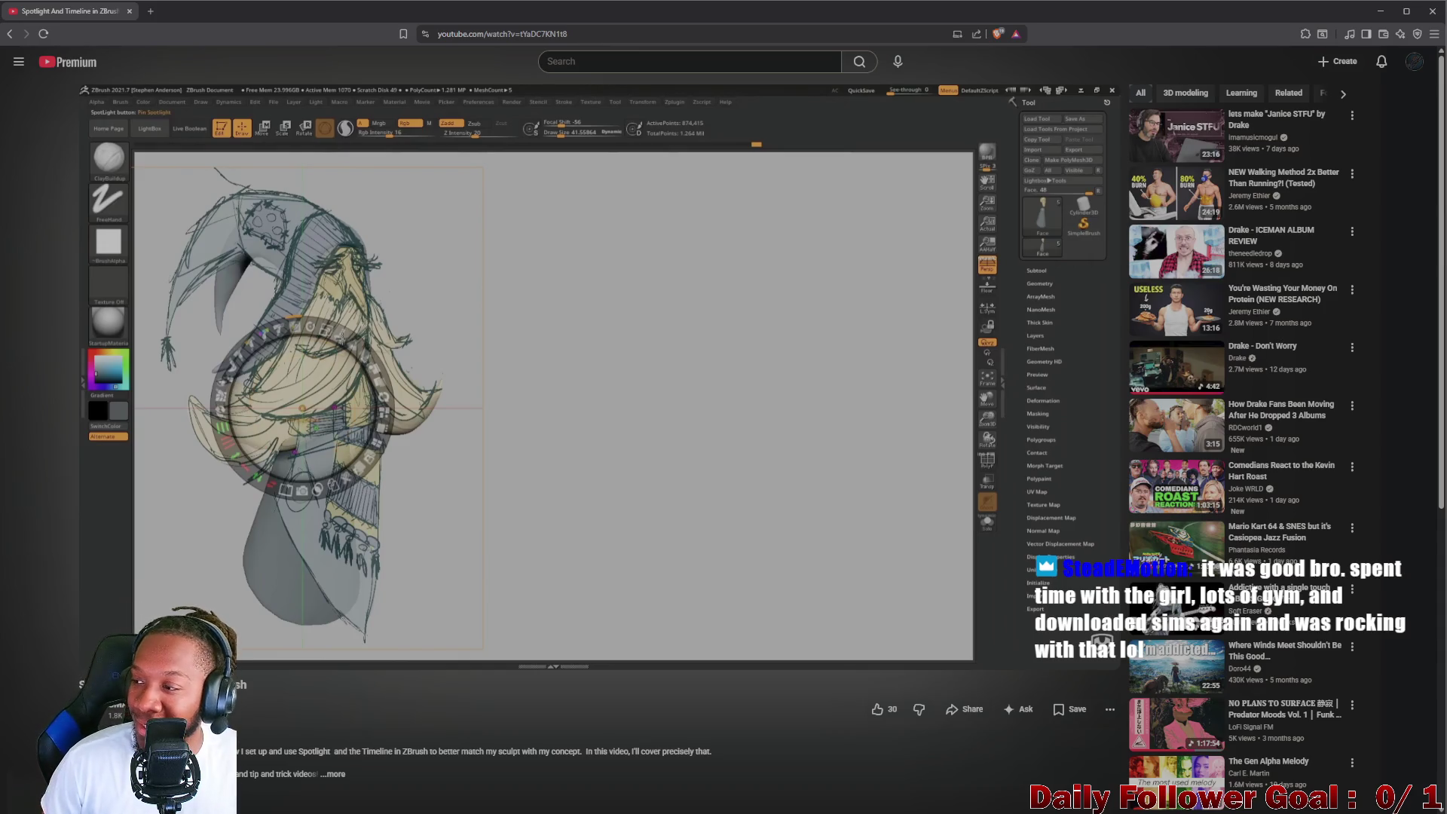
left_click(564, 496)
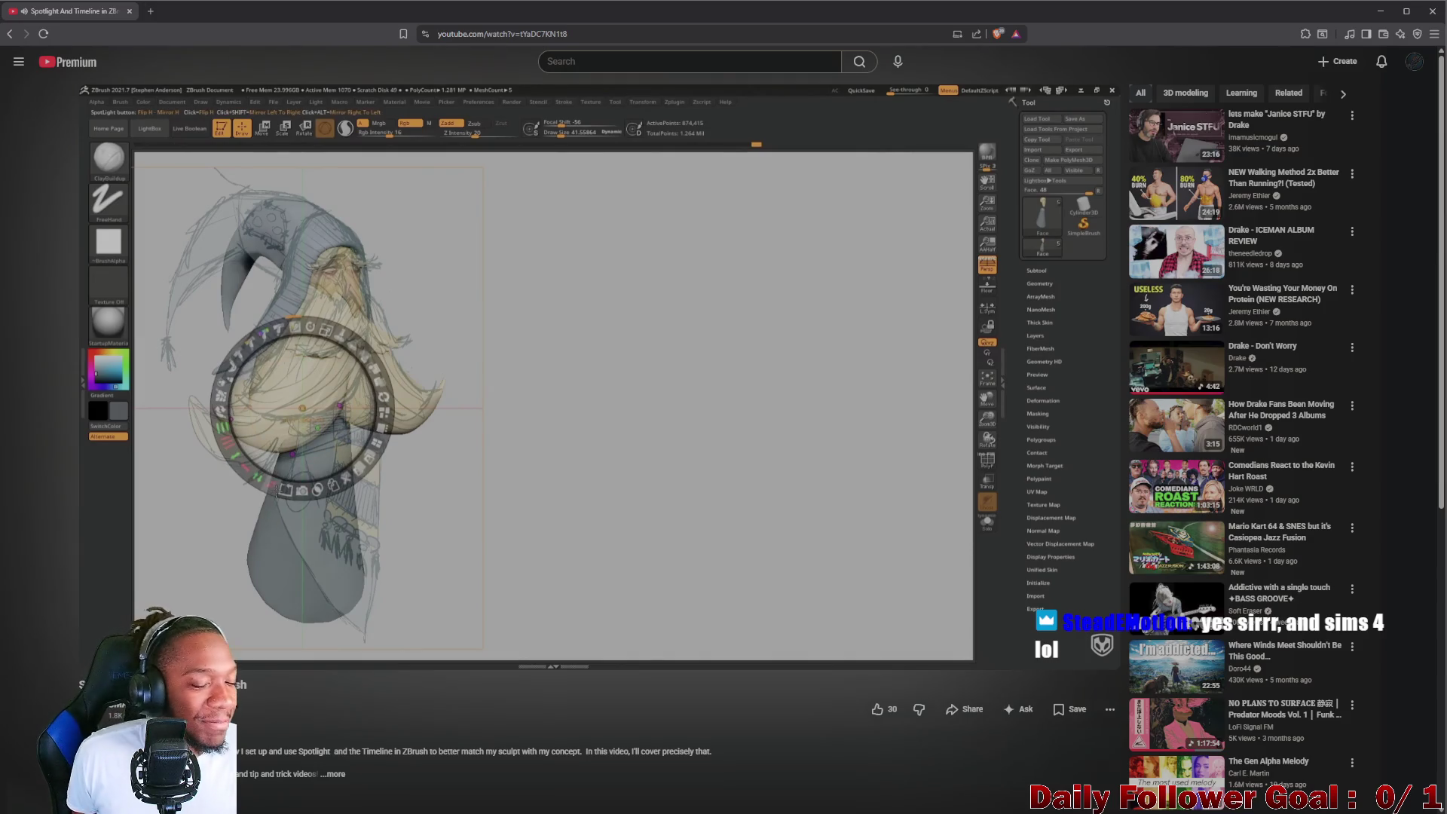
left_click(576, 449)
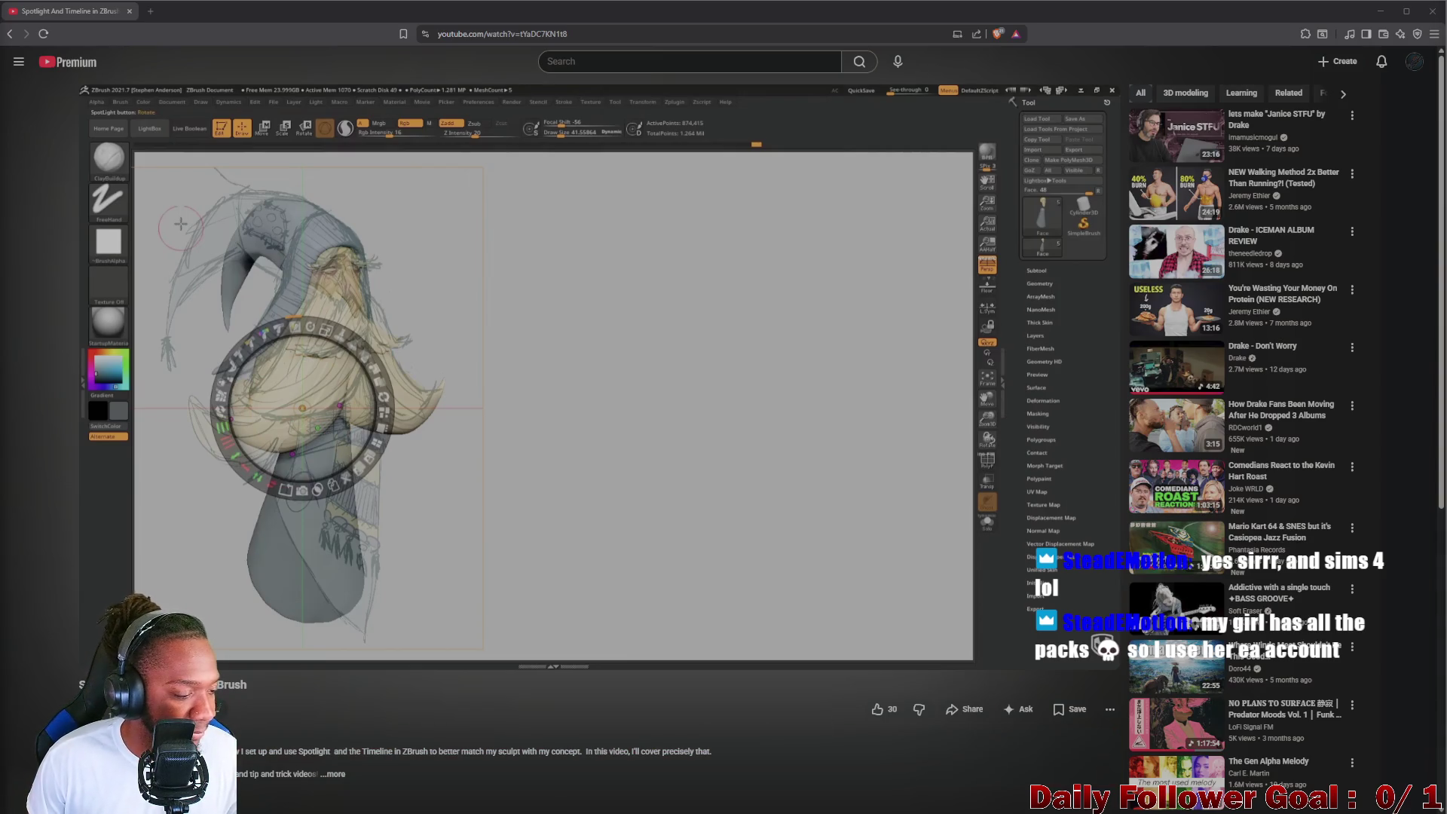
left_click(458, 383)
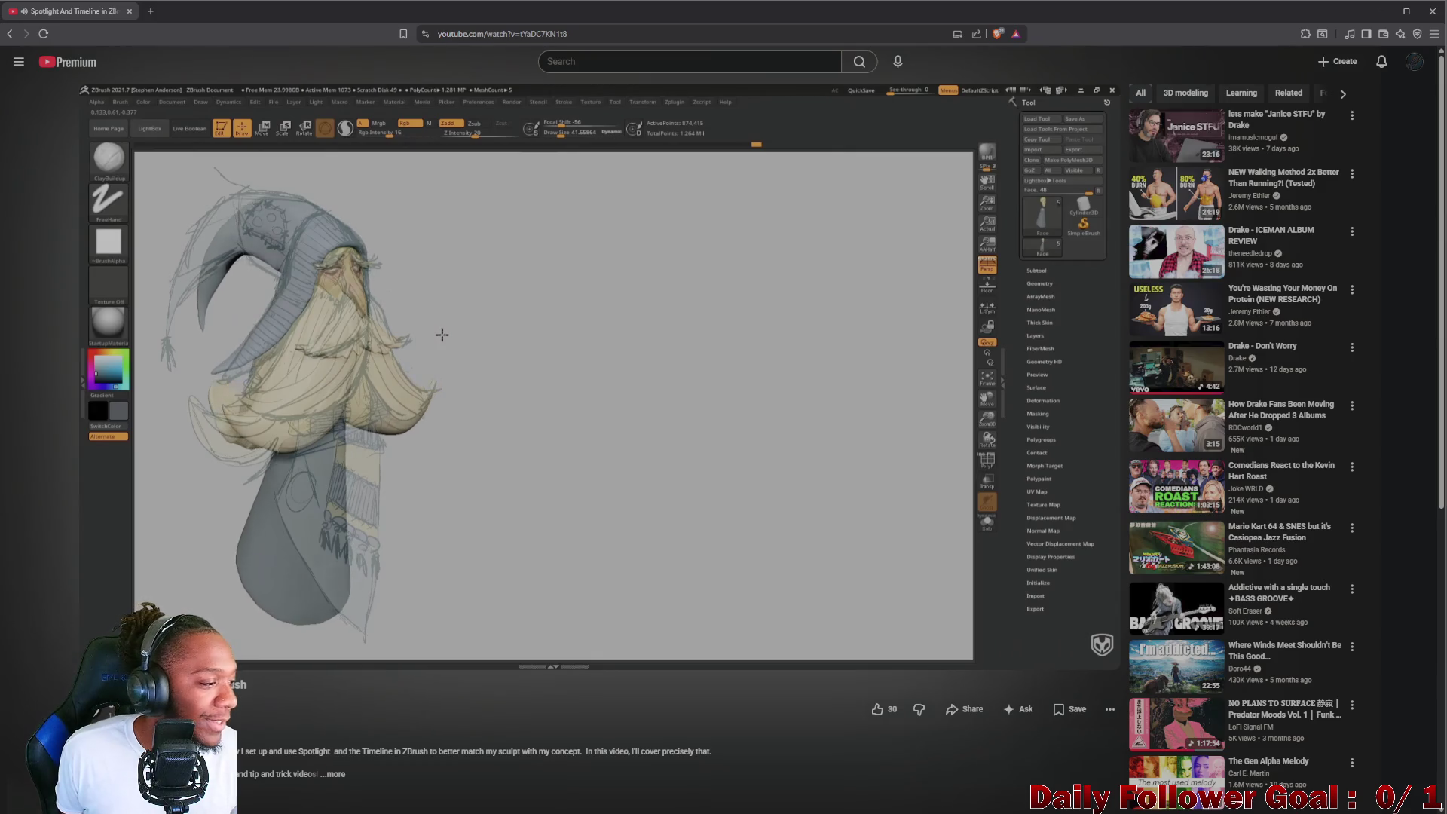
Step: Pause the tutorial briefly on the focal-distance adjustment, then let it continue playing
left_click(305, 492)
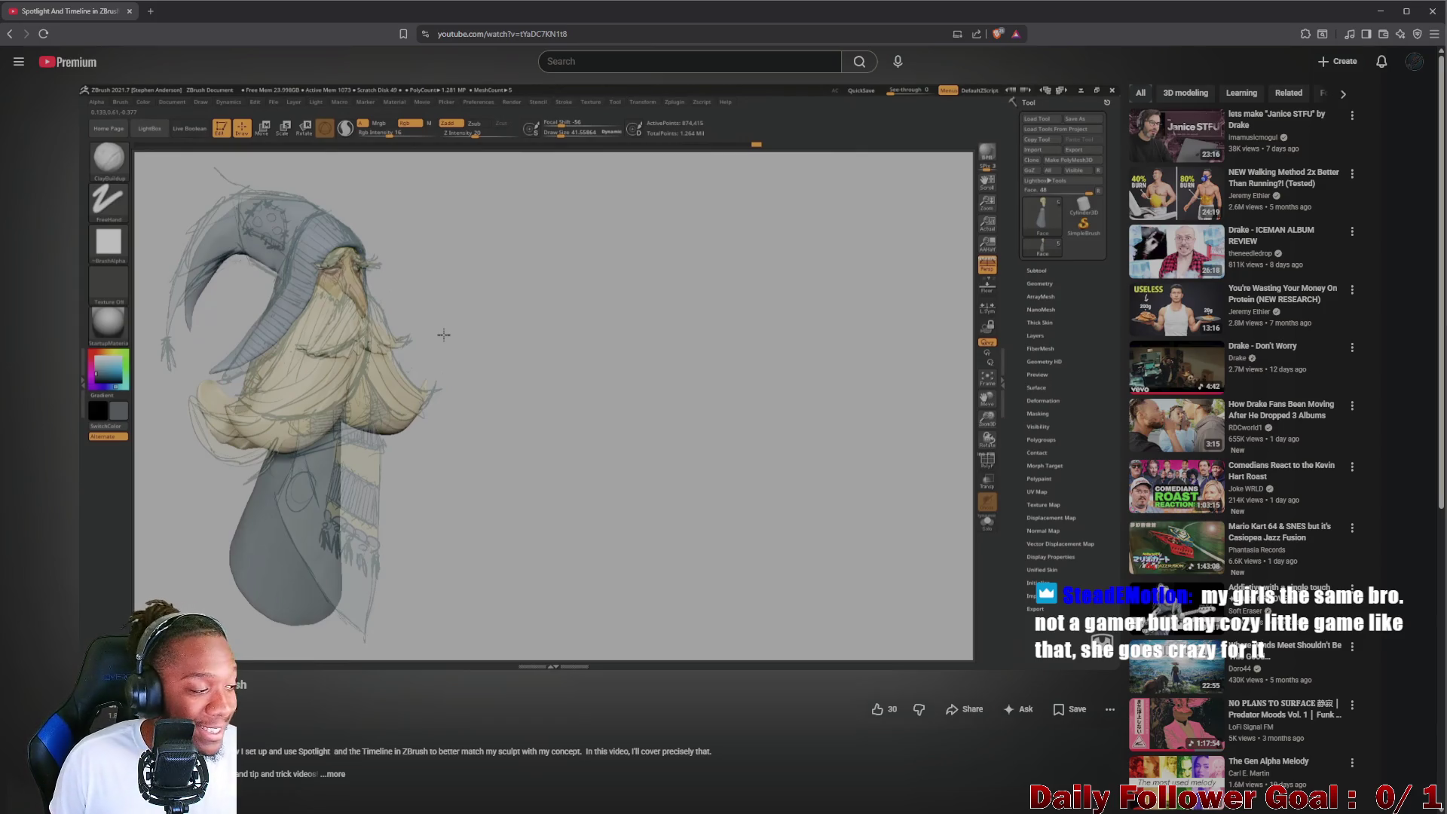
key("space")
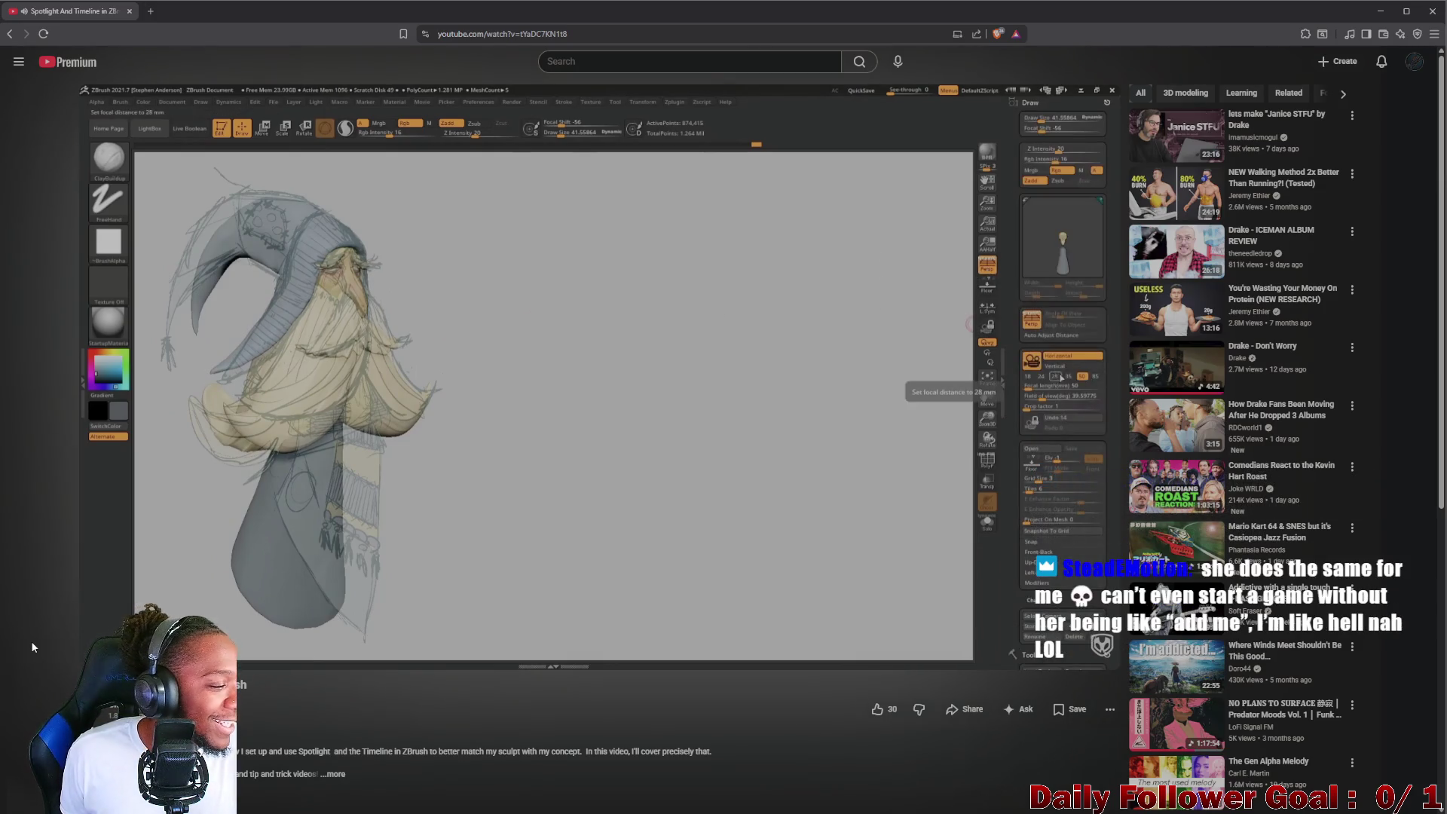
Step: Pause and resume the tutorial so it plays on into the Timeline section
left_click(388, 558)
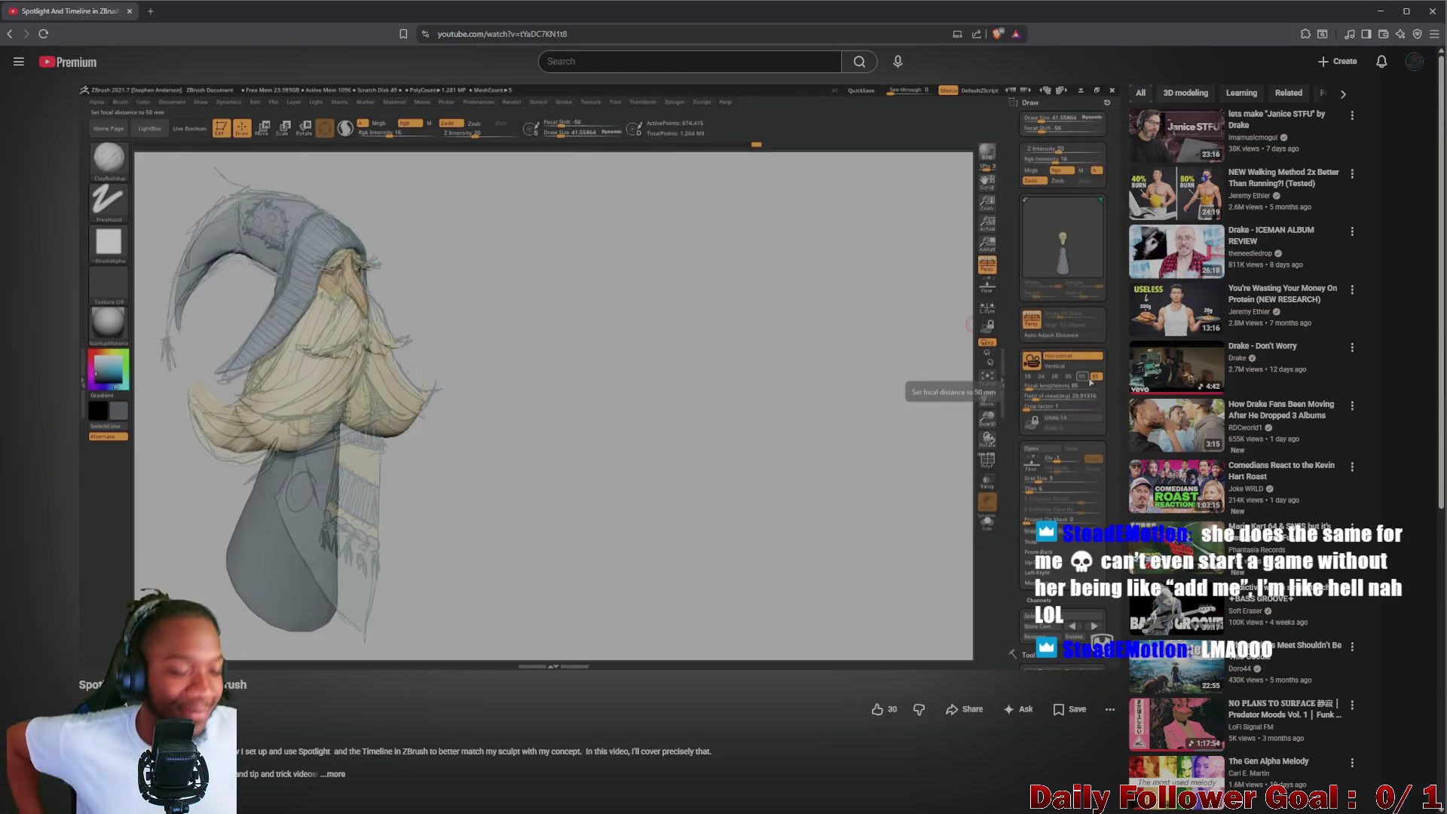
left_click(398, 423)
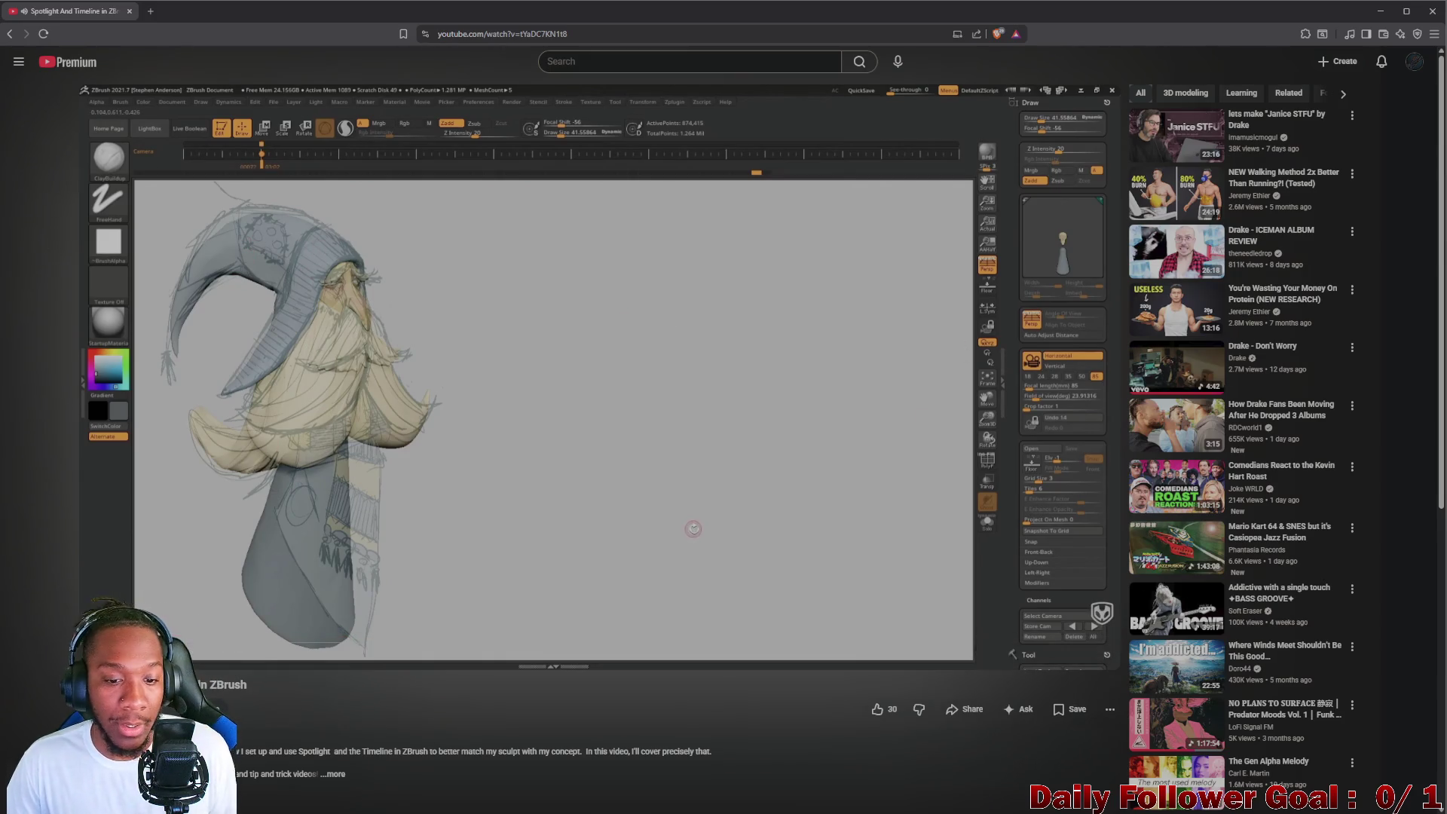
Step: Pause the tutorial video and shrink the browser so ZBrush shows behind it
left_click(594, 410)
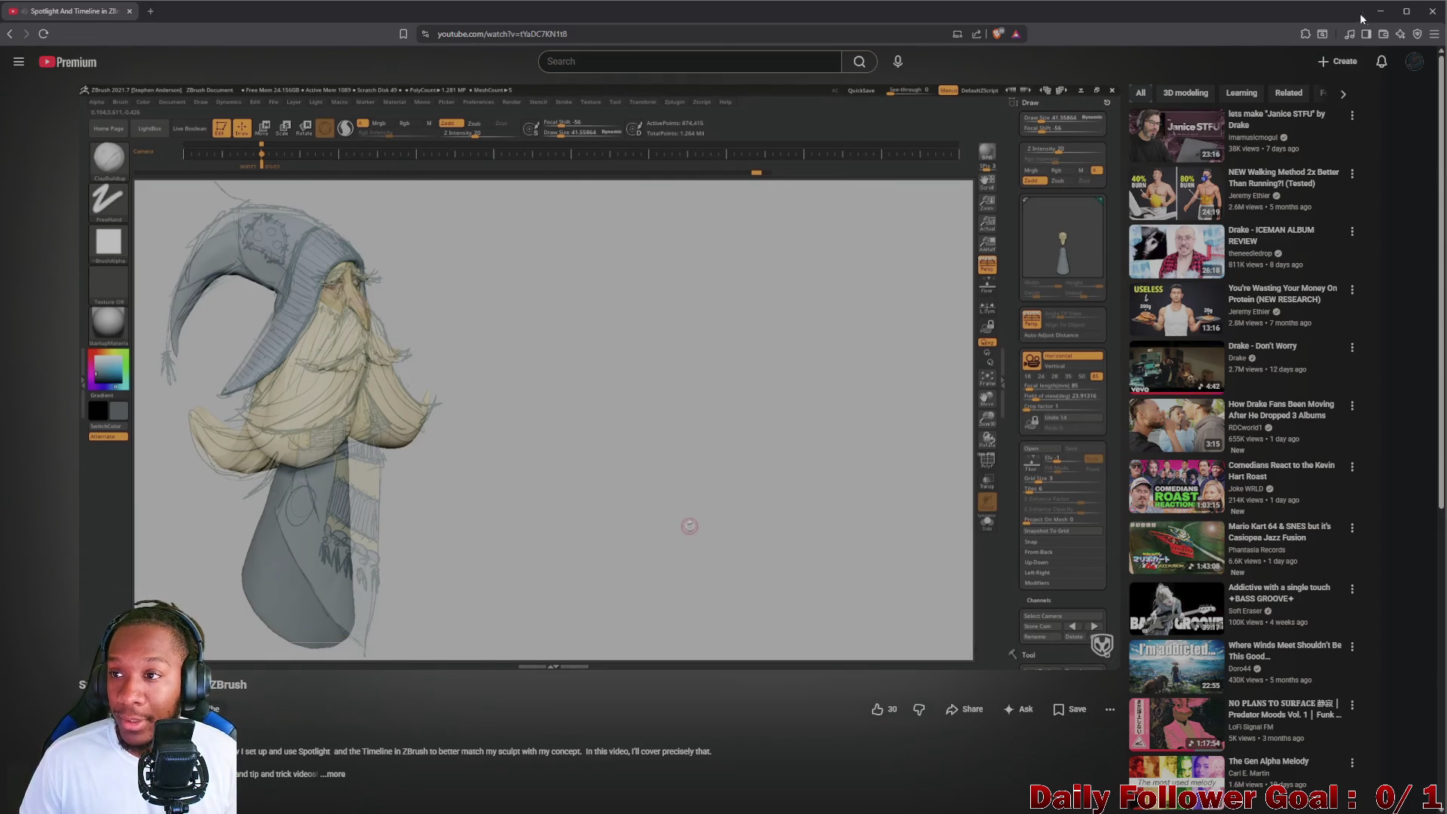
left_click(1384, 12)
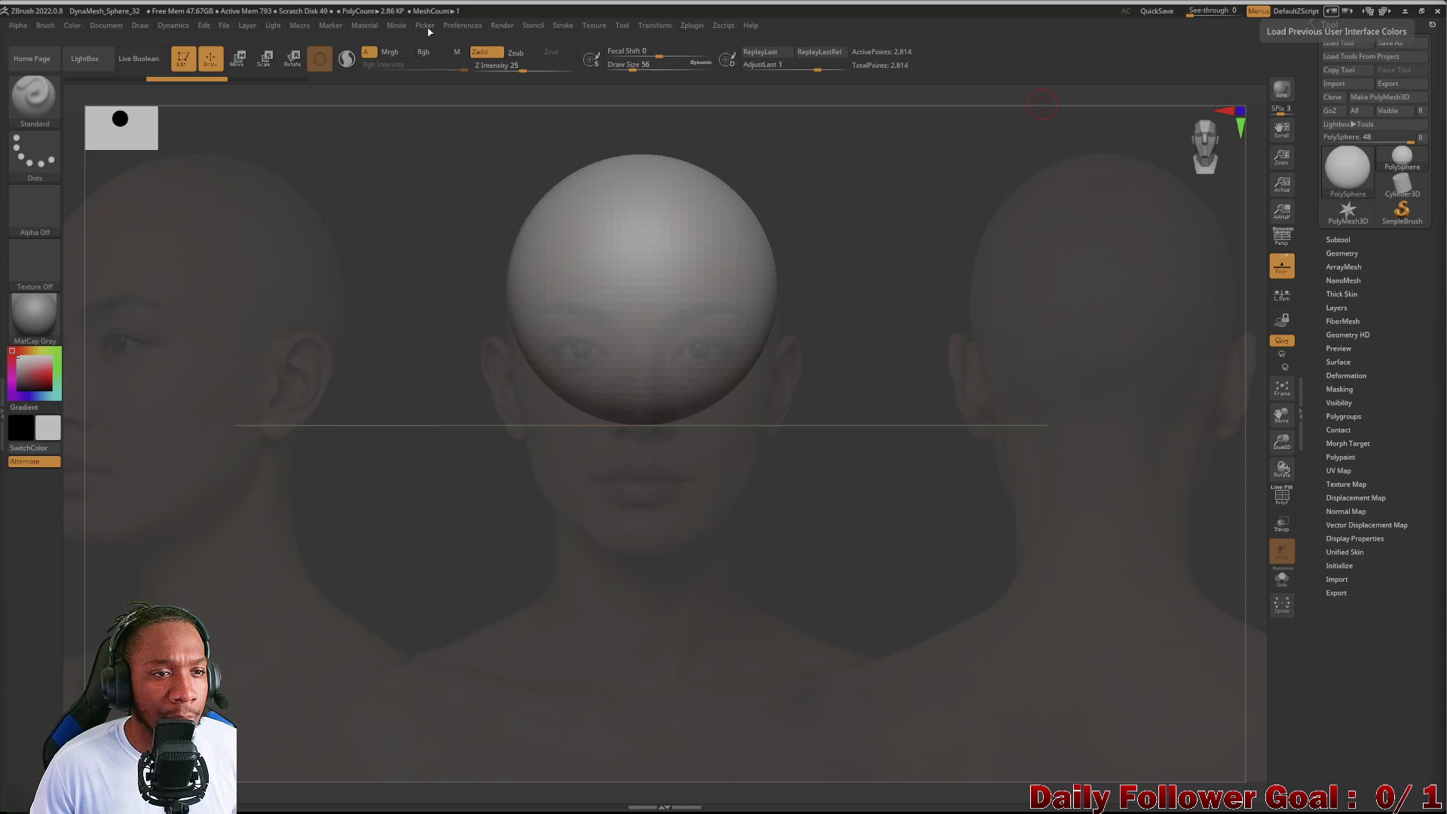
Step: Show the Movie TimeLine above the canvas with the playhead at the start
left_click(396, 25)
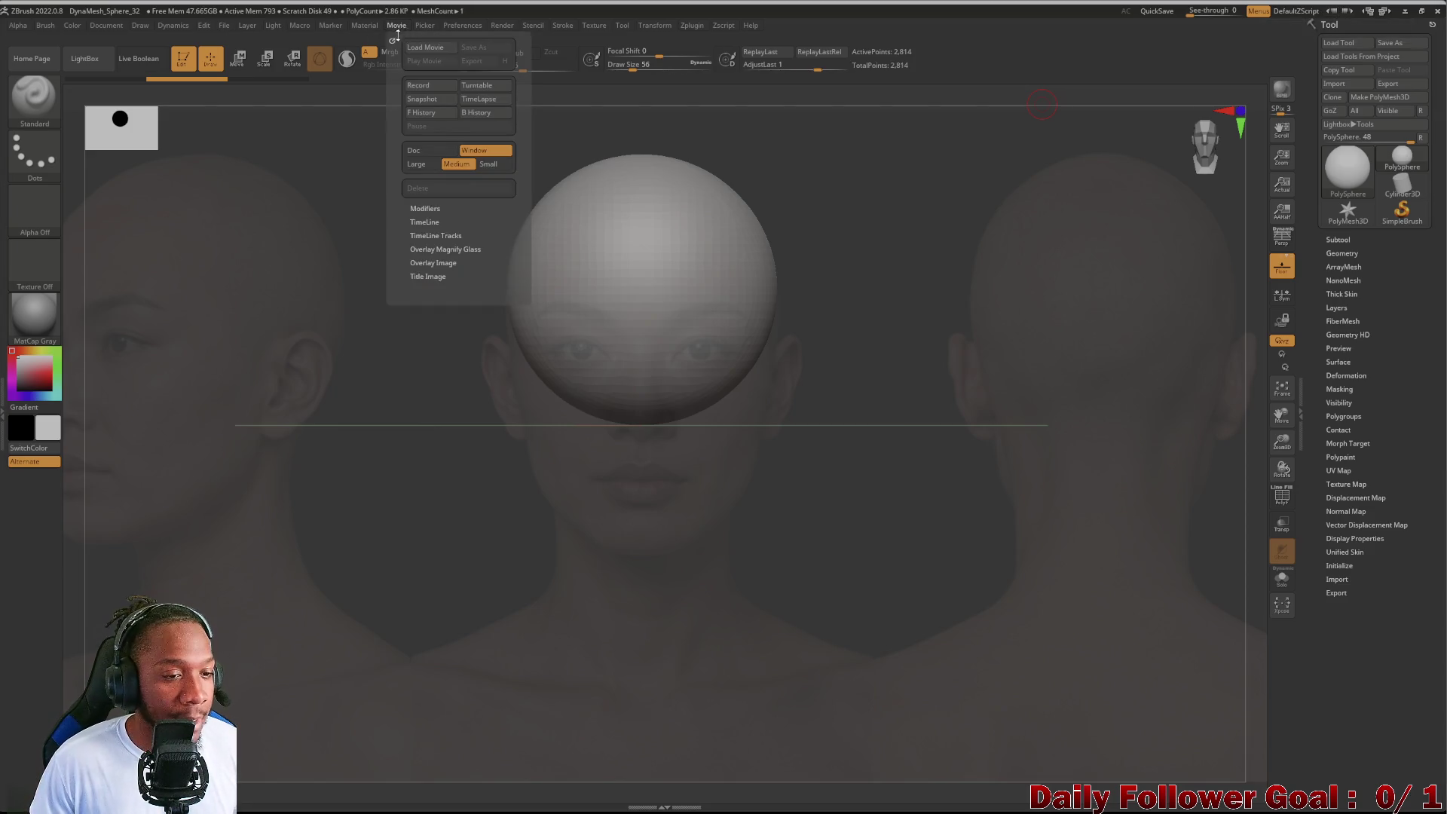
left_click(424, 221)
left_click(422, 248)
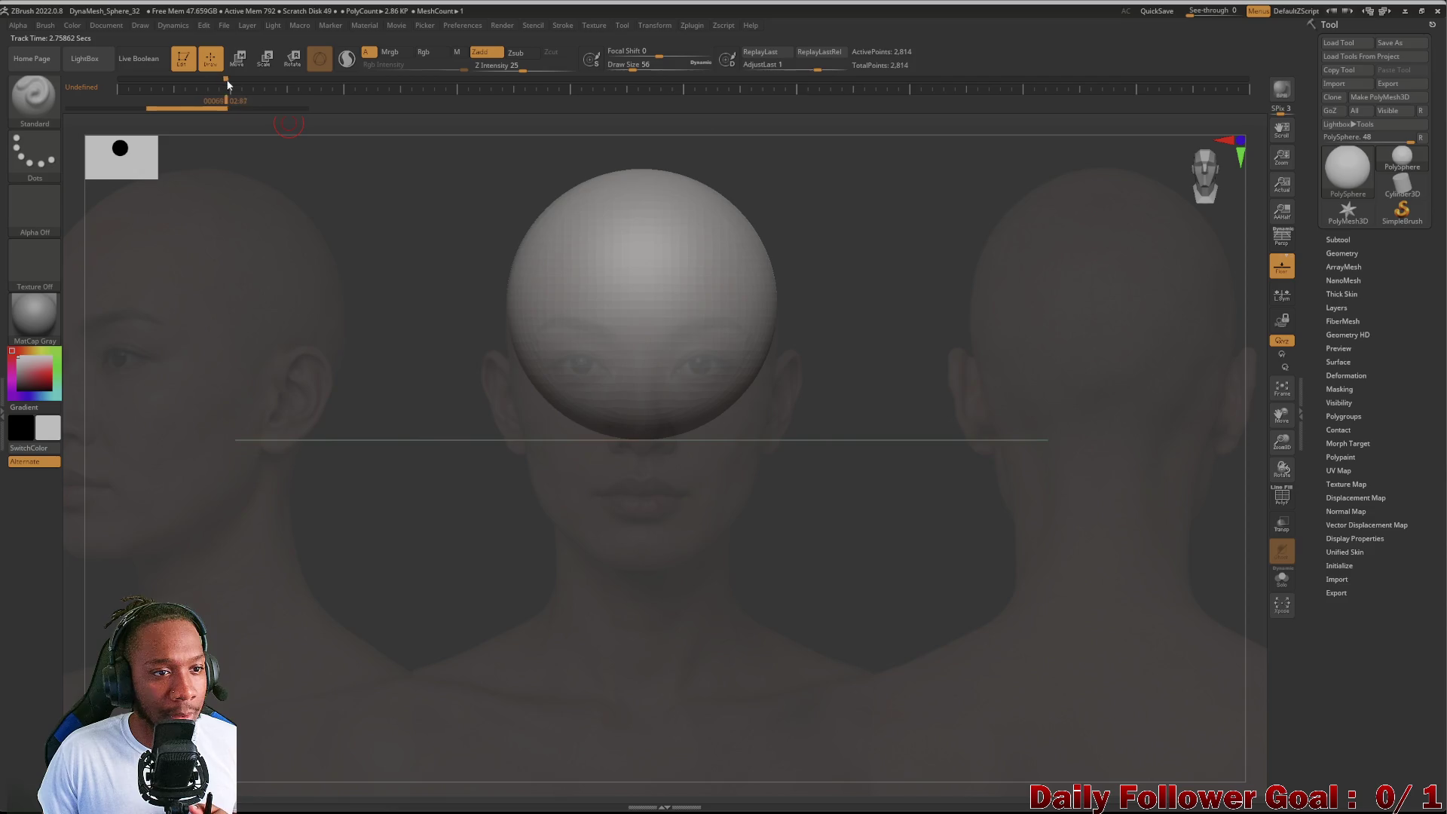
left_click_drag(232, 80, 140, 82)
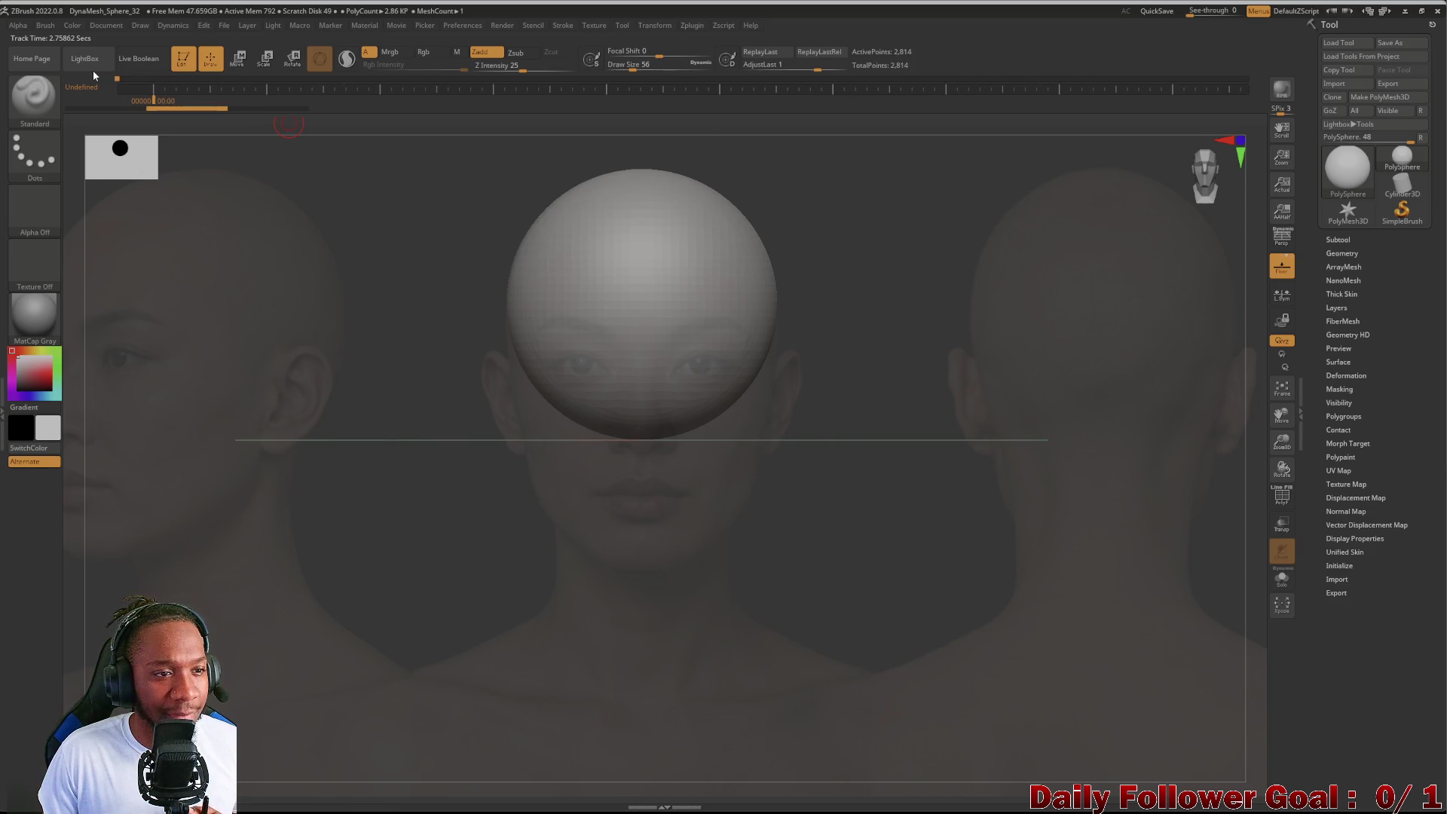
Step: Store a camera key for the front view, rotate away and reframe the sphere with F
left_click(263, 88)
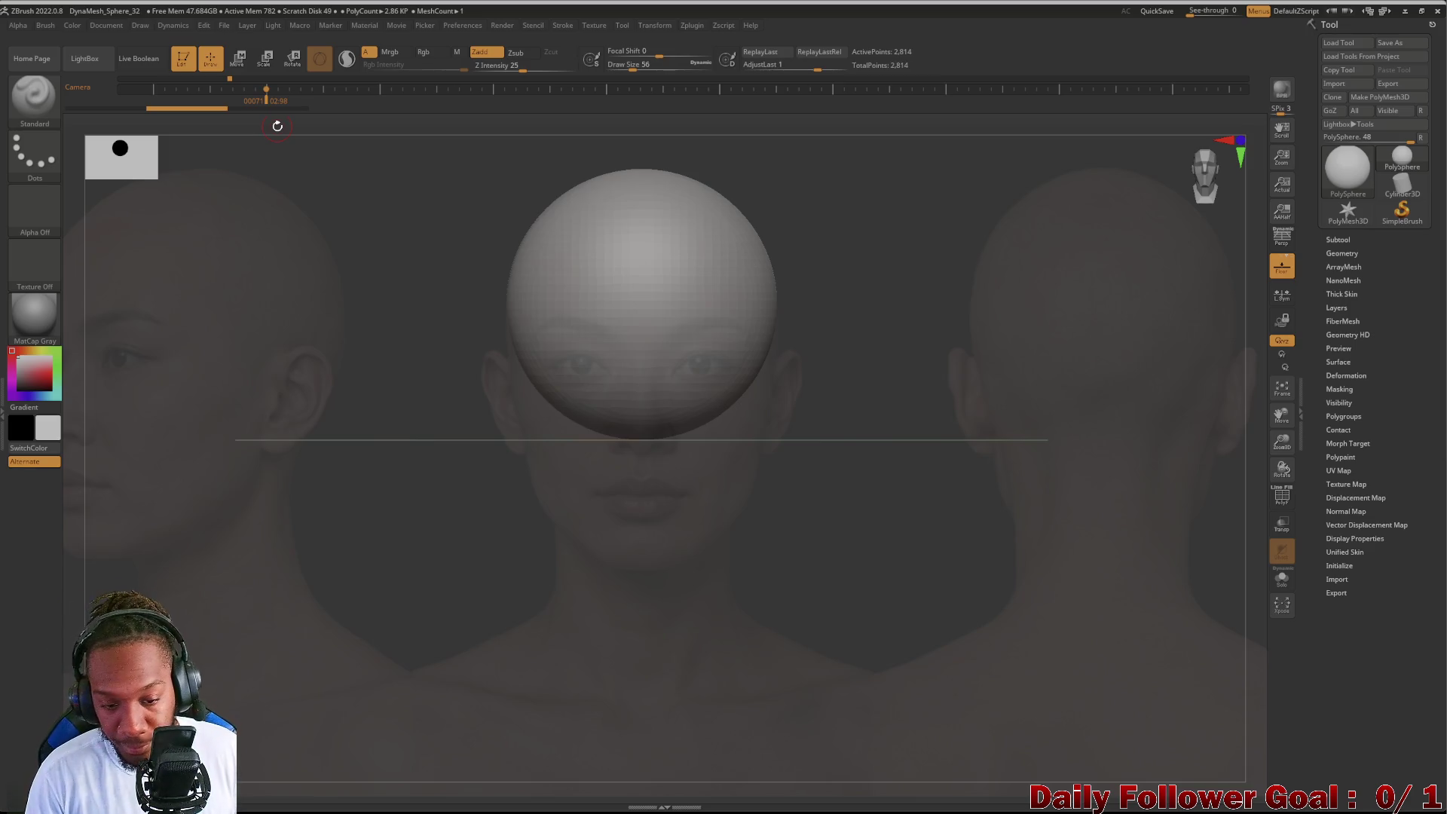
mouse_move(299, 497)
left_mouse_down()
mouse_move(358, 517)
mouse_move(305, 541)
mouse_move(275, 533)
mouse_move(374, 423)
mouse_move(144, 522)
left_mouse_up()
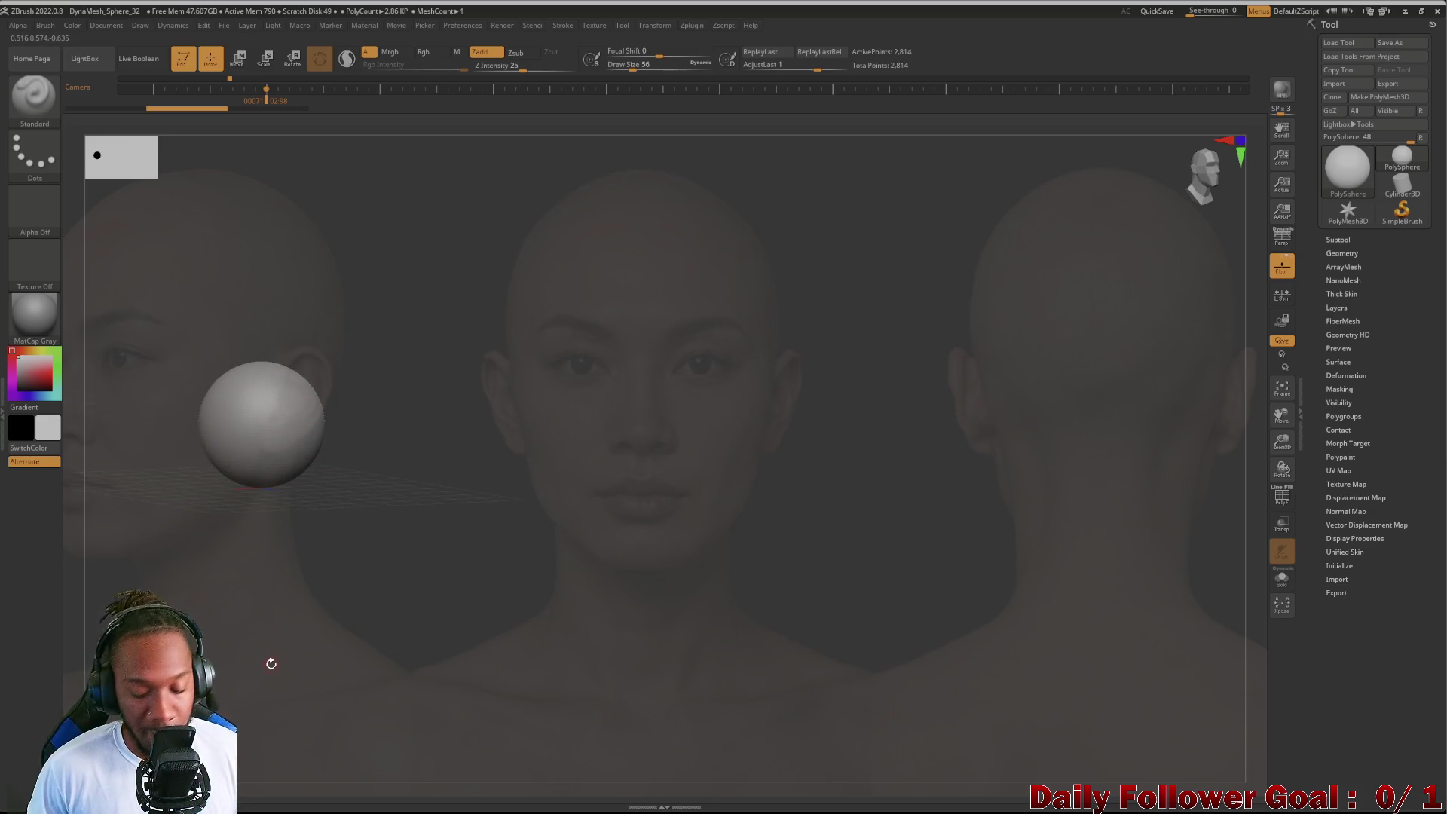
key("f")
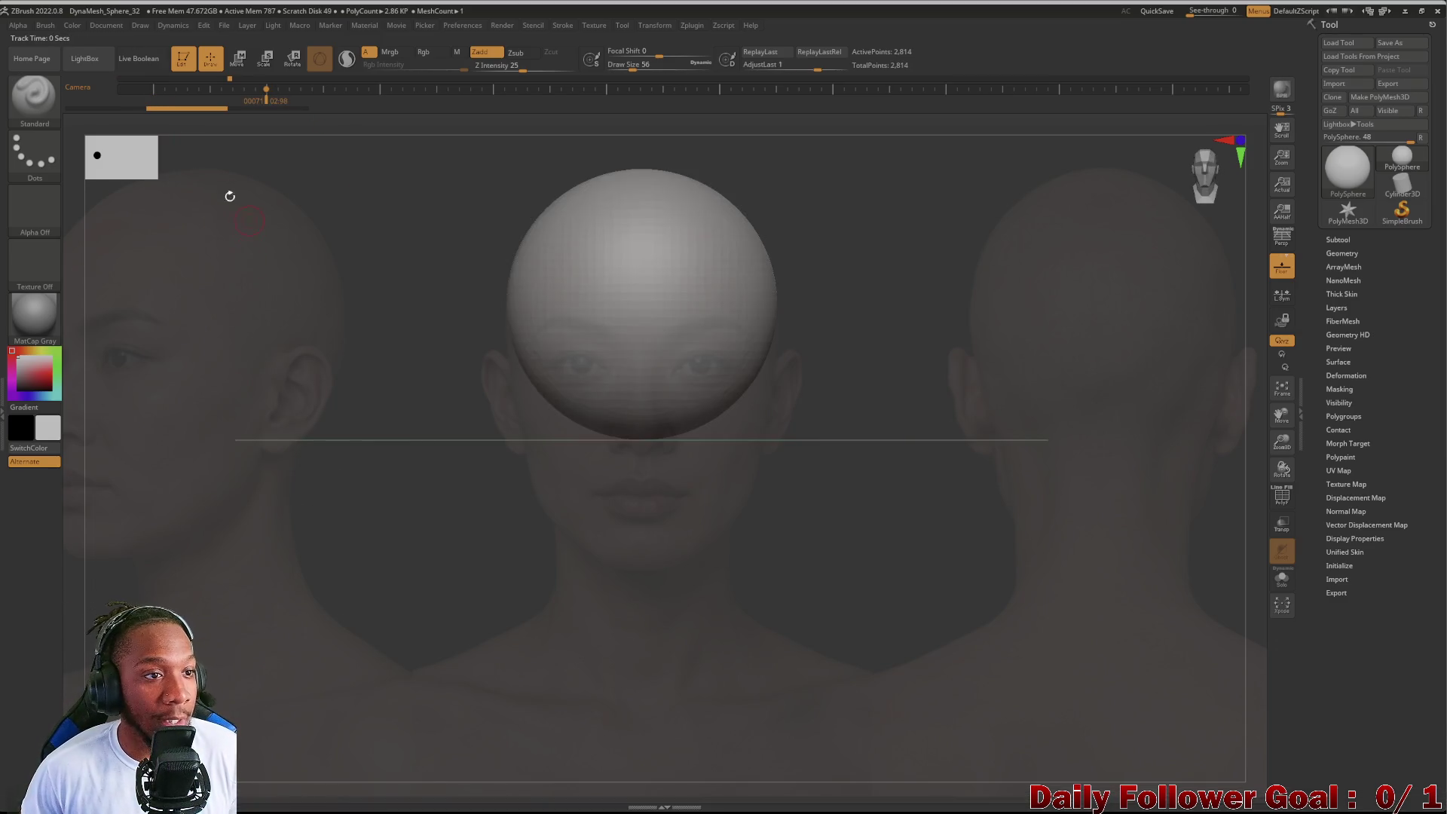
left_click(34, 97)
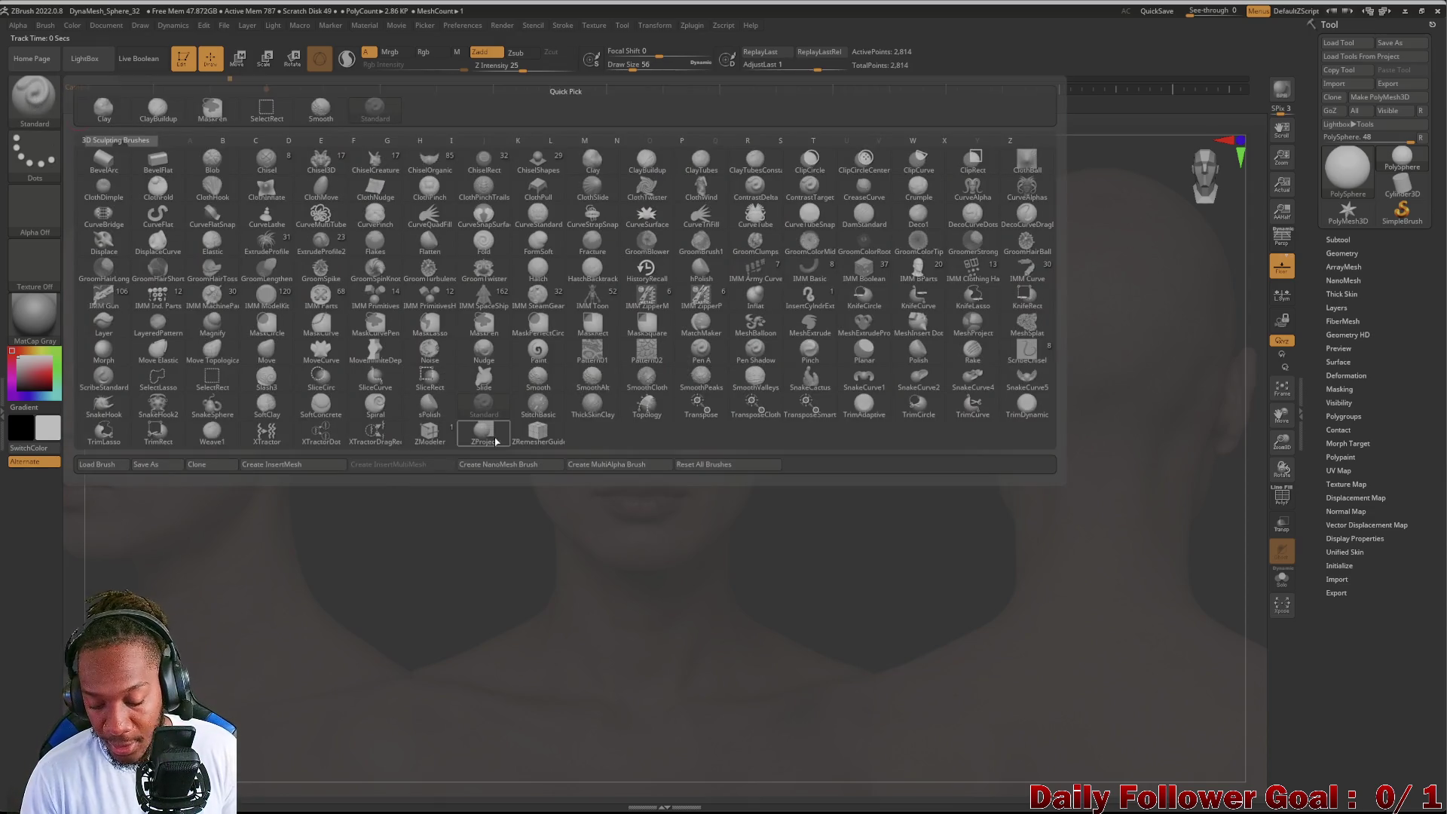
Step: Select the Move Topological brush and enlarge its draw size to about 559
key("m")
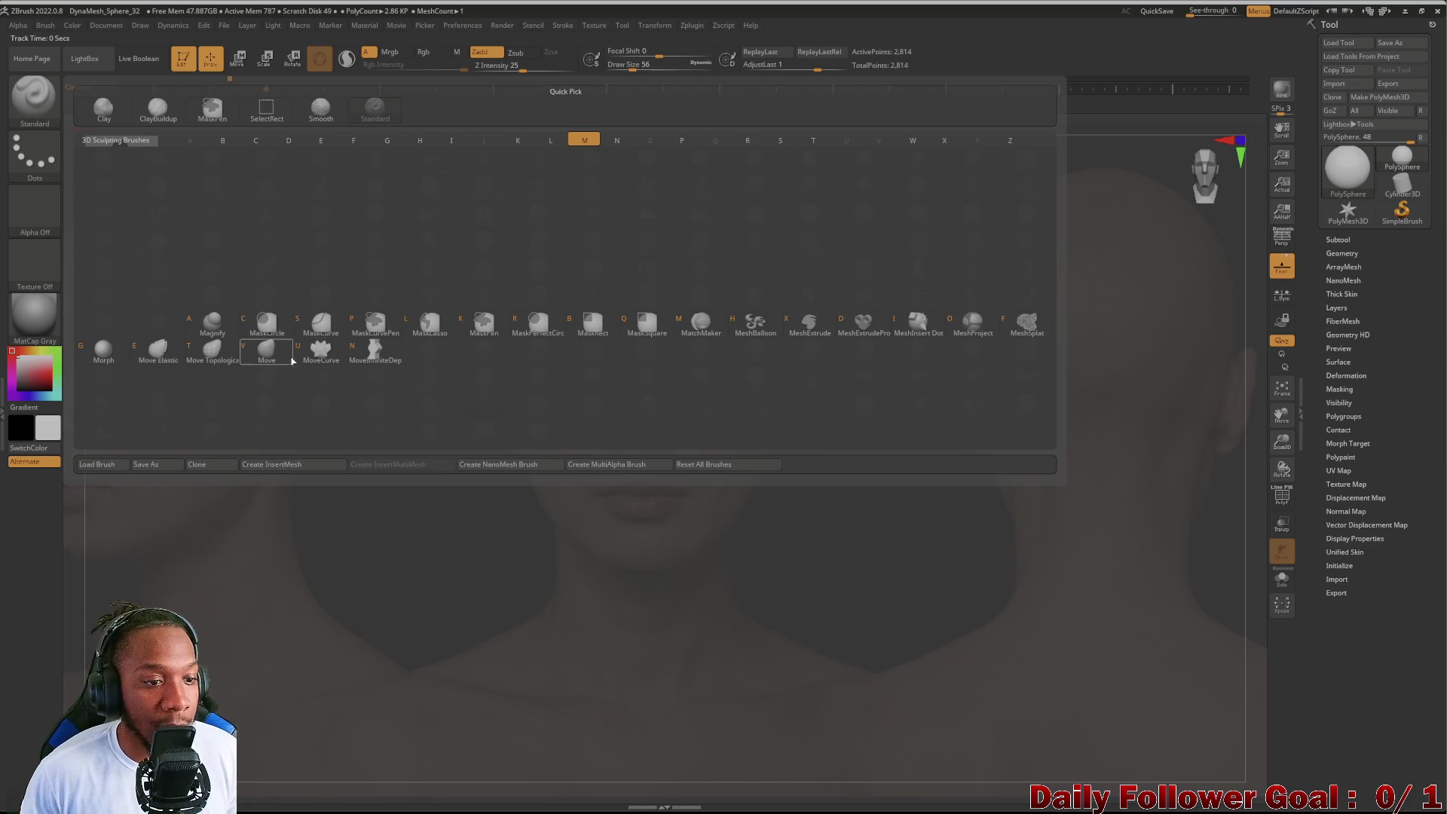
left_click(212, 353)
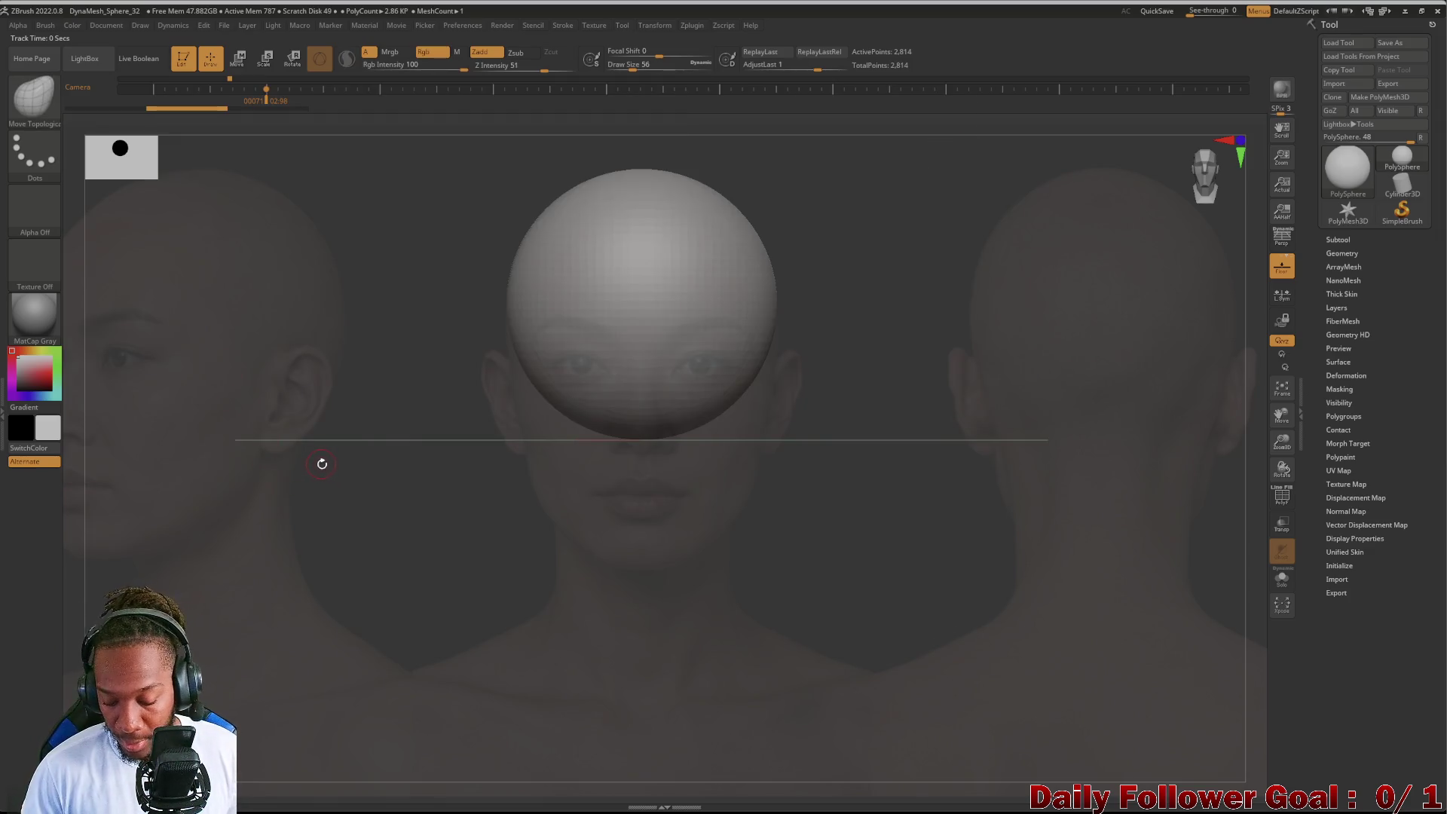
key("space")
left_click_drag(316, 466, 389, 476)
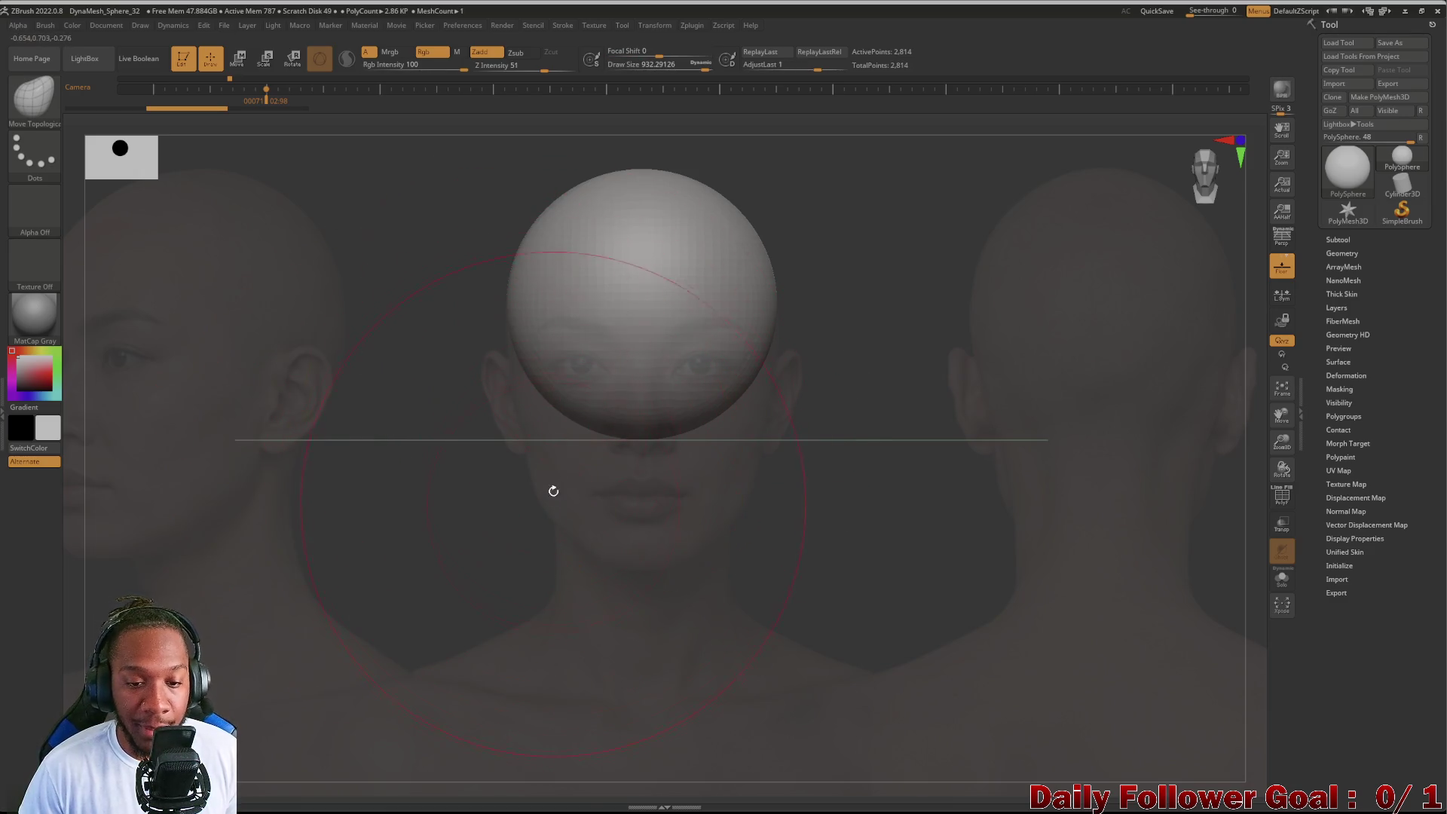
Step: Pull the sphere's lower half into a chin and jaw matching the front photo
left_click_drag(629, 424, 649, 566)
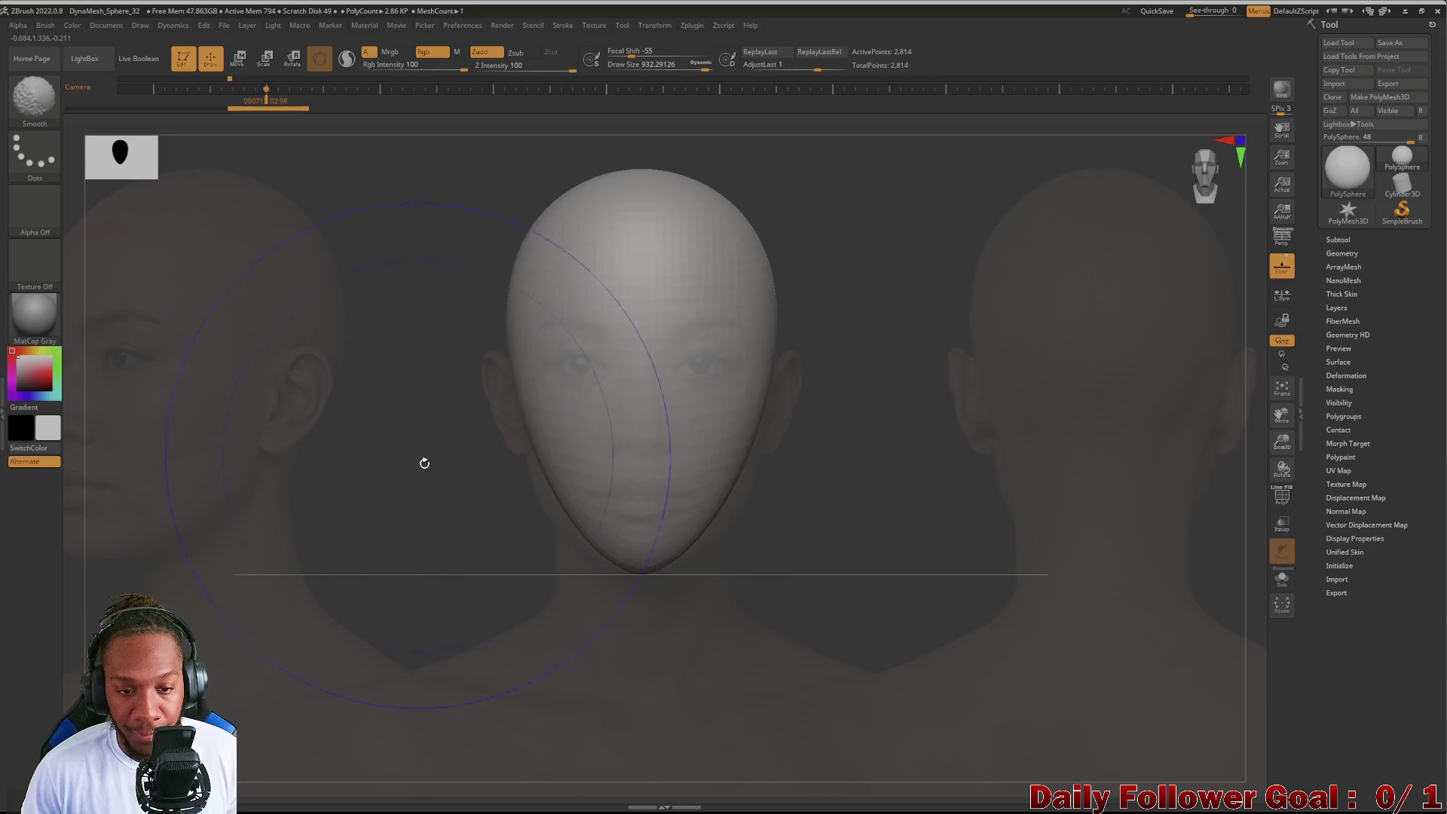
mouse_move(527, 494)
left_mouse_down()
mouse_move(538, 509)
mouse_move(517, 508)
left_mouse_up()
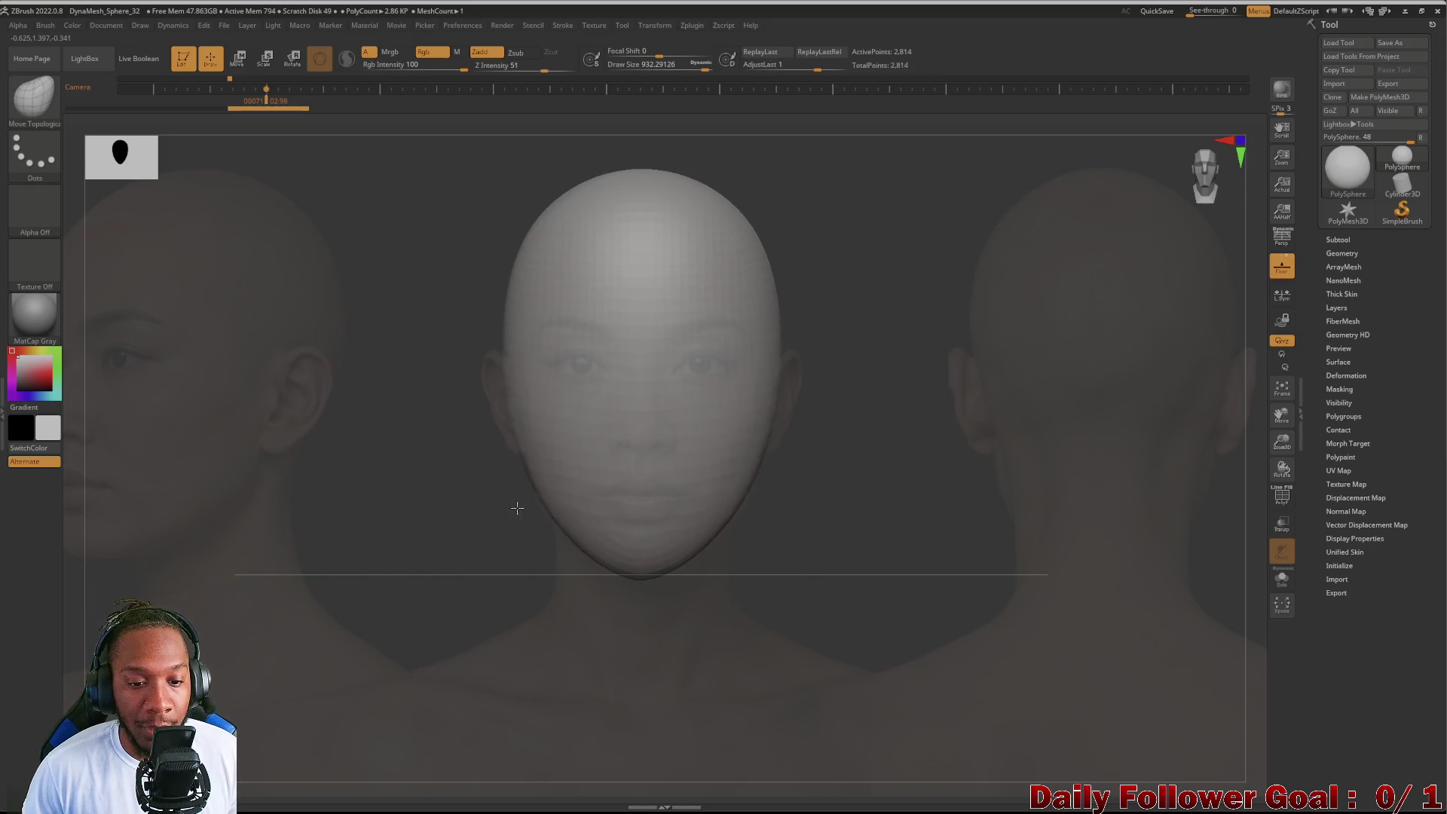
left_click_drag(645, 582, 646, 583)
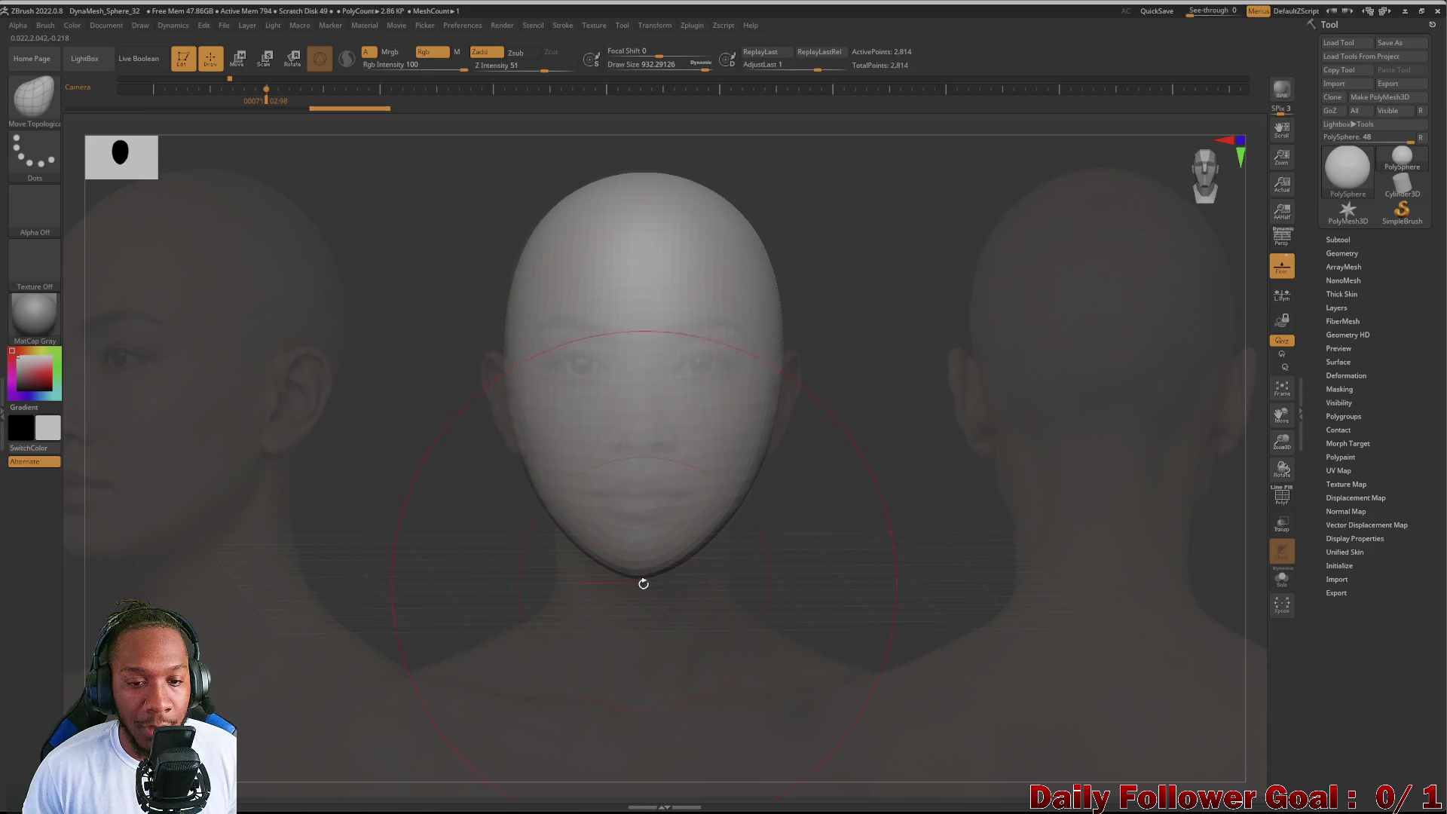
left_click_drag(571, 538, 639, 563)
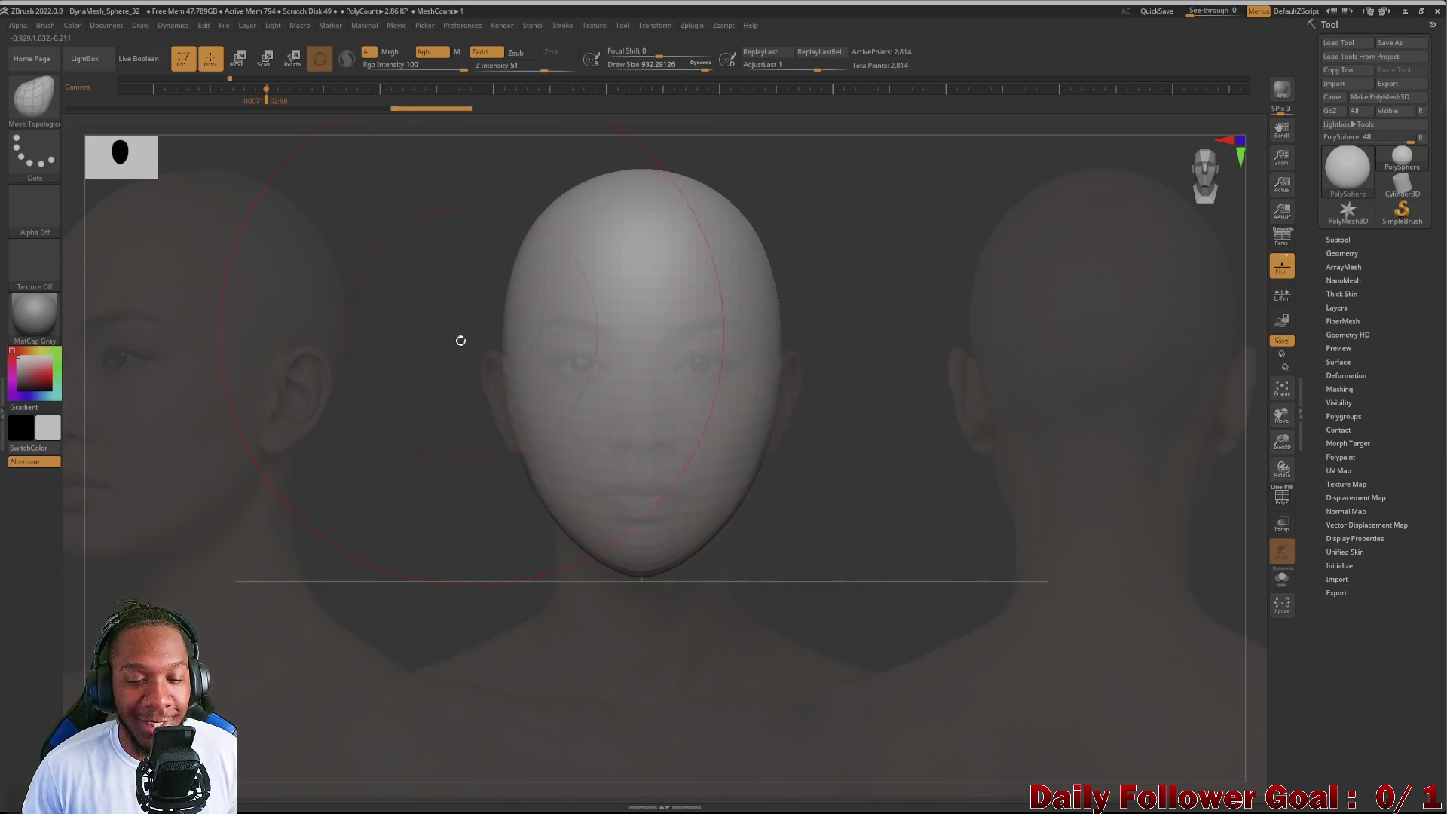
left_click_drag(372, 501, 362, 491)
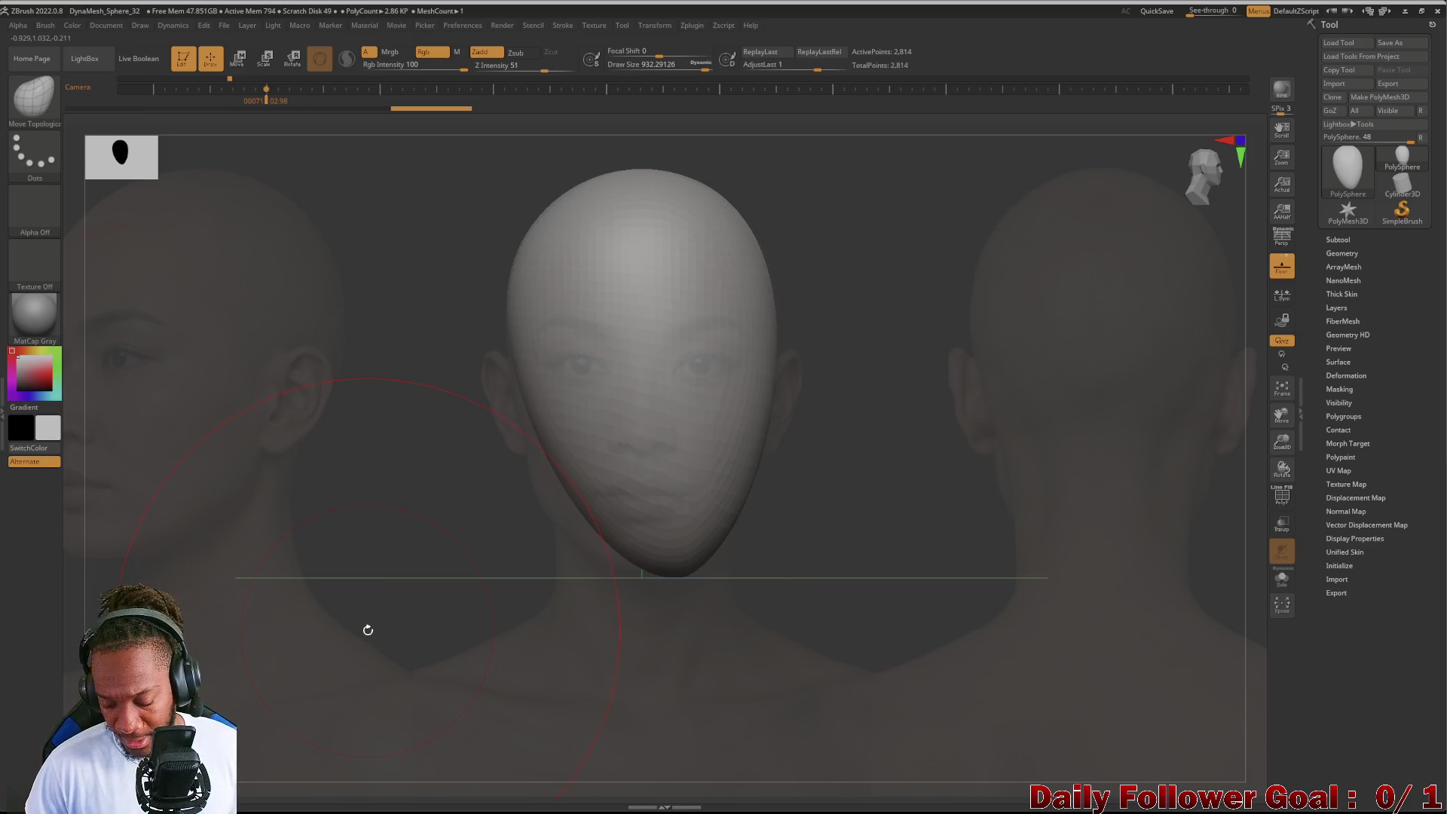
Step: In Spotlight, slide the reference photos left so the side profile sits behind the head
key("w")
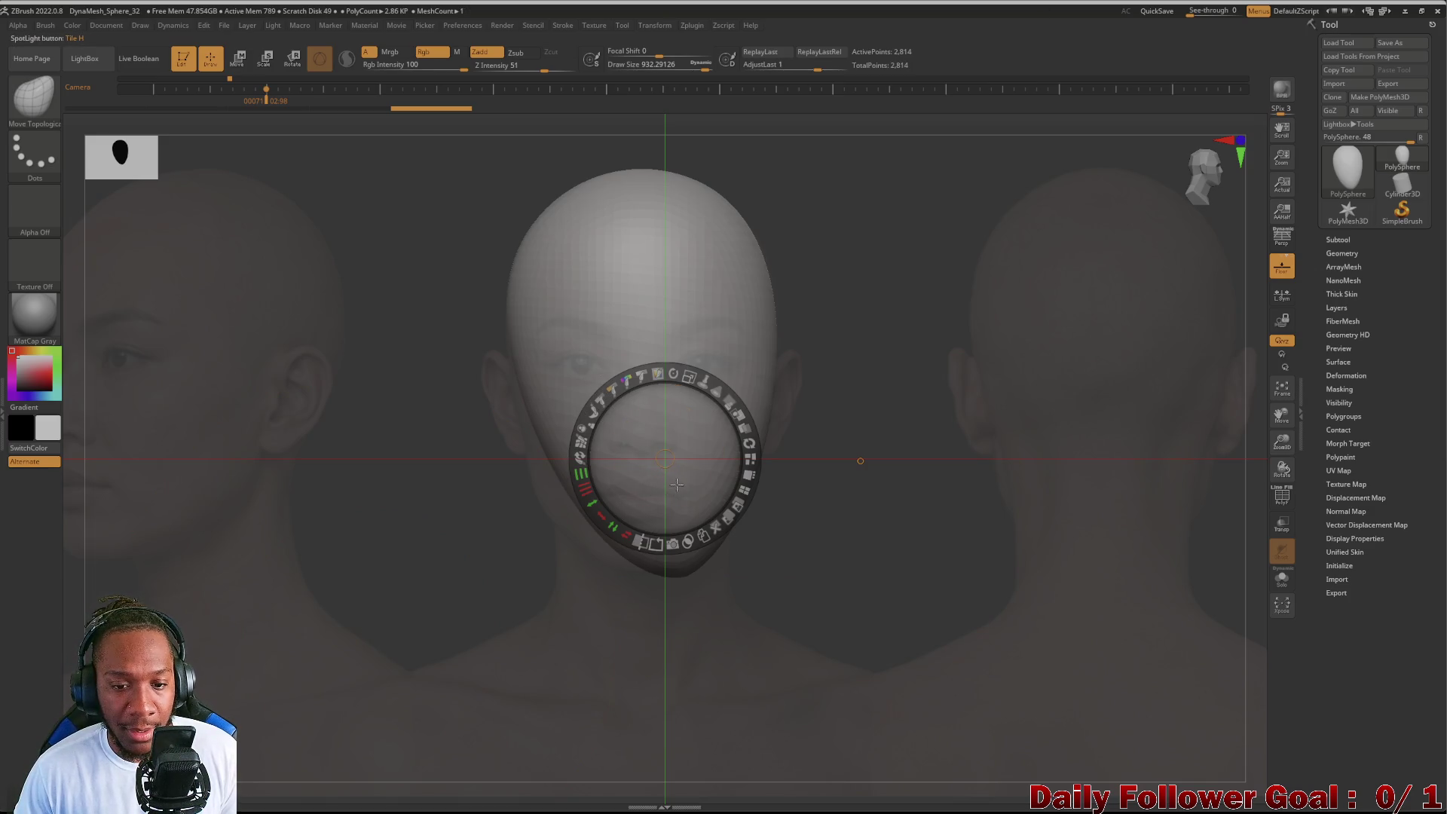
left_click_drag(462, 467, 158, 456)
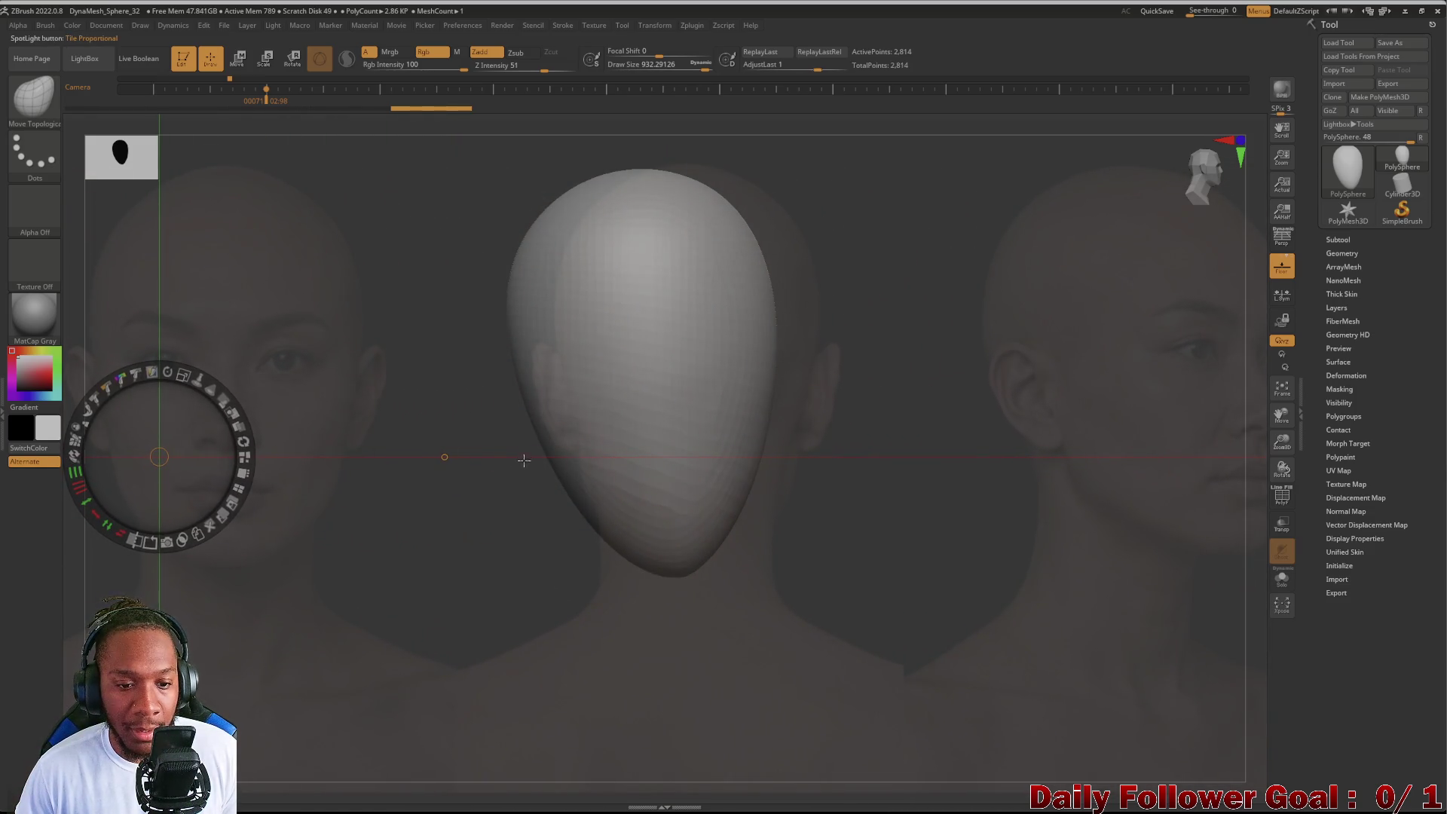
left_click_drag(522, 462, 158, 452)
left_click_drag(512, 453, 159, 452)
mouse_move(471, 455)
left_mouse_down()
mouse_move(308, 462)
mouse_move(335, 458)
left_mouse_up()
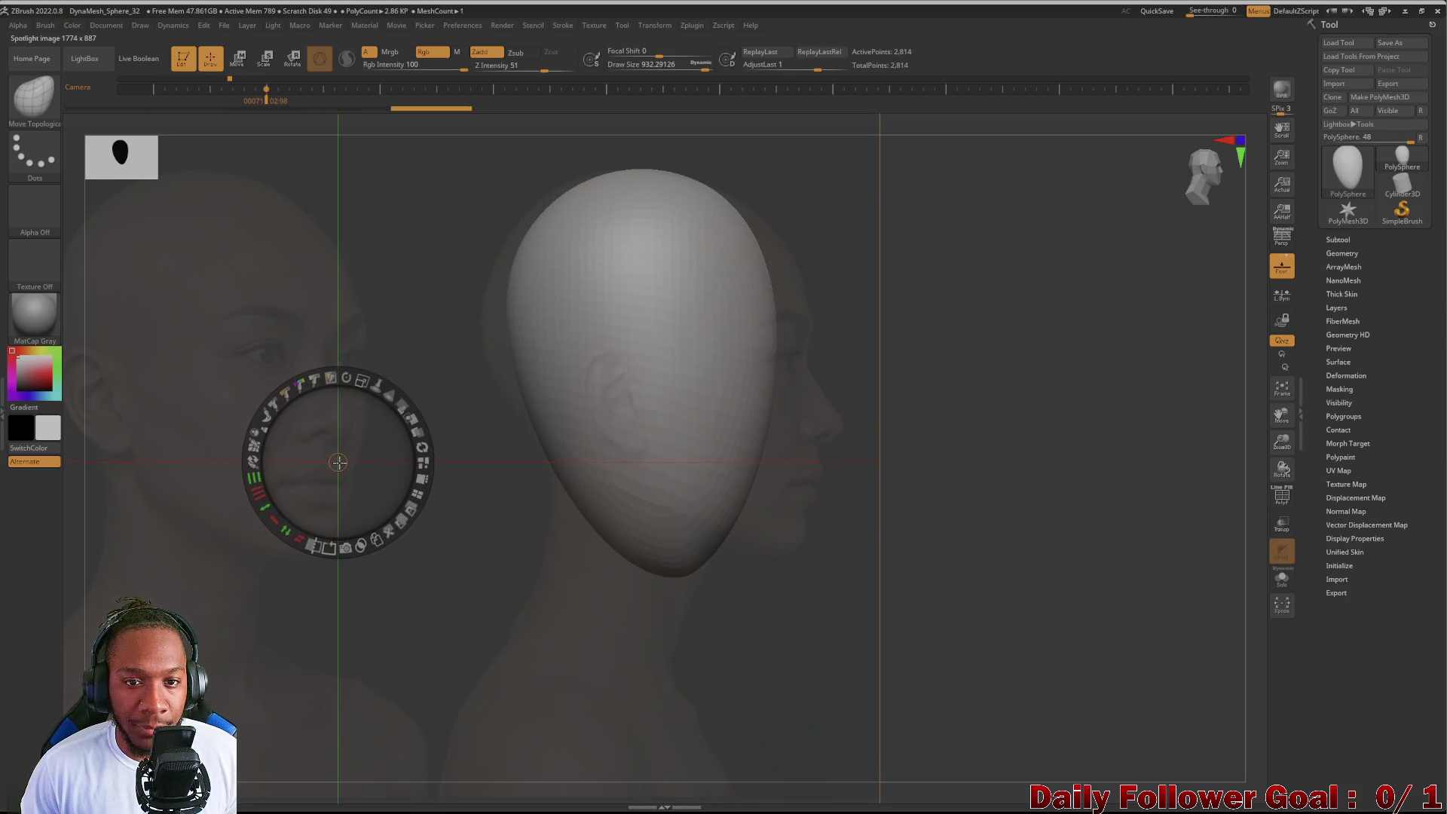
left_click_drag(445, 462, 447, 500)
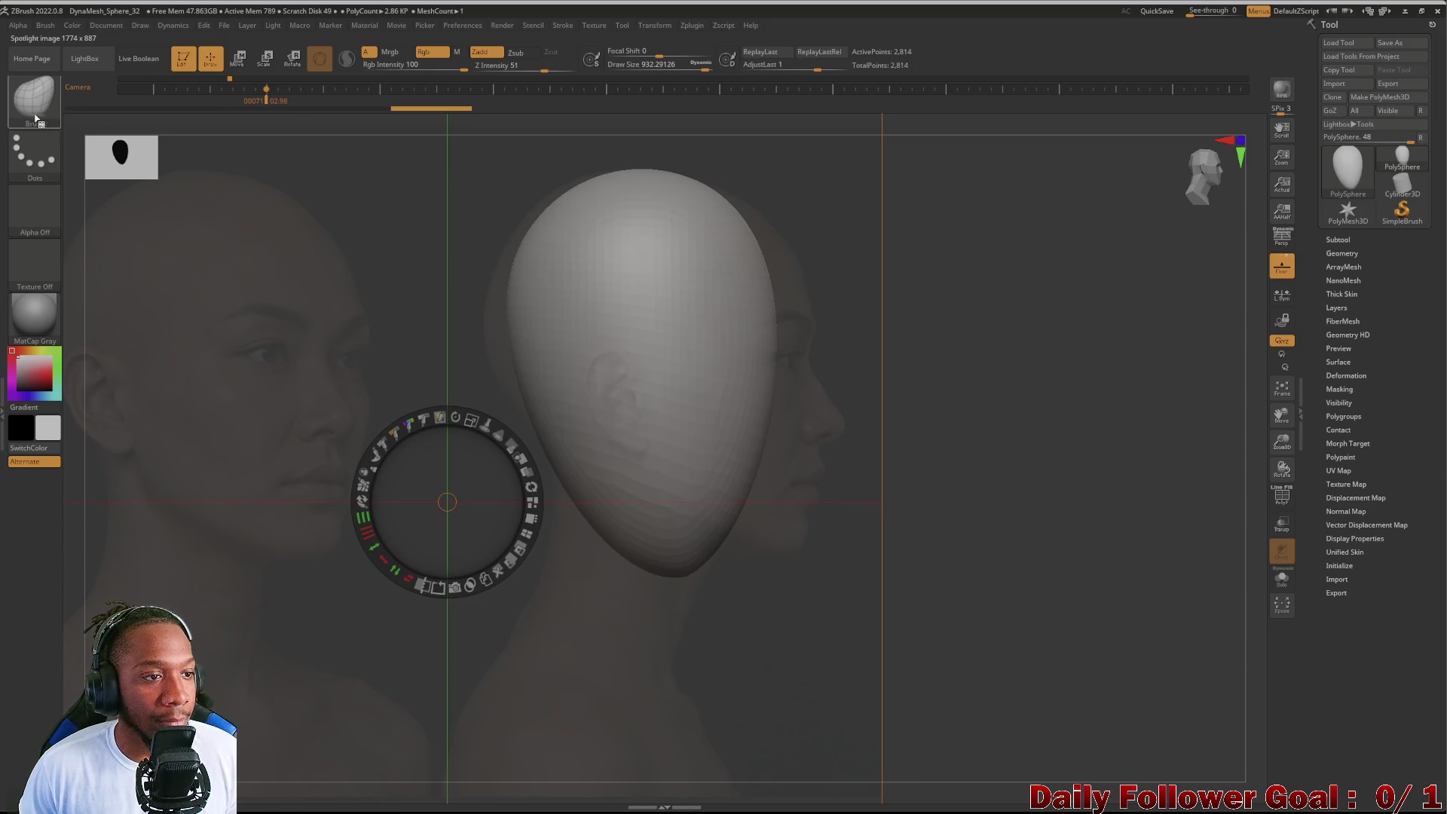
key("z")
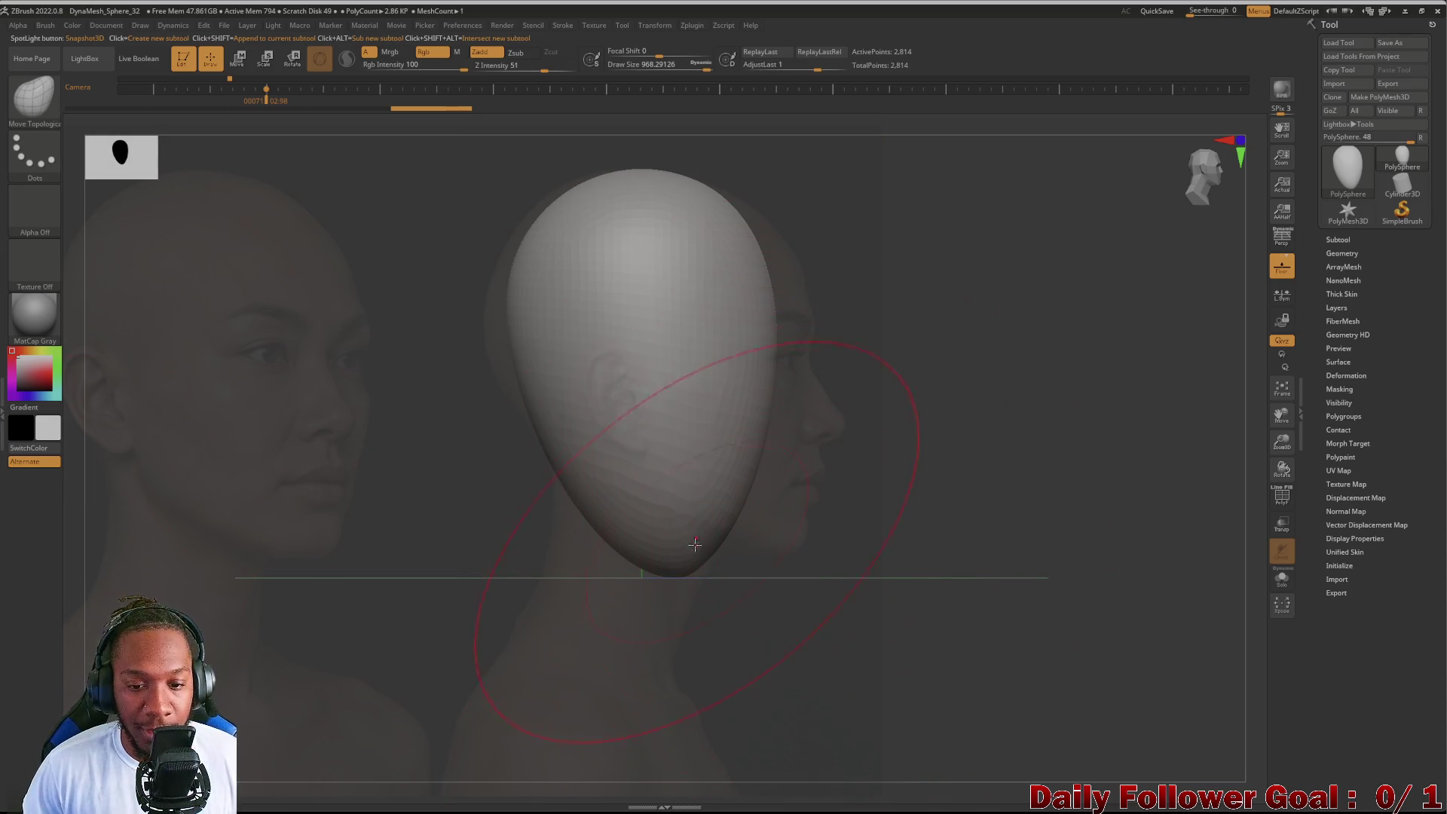
Step: Pull the chin and face forward to follow the side-profile silhouette
left_click_drag(684, 562, 806, 543)
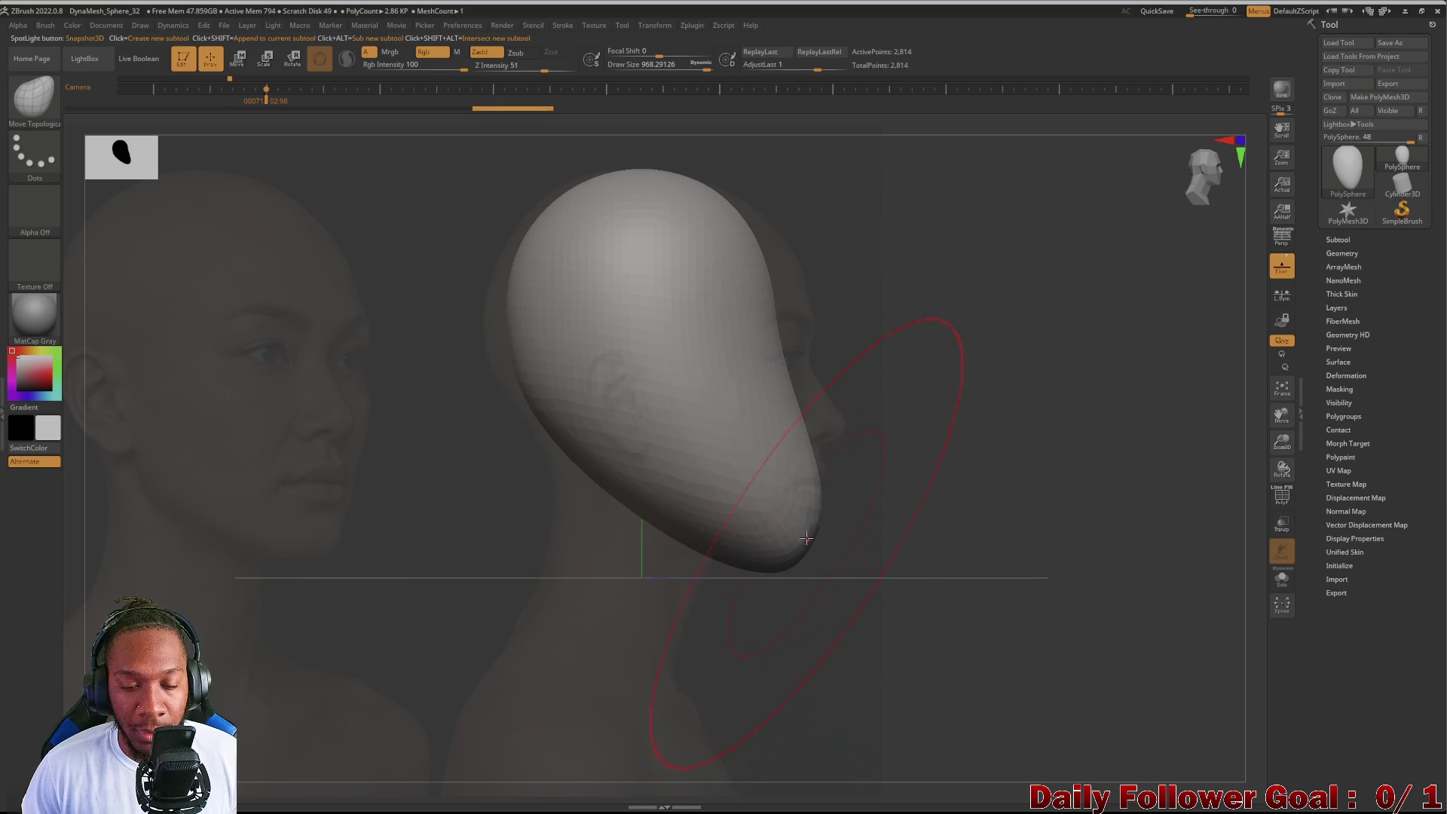
left_click_drag(797, 401, 798, 244)
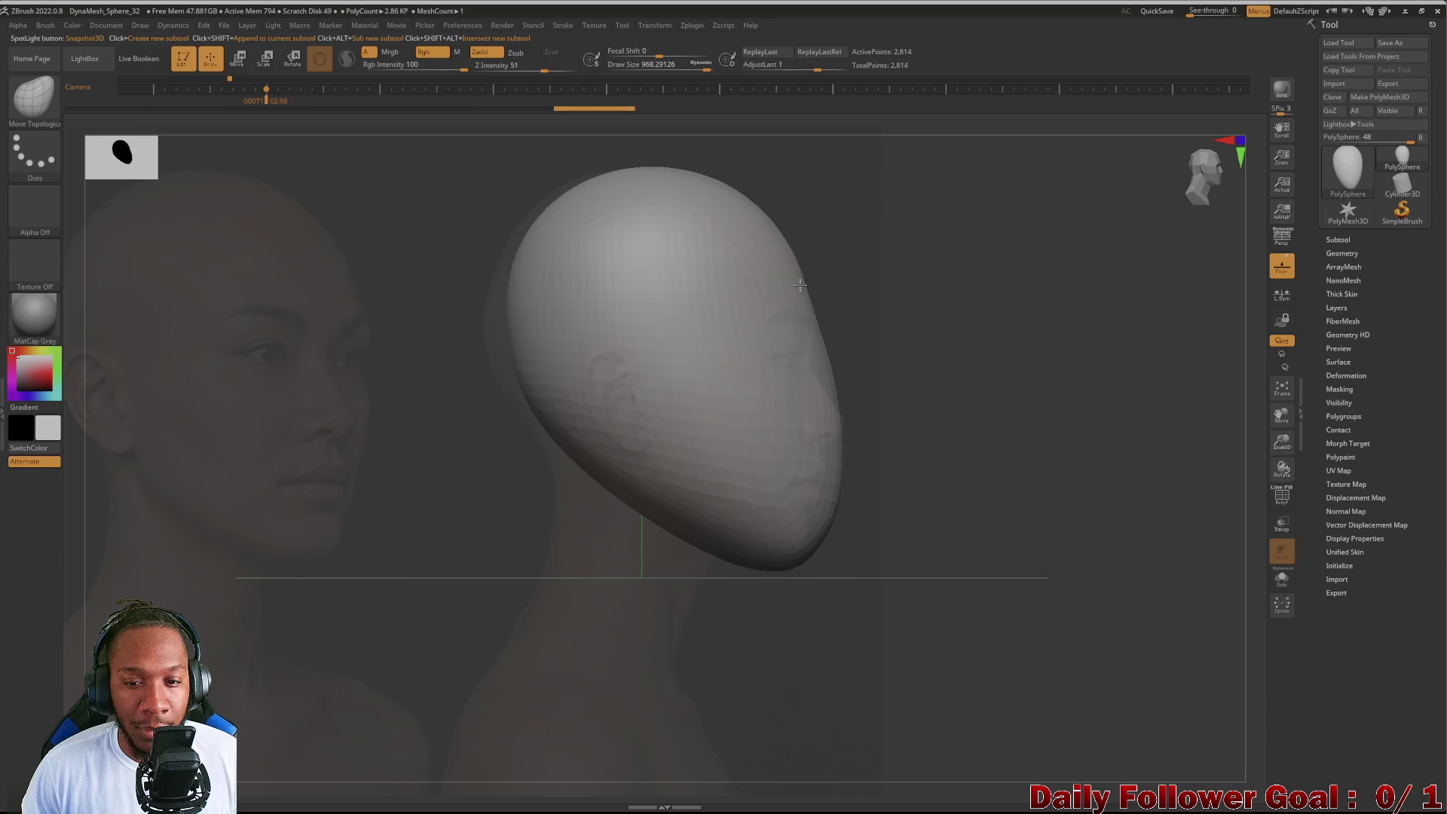
left_click_drag(503, 362, 469, 368)
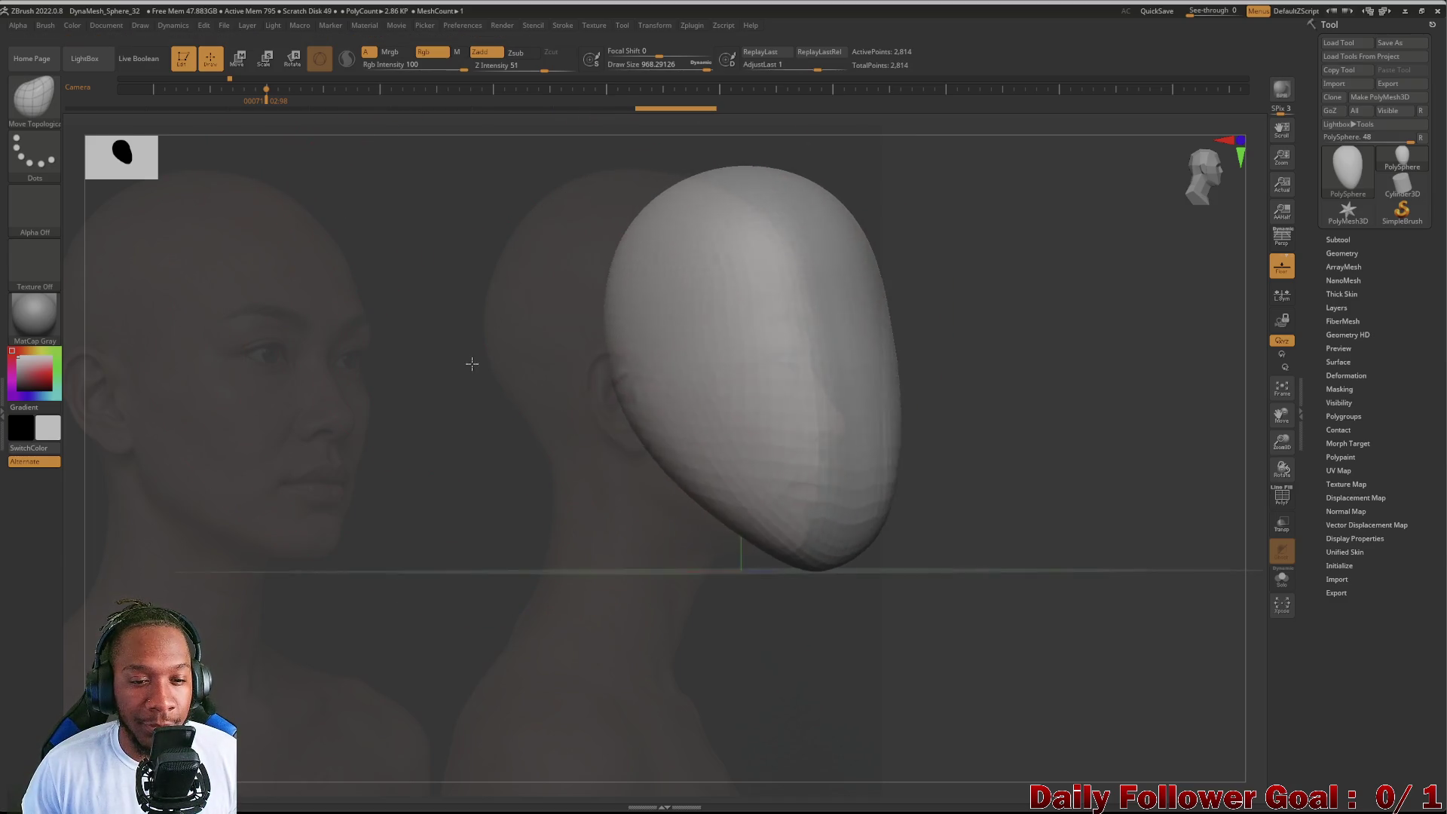
mouse_move(385, 398)
left_mouse_down()
mouse_move(440, 408)
mouse_move(516, 252)
mouse_move(565, 206)
left_mouse_up()
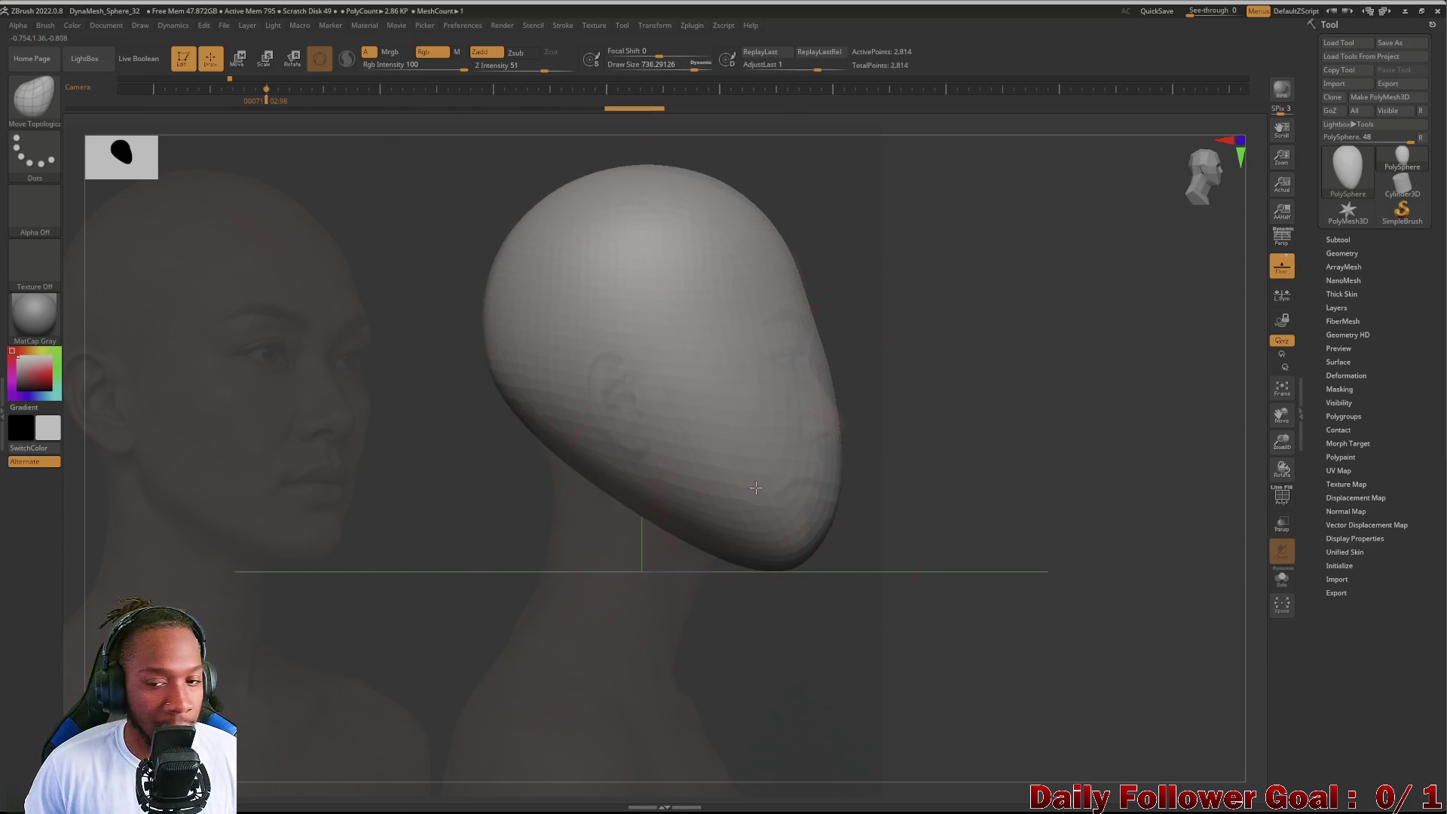
Step: Shrink the draw size, check the head's shape and switch to the DamStandard brush
key("bracketleft")
key("bracketleft")
key("bracketleft")
key("bracketleft")
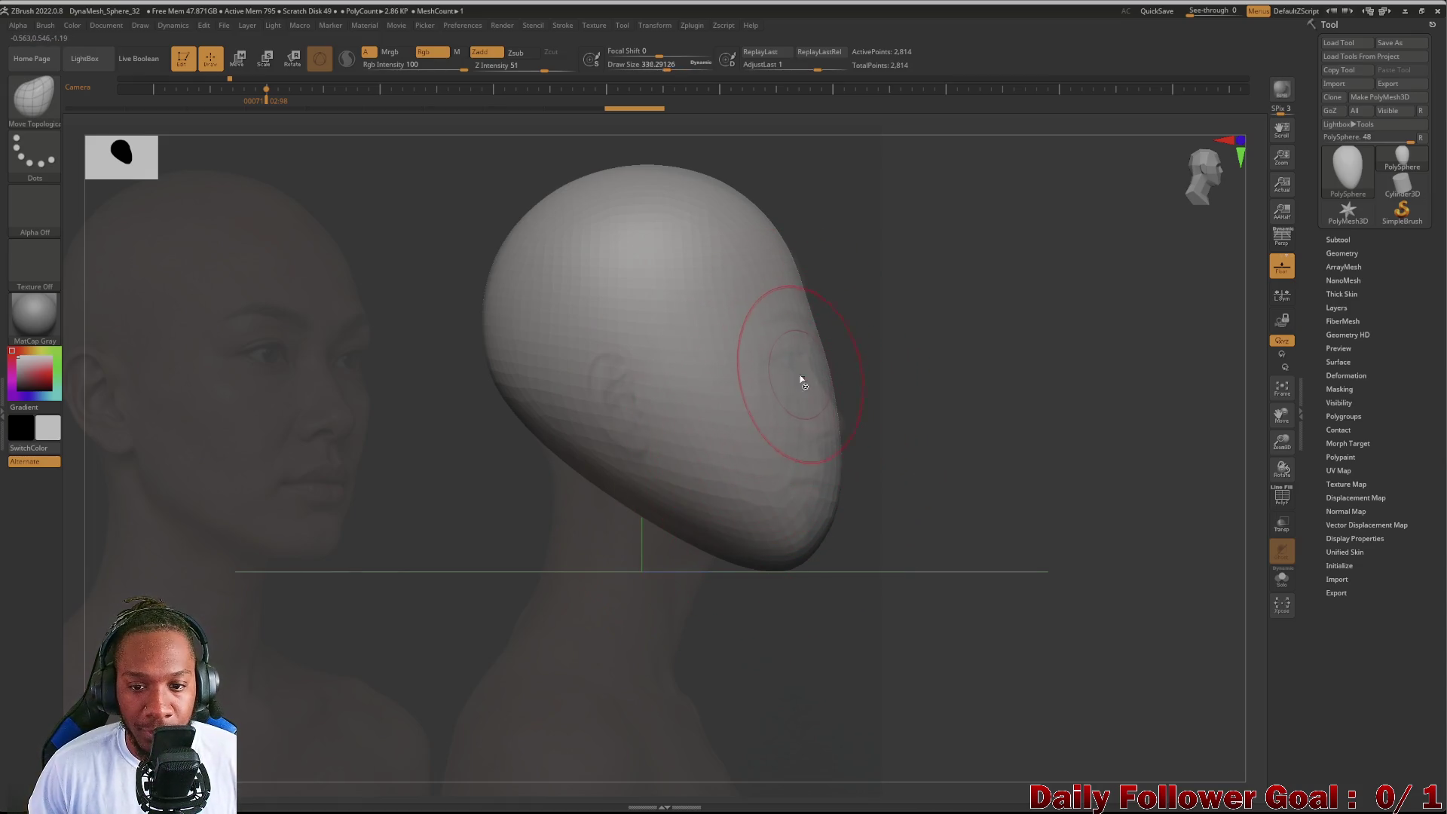
key("bracketleft")
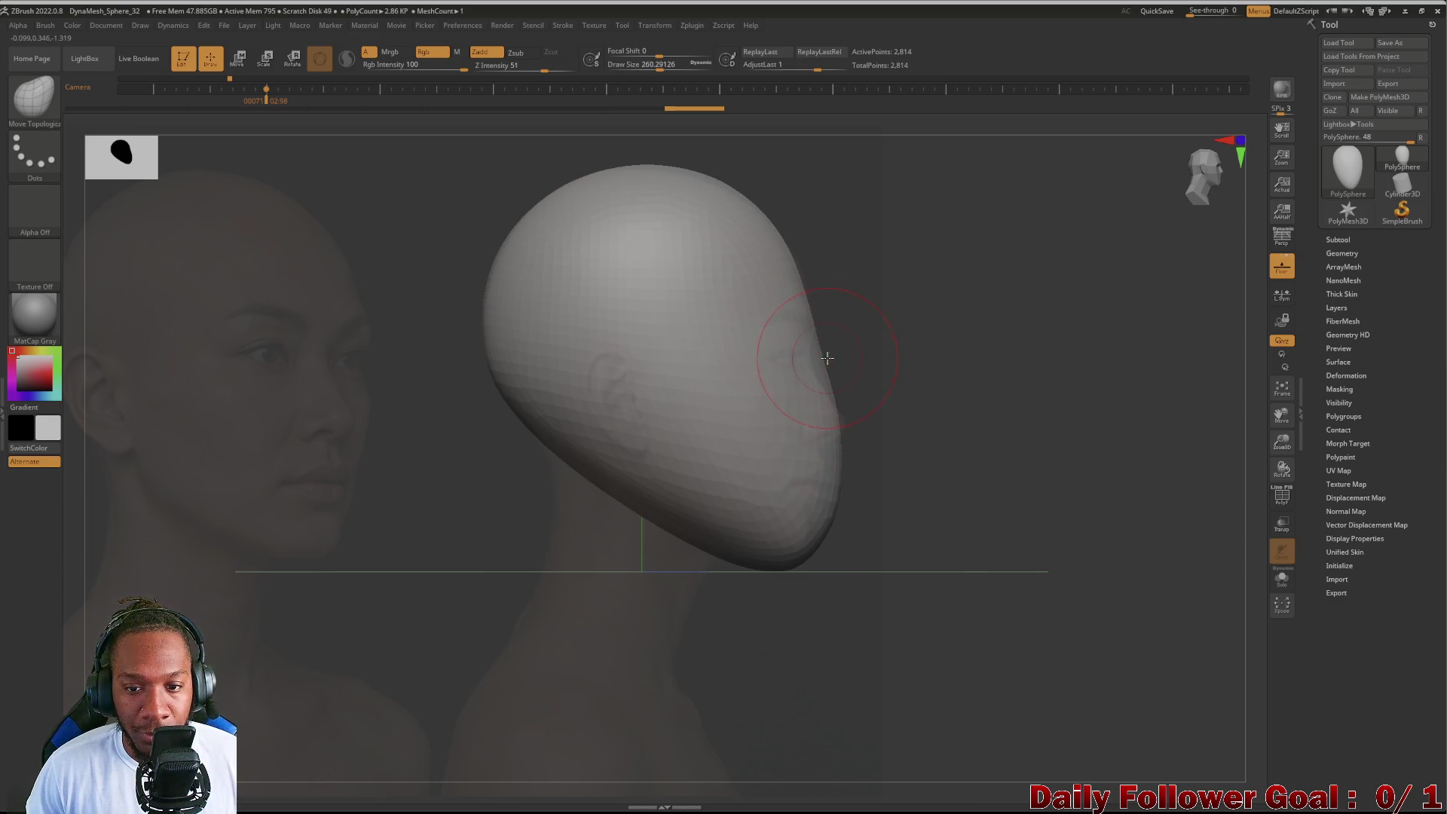
left_click_drag(827, 357, 788, 362)
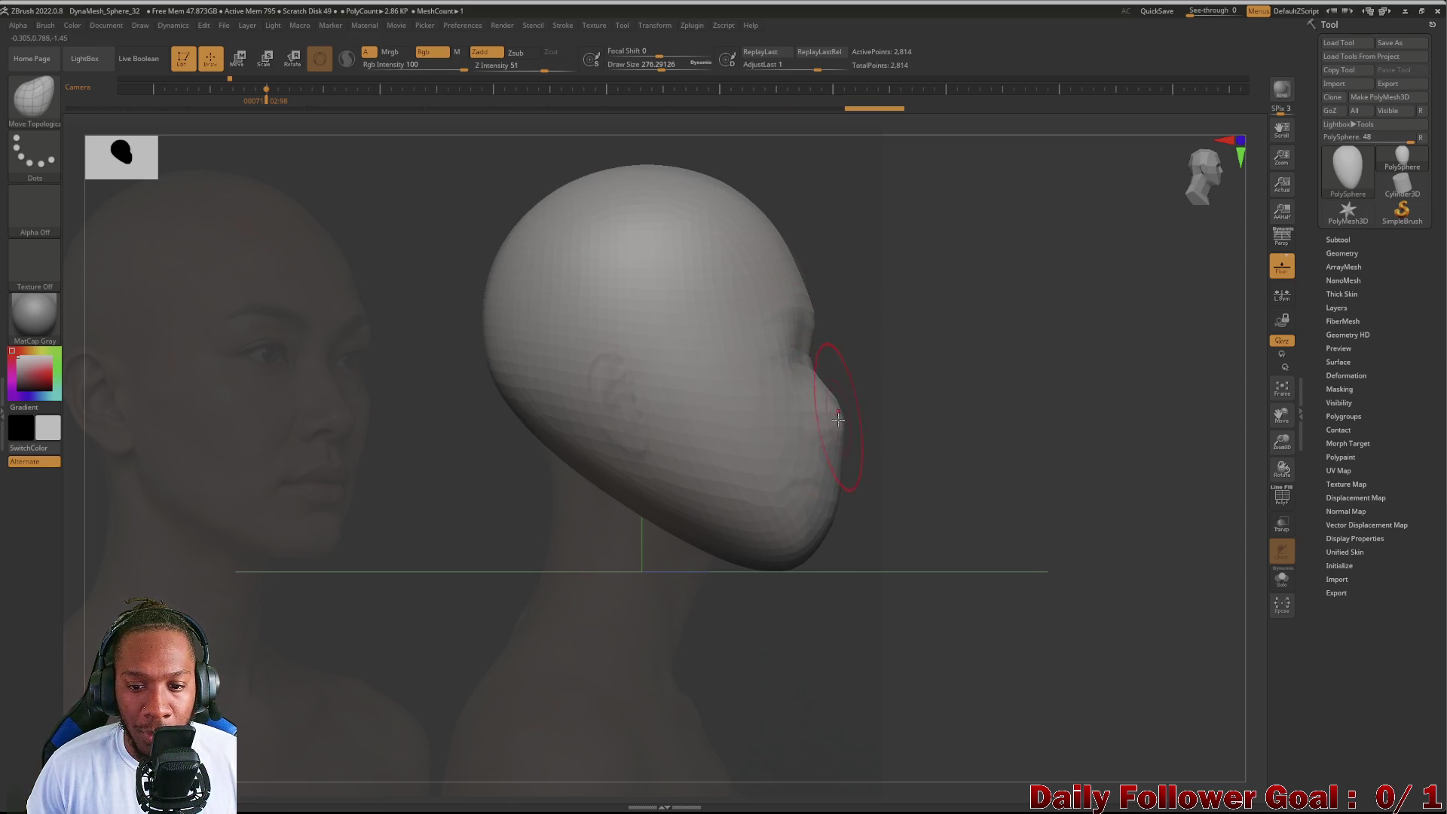
key("b")
key("d")
key("s")
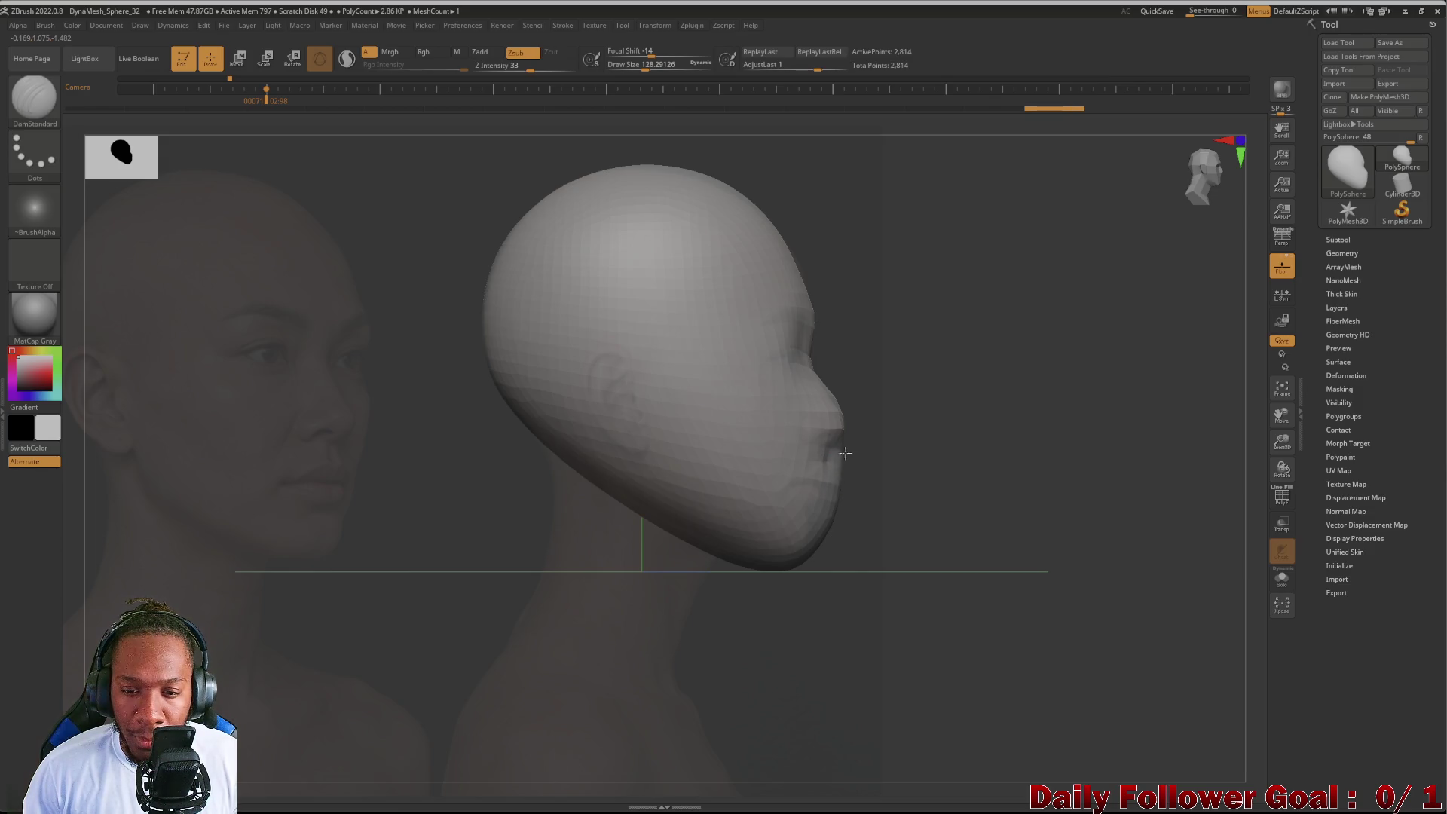
Step: Orbit to the face, nudge the reference photo right in Spotlight and bring up the quick palette
mouse_move(845, 453)
left_mouse_down()
mouse_move(865, 455)
mouse_move(604, 555)
left_mouse_up()
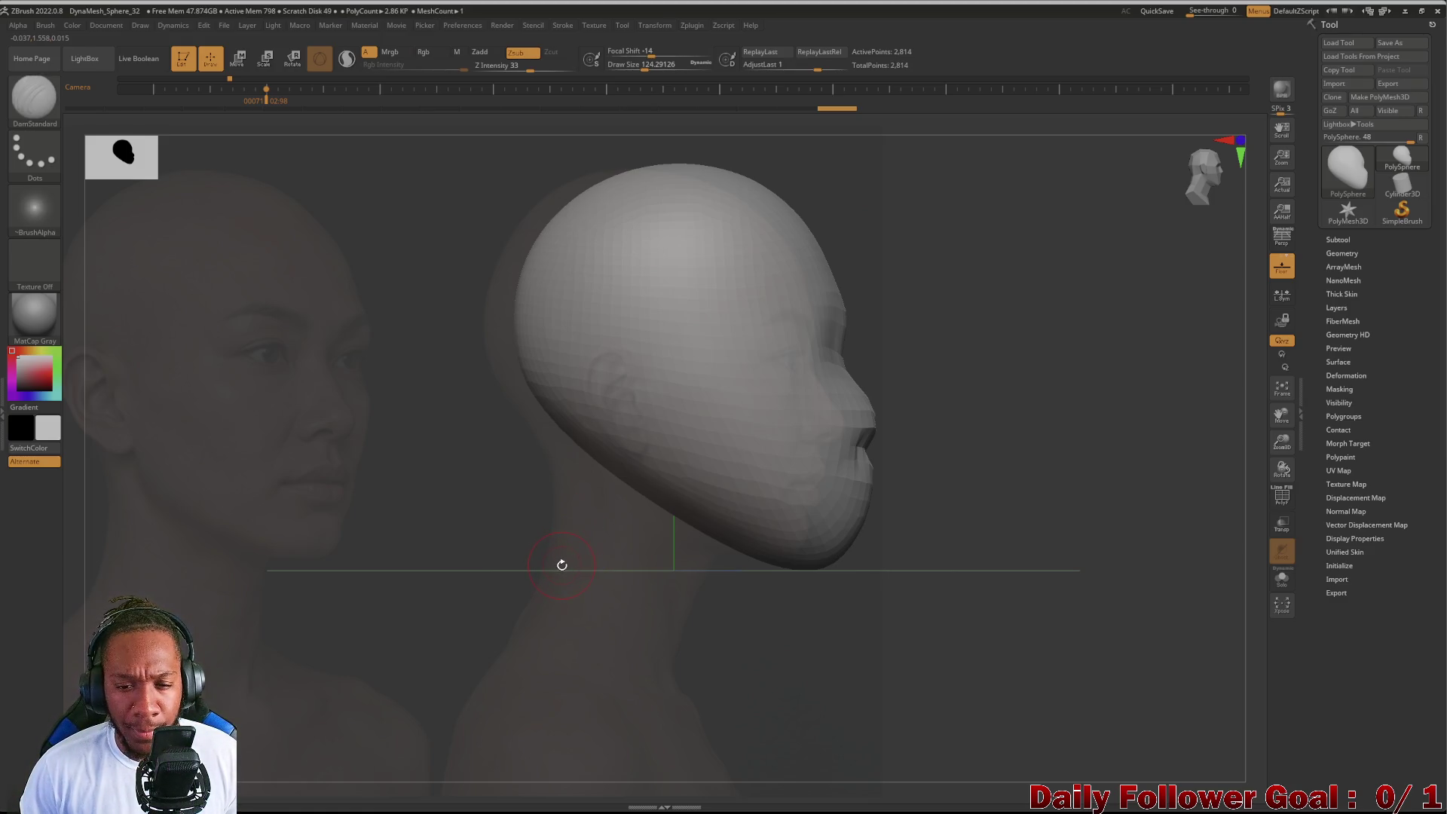
left_click_drag(561, 554, 572, 560)
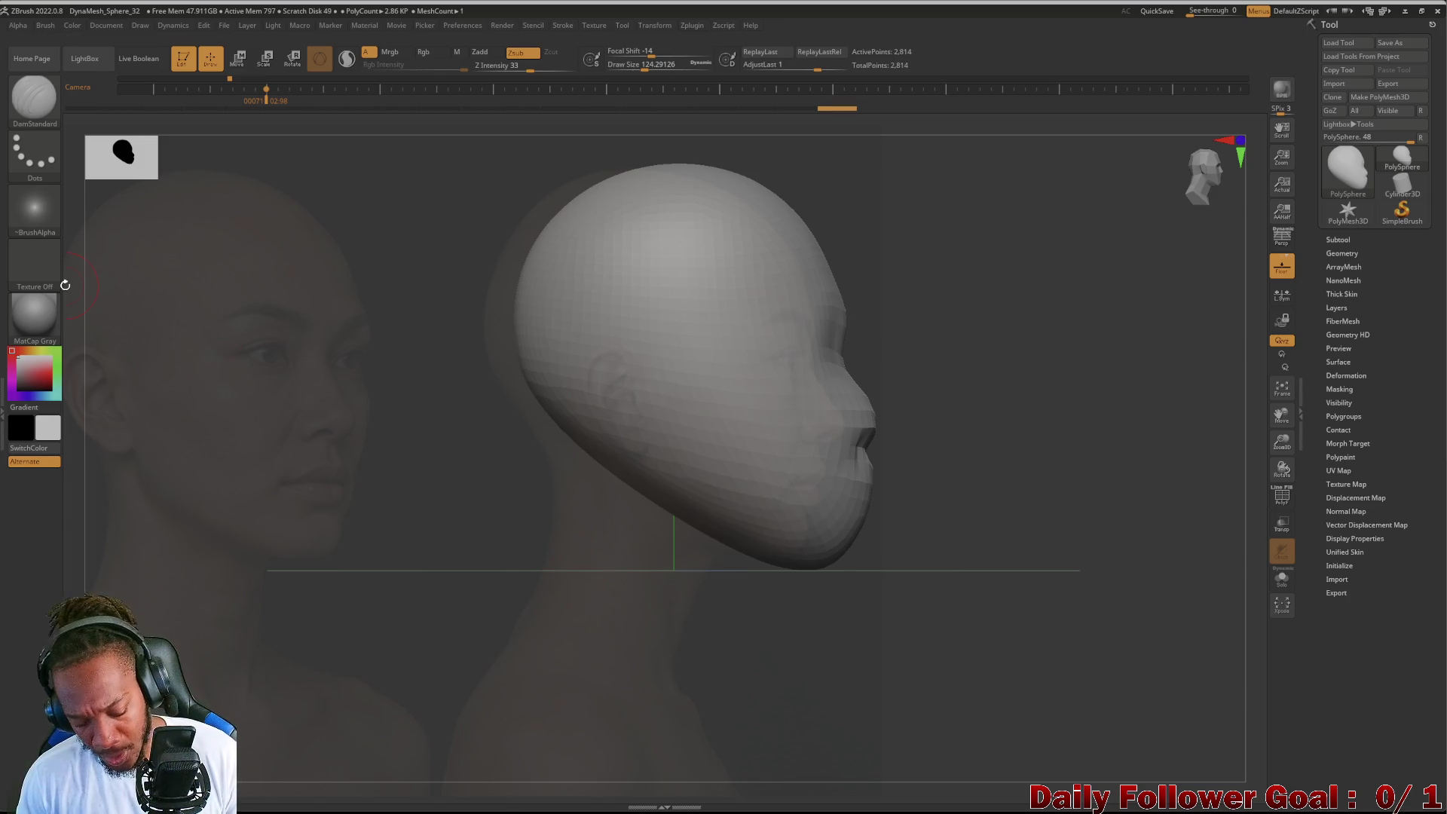
key("space")
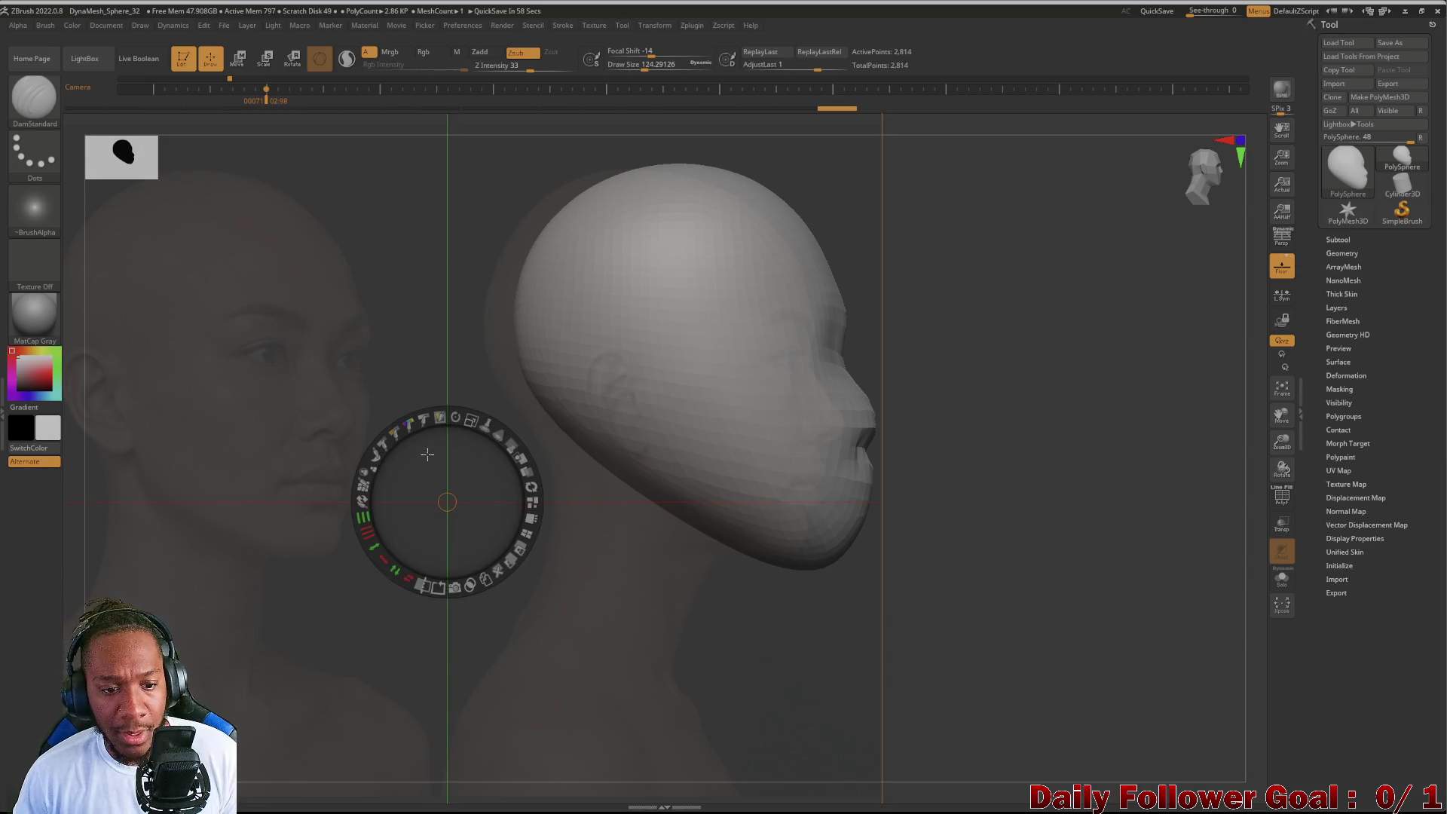
left_click_drag(224, 492, 250, 492)
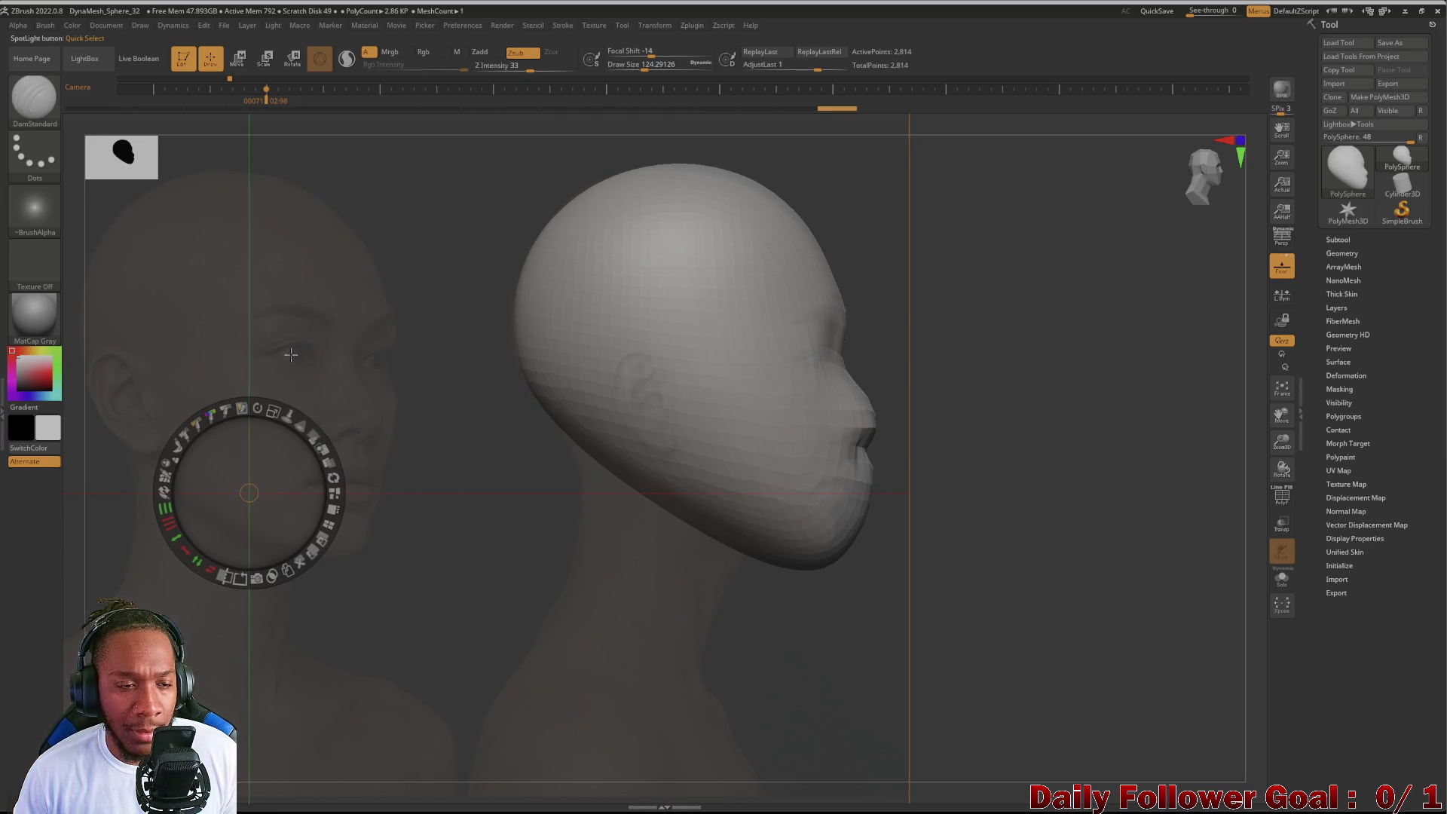
key("z")
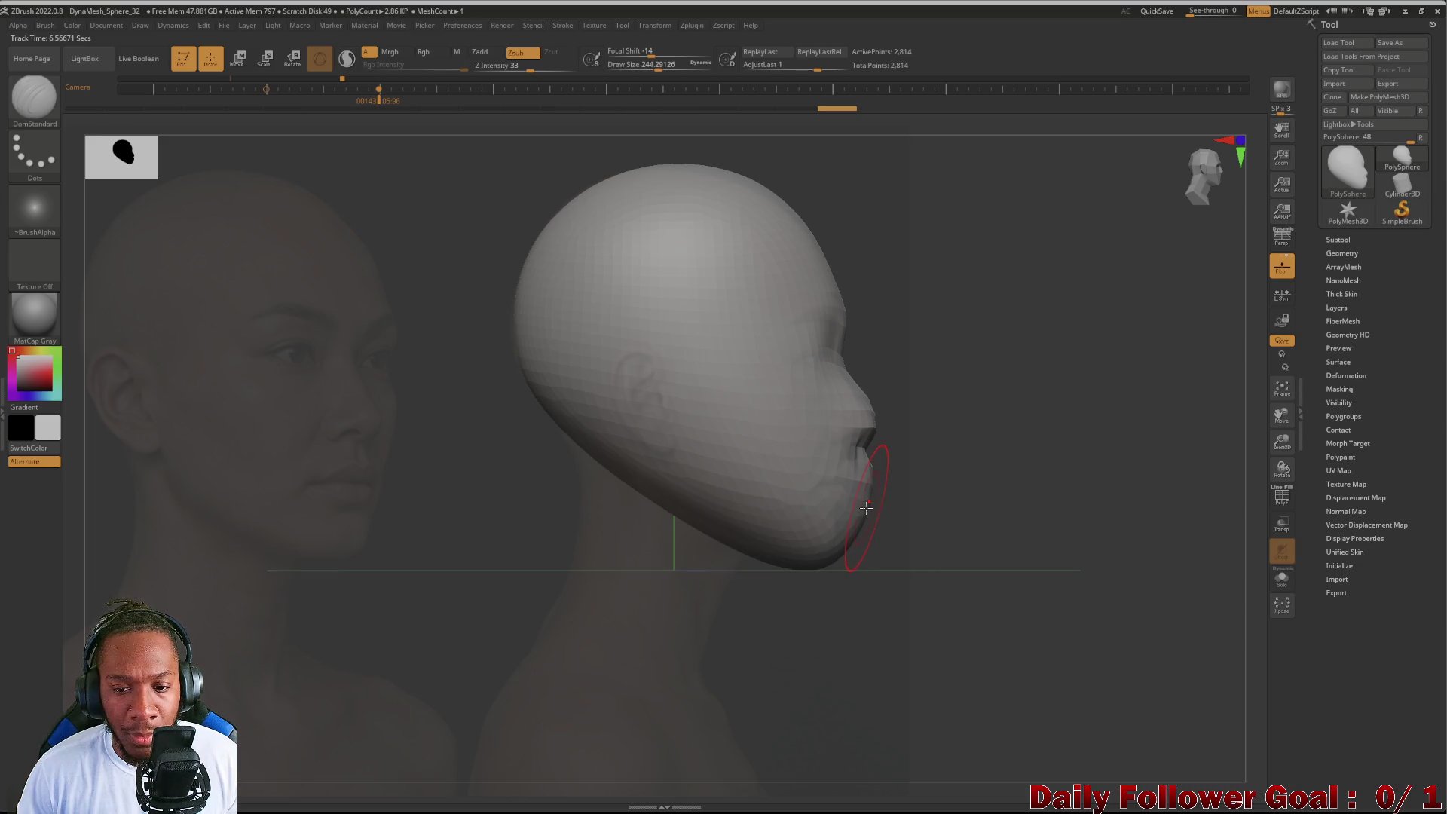
key("space")
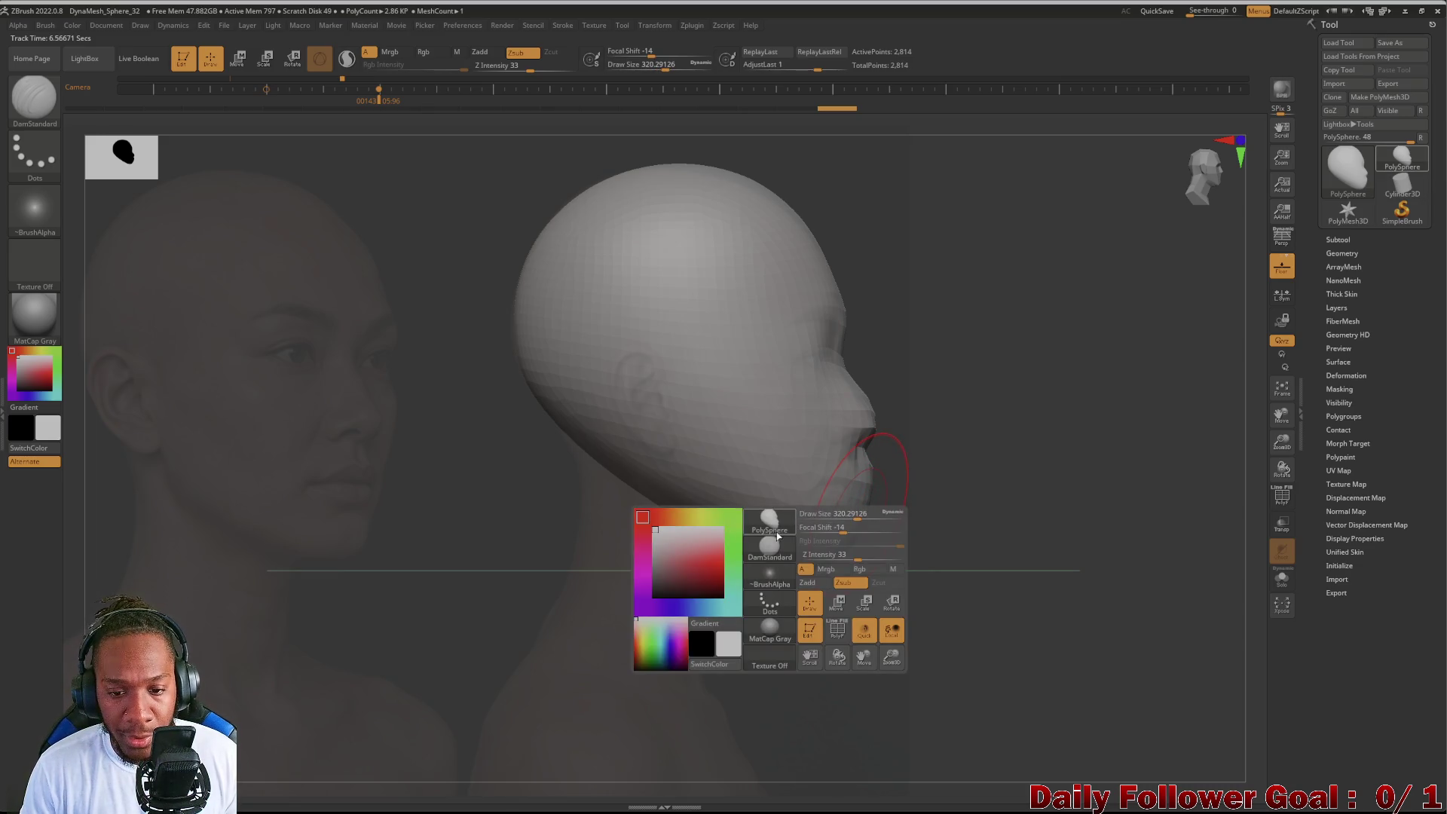
Step: With Move Topological, push the chin and jaw inward and reshape the jaw-neck silhouette
key("b")
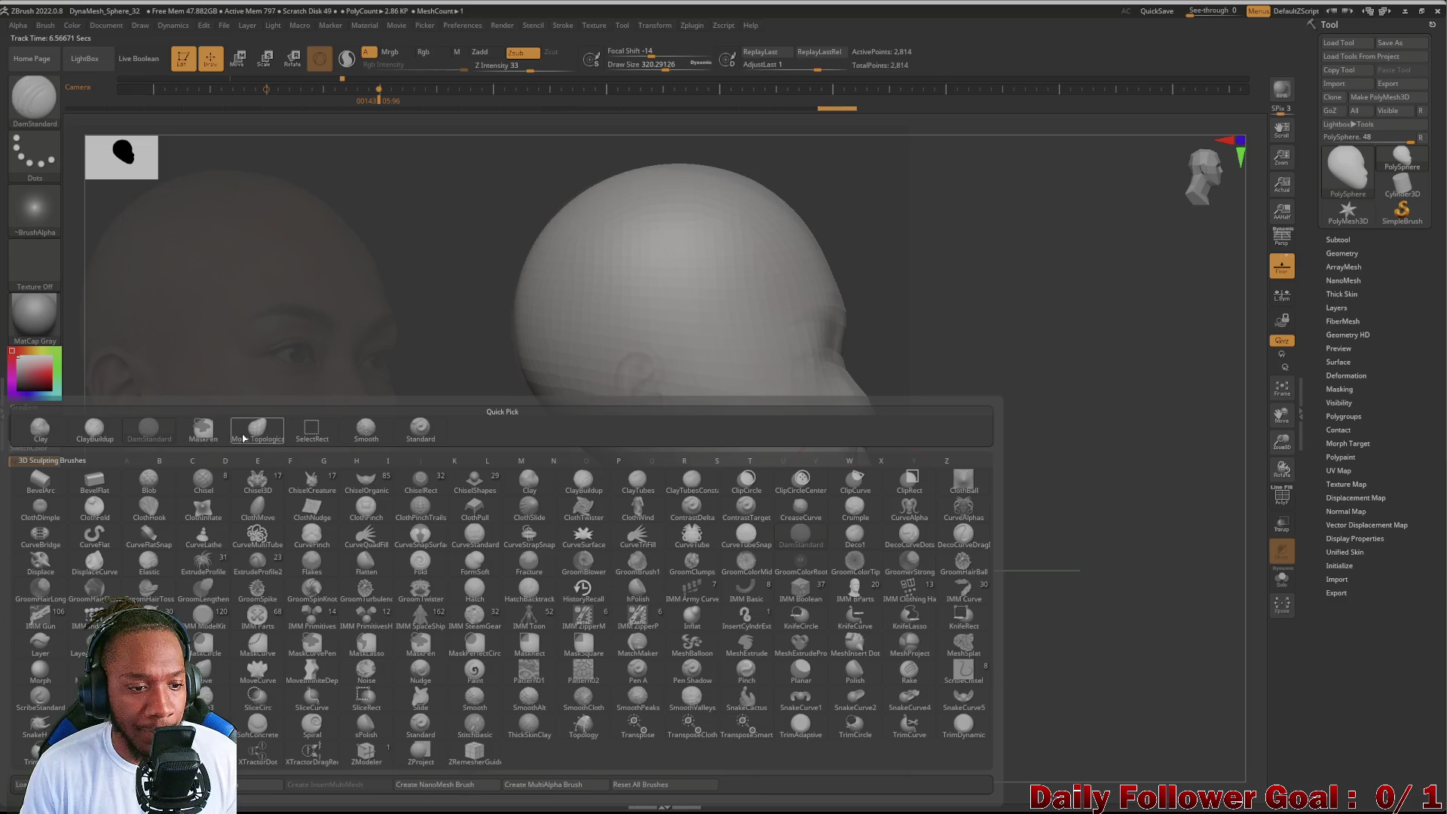
left_click(258, 431)
left_click_drag(835, 546, 838, 513)
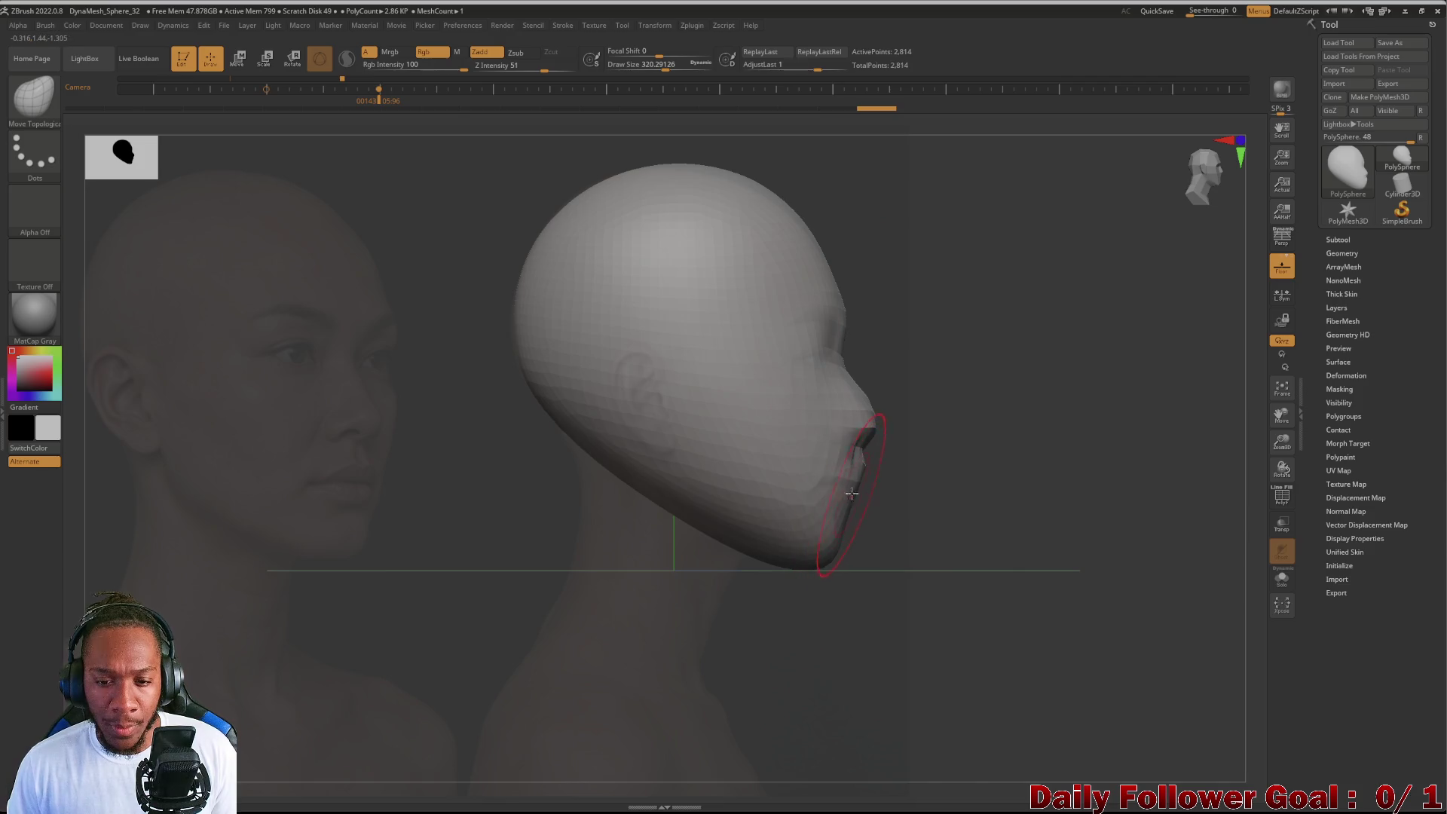
key("bracketleft")
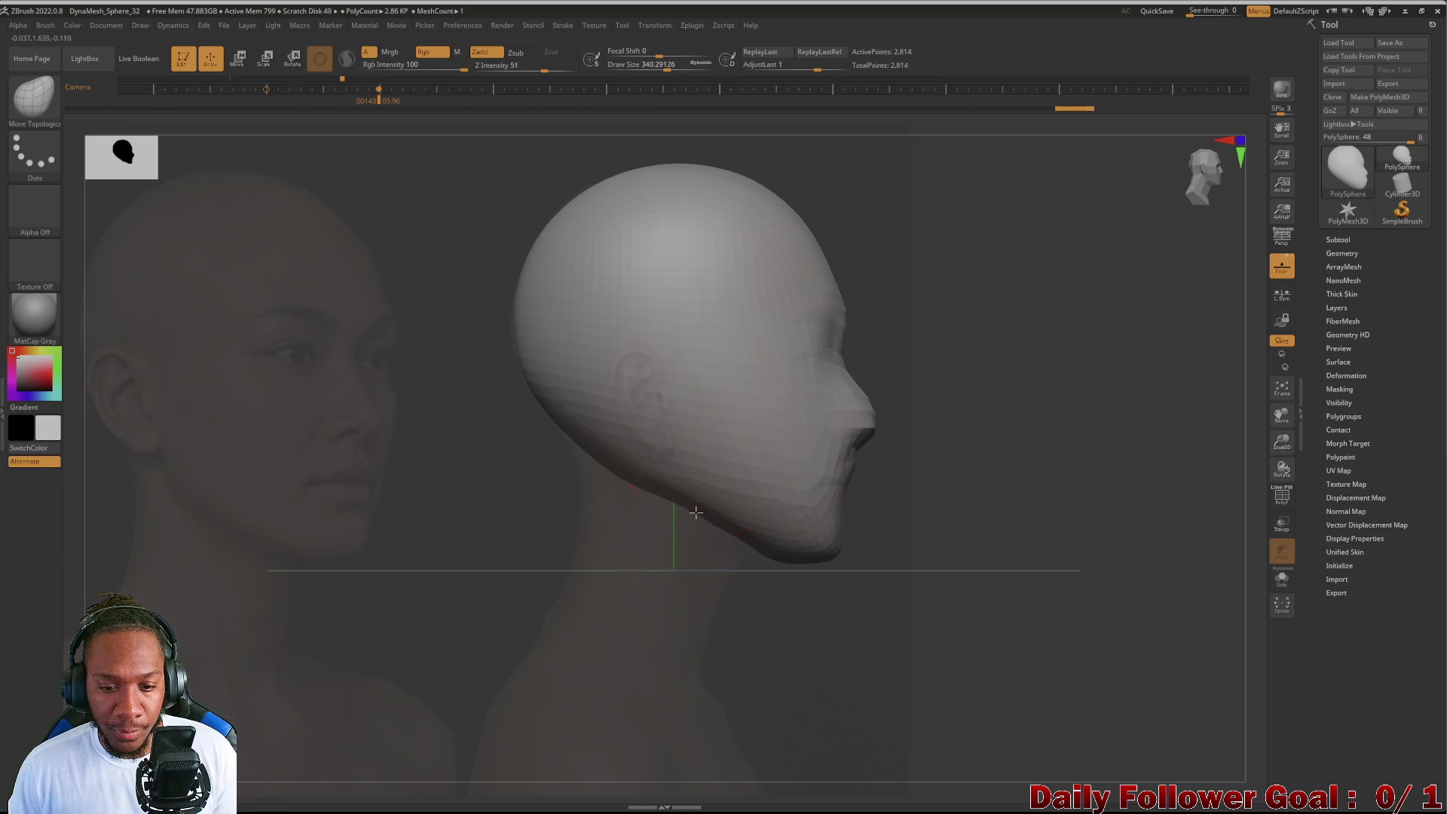
mouse_move(578, 462)
left_mouse_down()
mouse_move(520, 494)
mouse_move(629, 483)
mouse_move(635, 512)
mouse_move(475, 553)
mouse_move(472, 569)
left_mouse_up()
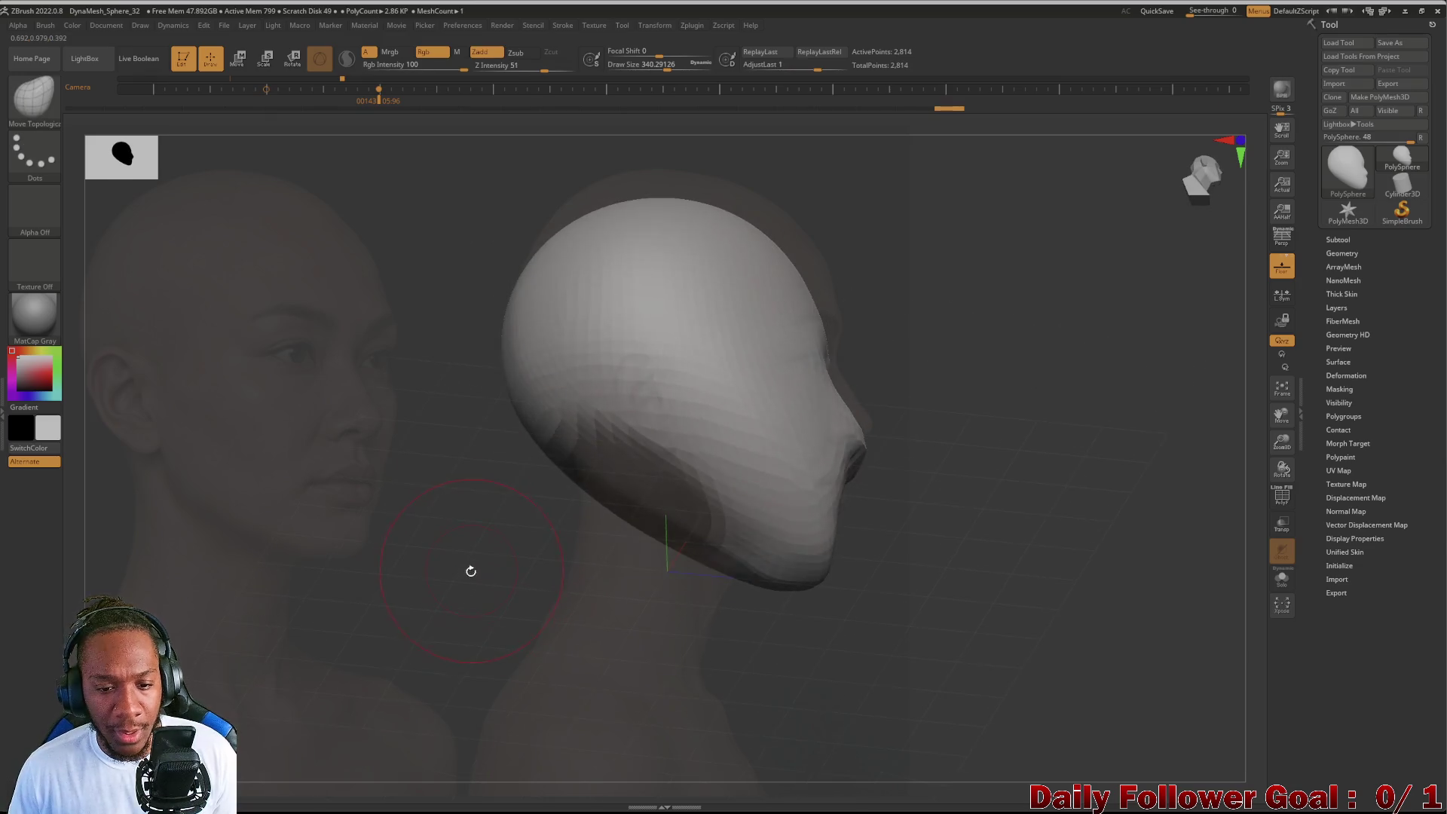
Step: With Move Topological, pull a neck down from under the jaw and widen it
left_click(376, 521, "ctrl")
key("b")
key("m")
key("t")
mouse_move(388, 555)
left_mouse_down("shift")
mouse_move(618, 508)
mouse_move(575, 530)
mouse_move(614, 682)
left_mouse_up("shift")
left_click_drag(495, 613, 490, 601)
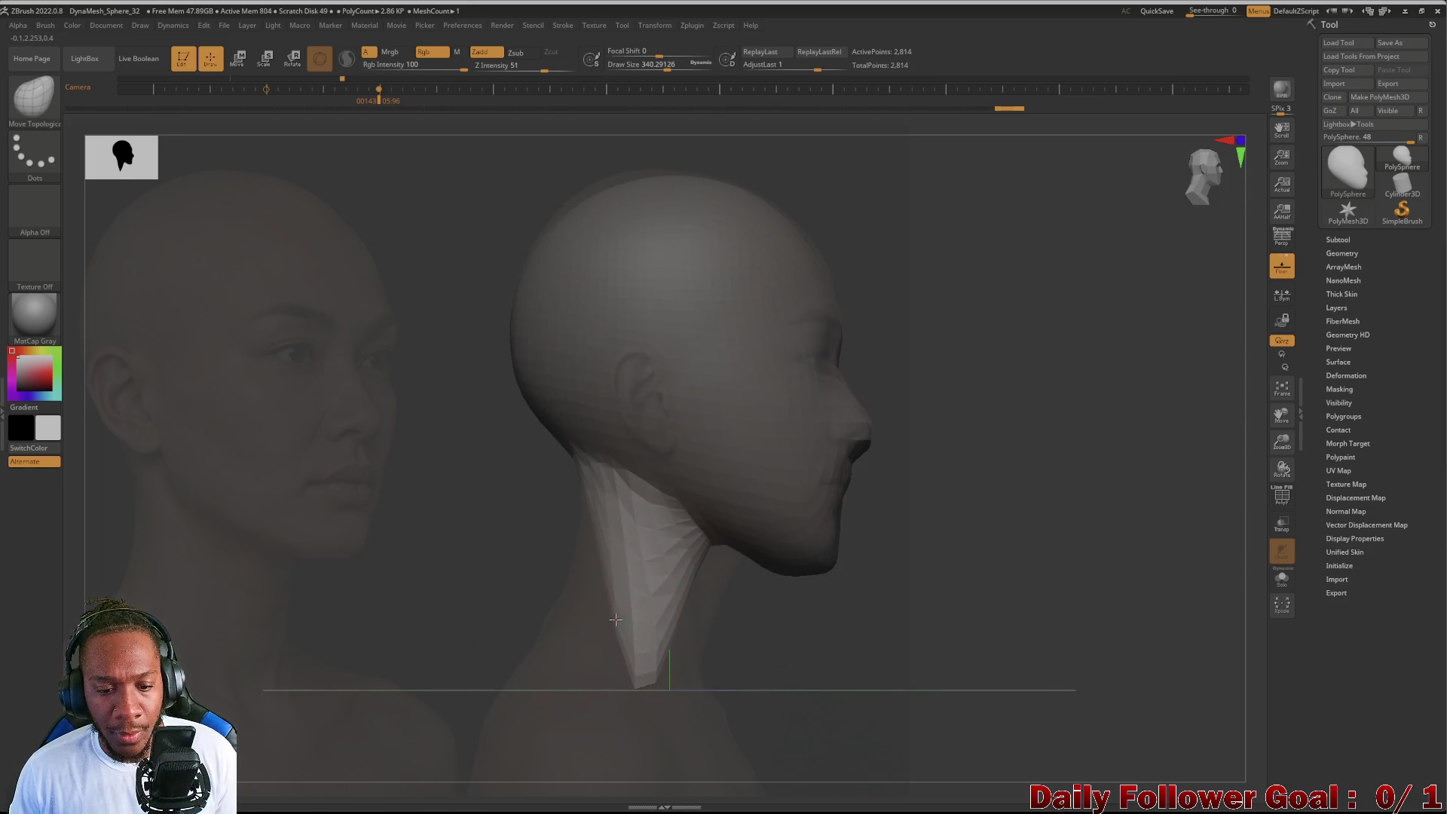
left_click_drag(616, 618, 543, 633)
left_click_drag(577, 534, 575, 534)
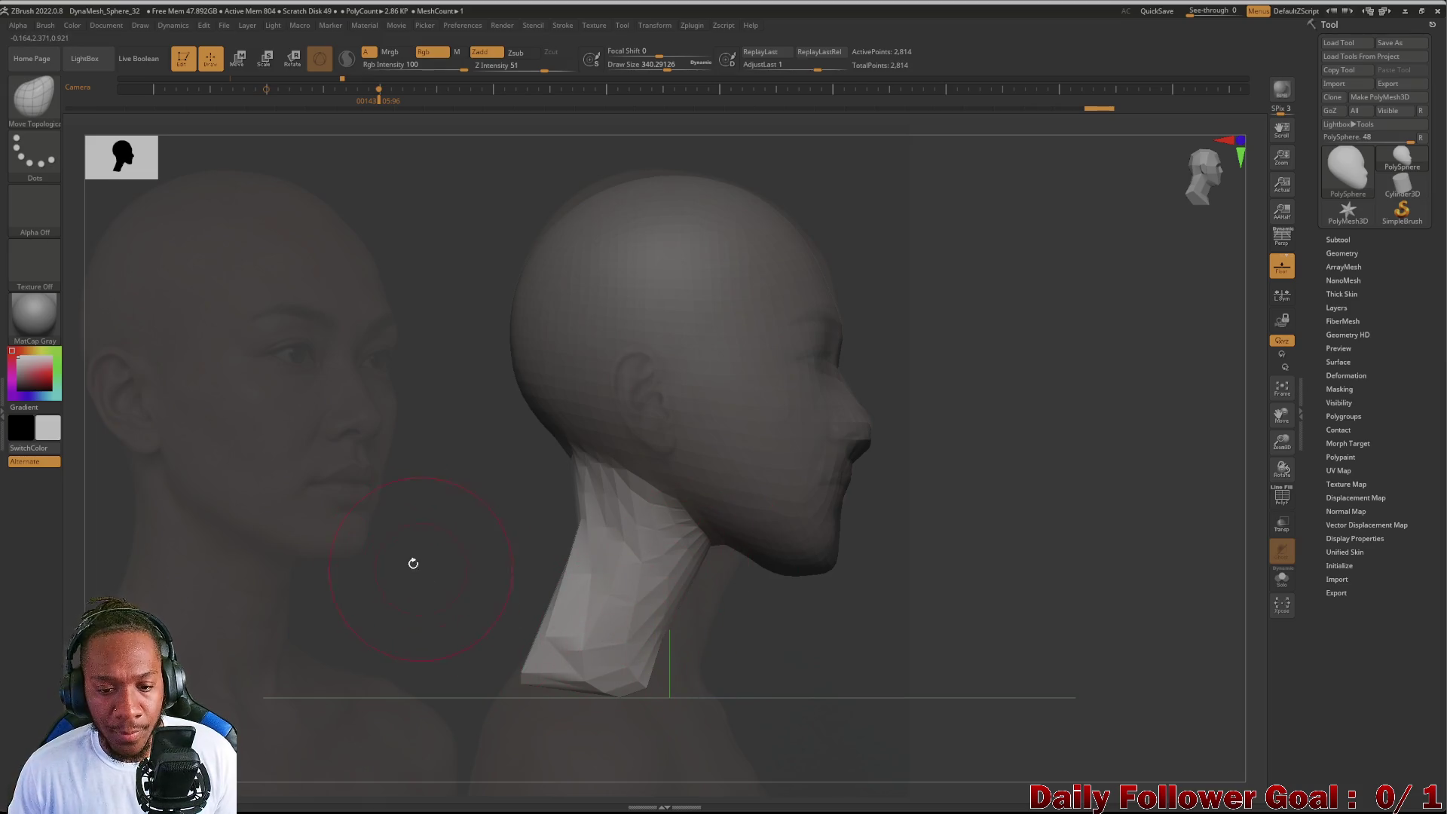
Step: Clear the mask, straighten and slim the front neck contour, then face the model front
left_click(397, 521, "ctrl")
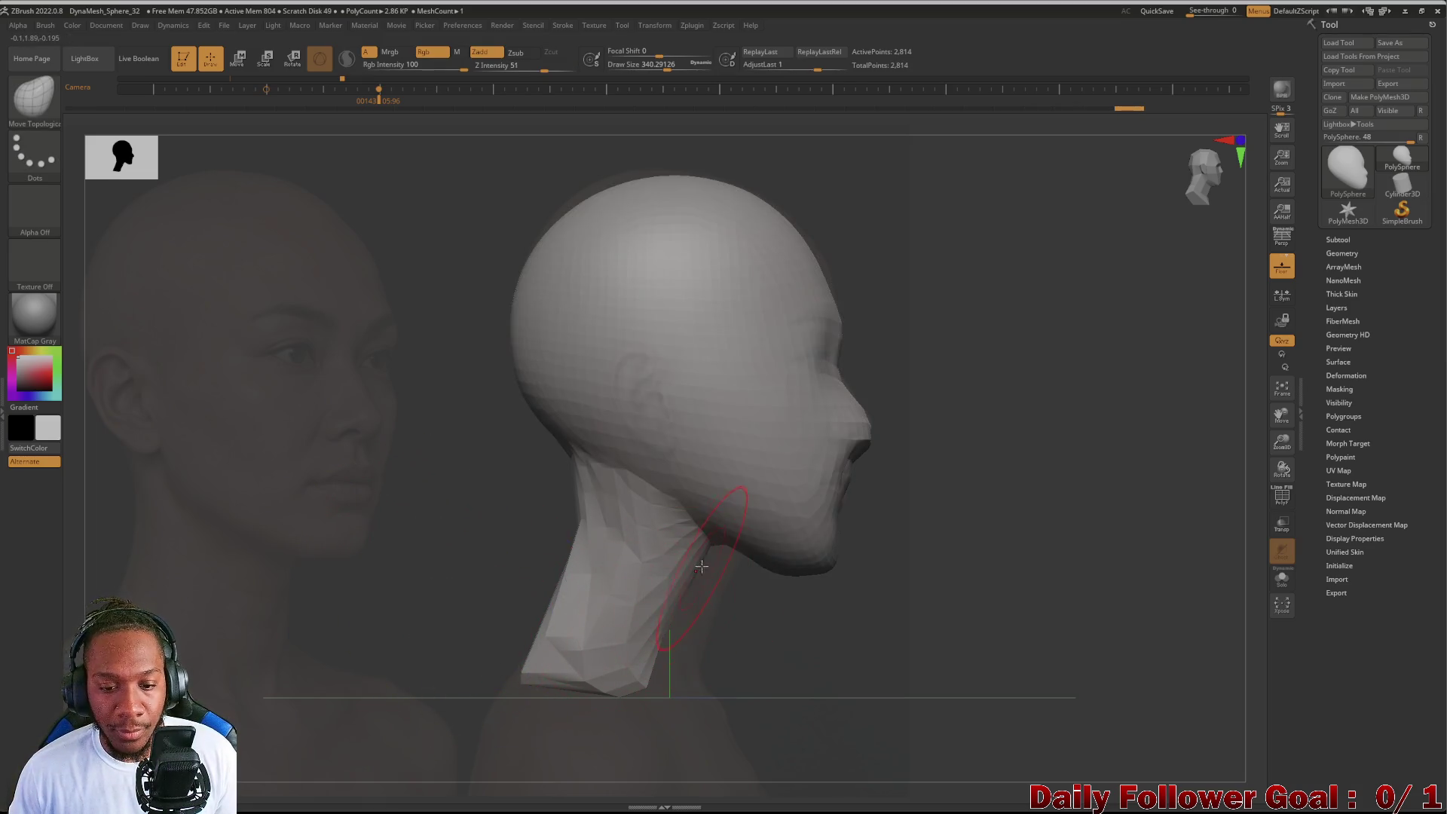
left_click_drag(724, 514, 733, 582)
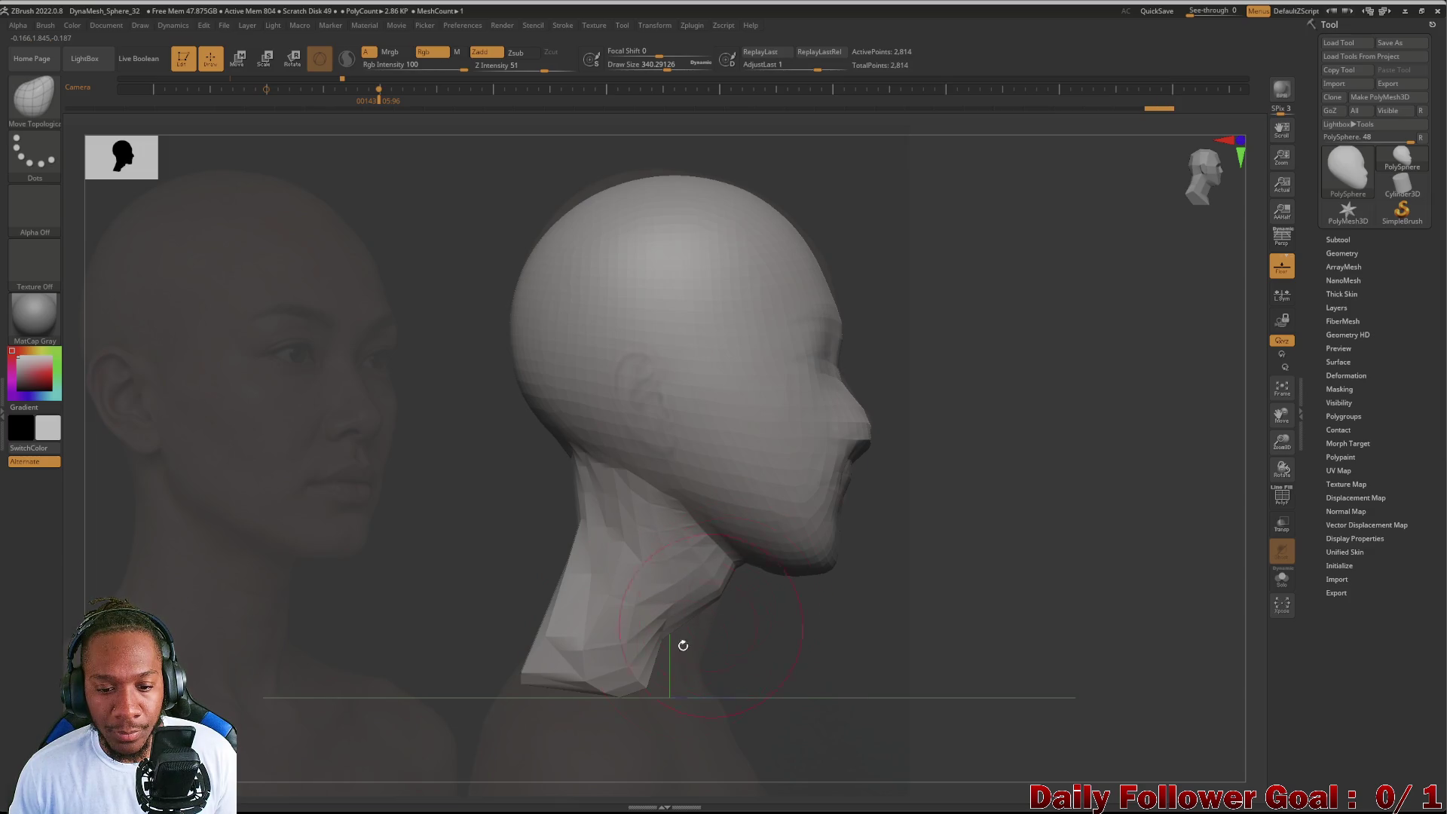
left_click_drag(665, 632, 703, 709)
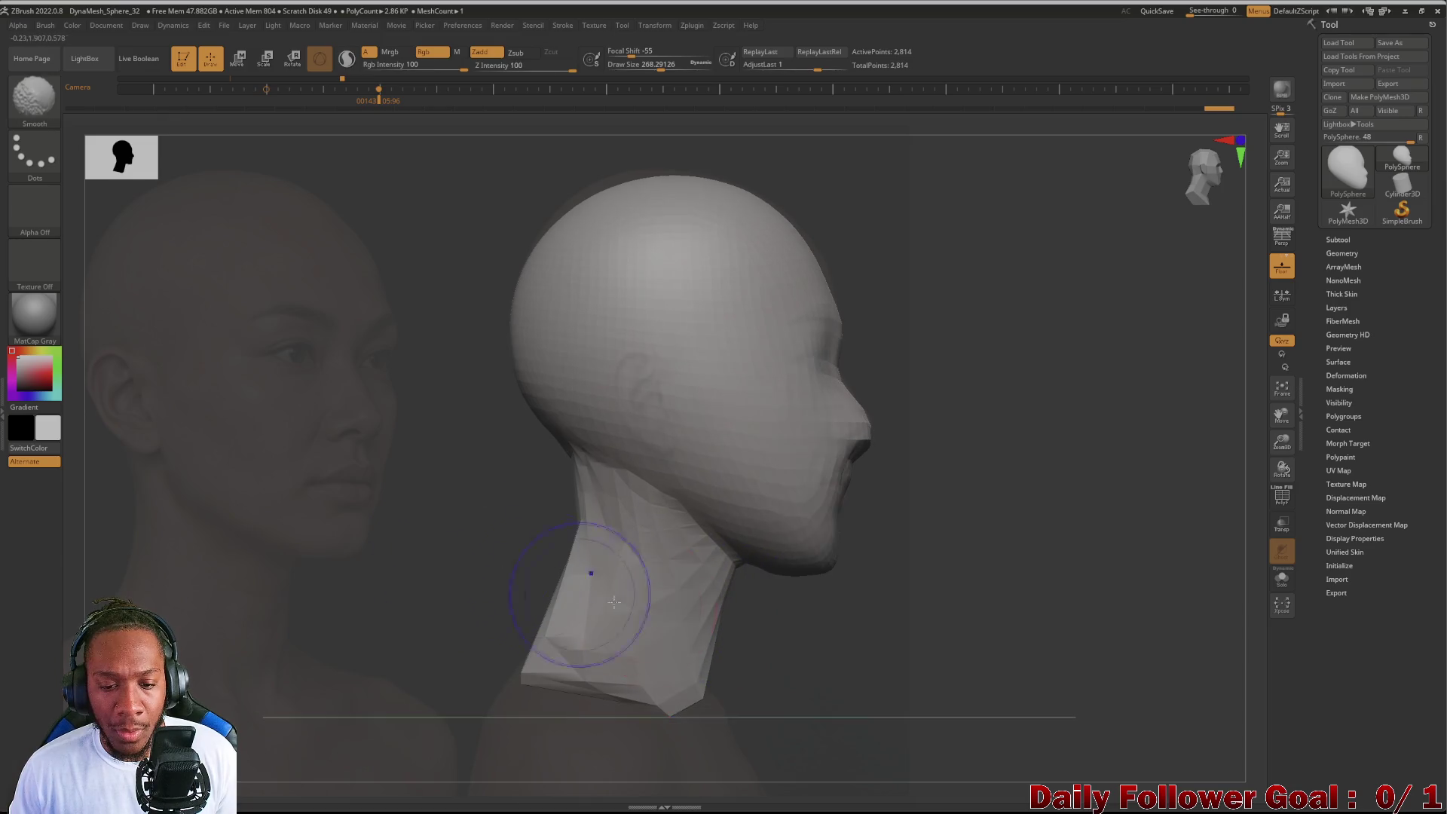
mouse_move(723, 604)
left_mouse_down()
mouse_move(695, 603)
mouse_move(706, 602)
left_mouse_up()
key("ctrl+z")
key("ctrl+shift+z")
mouse_move(522, 490)
left_mouse_down()
mouse_move(351, 592)
mouse_move(385, 617)
left_mouse_up()
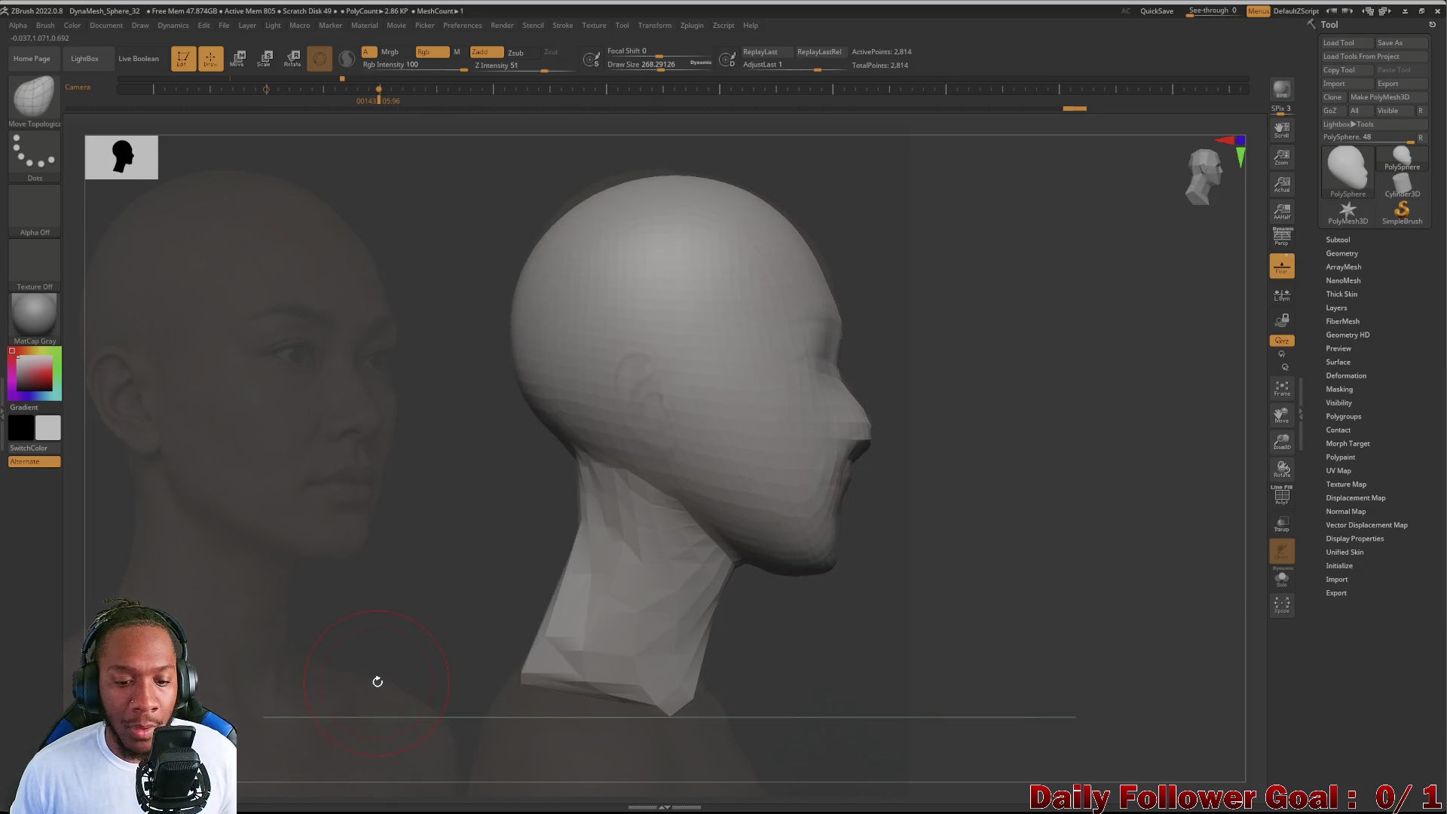
left_click_drag(386, 617, 378, 681, "shift")
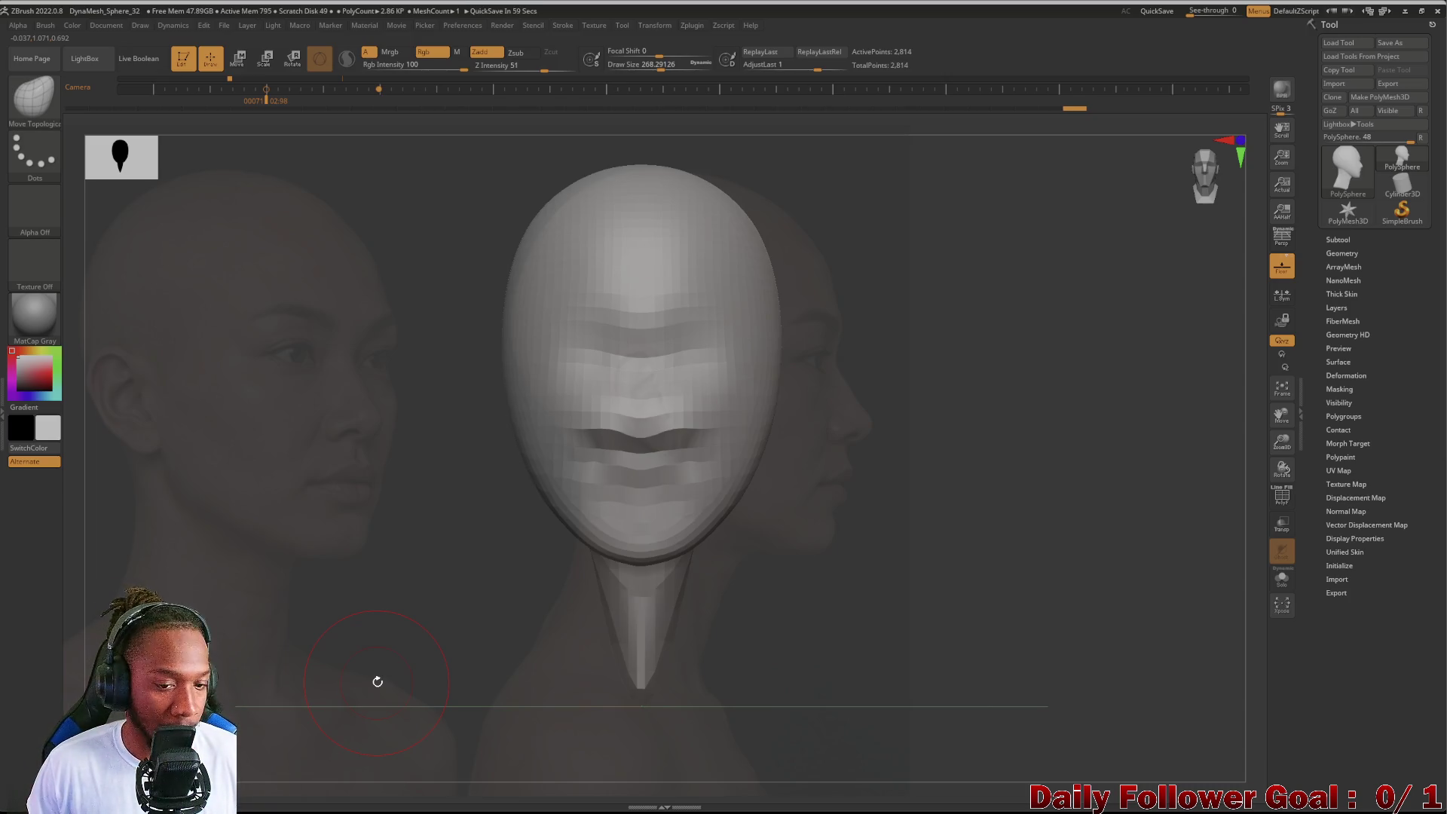
Step: In Spotlight, drag the reference photos so the front-view face sits behind the head
key("shift+z")
mouse_move(386, 558)
left_mouse_down()
mouse_move(543, 581)
mouse_move(866, 549)
left_mouse_up()
left_click(235, 530)
mouse_move(234, 529)
left_mouse_down()
mouse_move(603, 565)
mouse_move(646, 598)
mouse_move(581, 517)
left_mouse_up()
left_click(286, 568)
left_click_drag(286, 567, 357, 593)
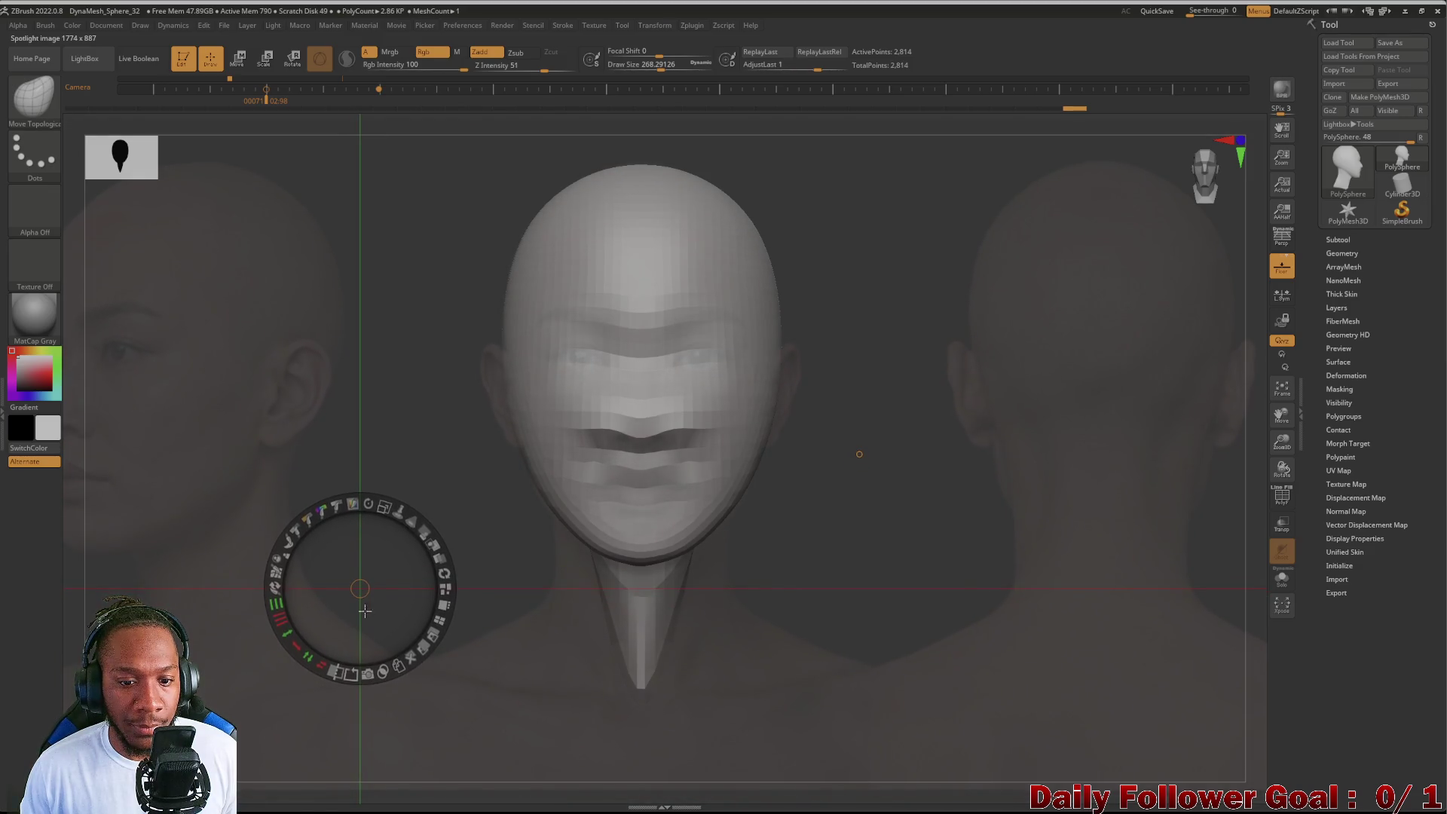
key("z")
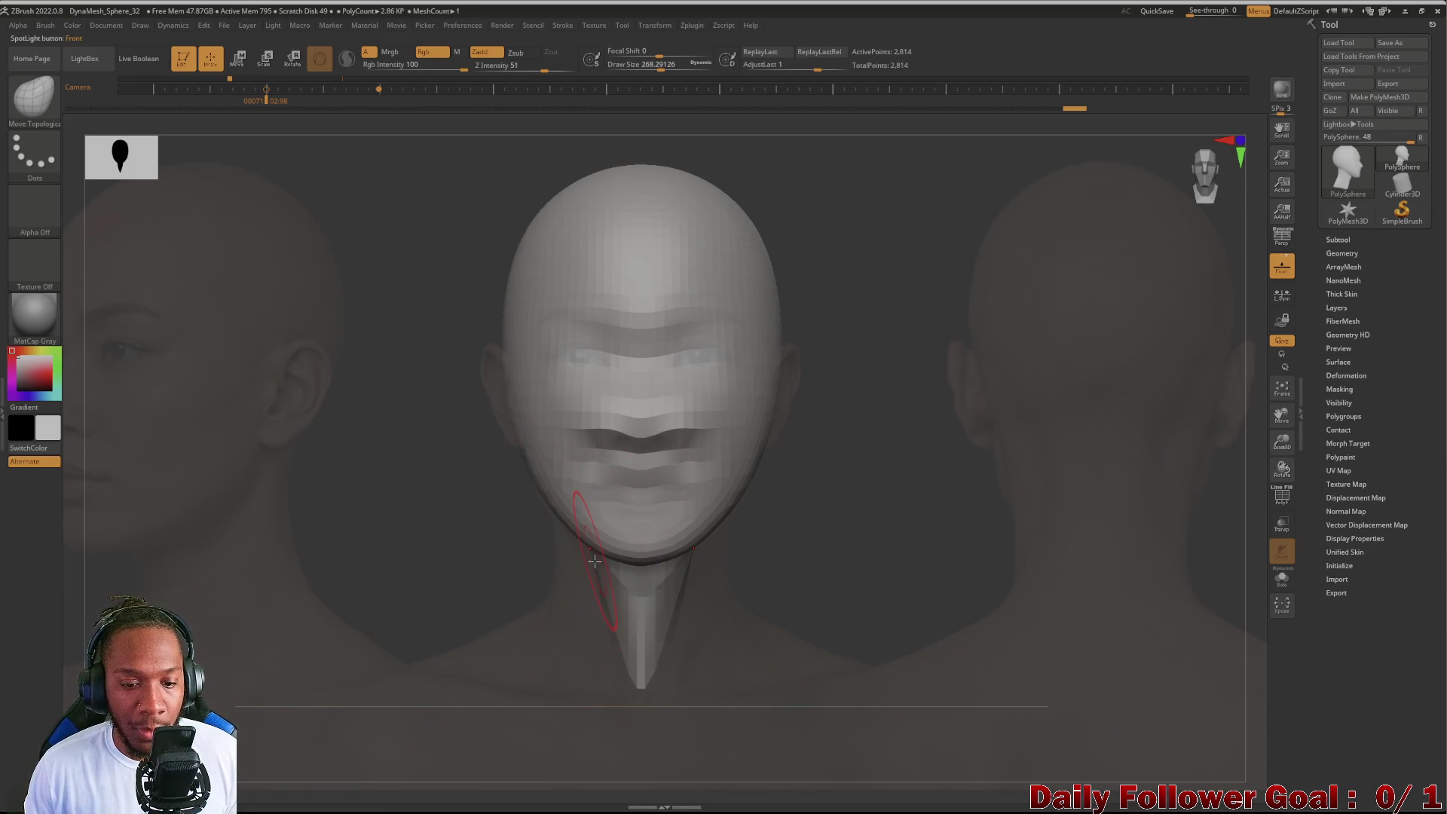
Step: Under X symmetry, pull the neck's base into outward flaps toward the shoulders
mouse_move(568, 568)
left_mouse_down()
mouse_move(501, 565)
mouse_move(535, 505)
mouse_move(482, 569)
left_mouse_up()
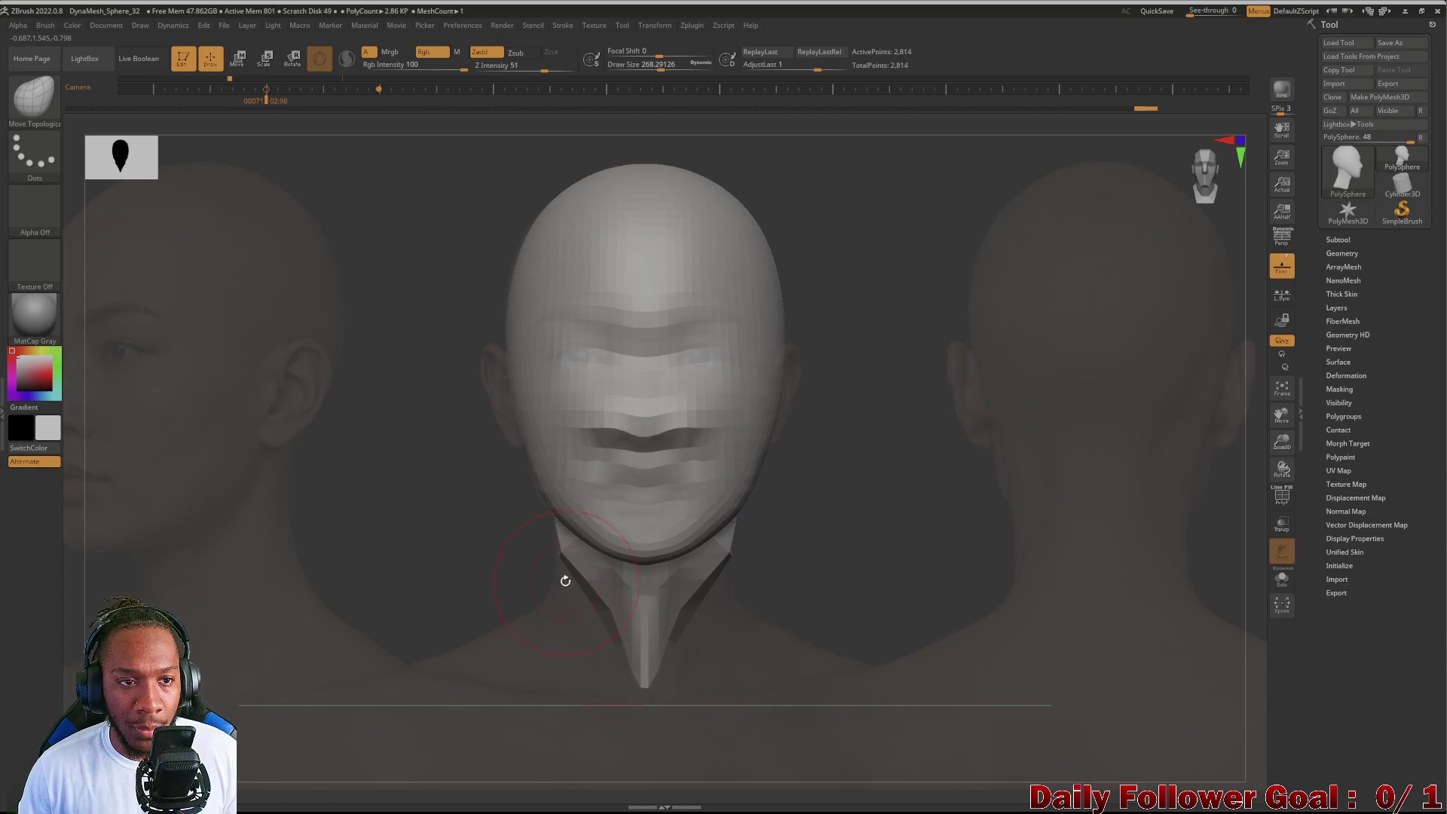
key("ctrl+z")
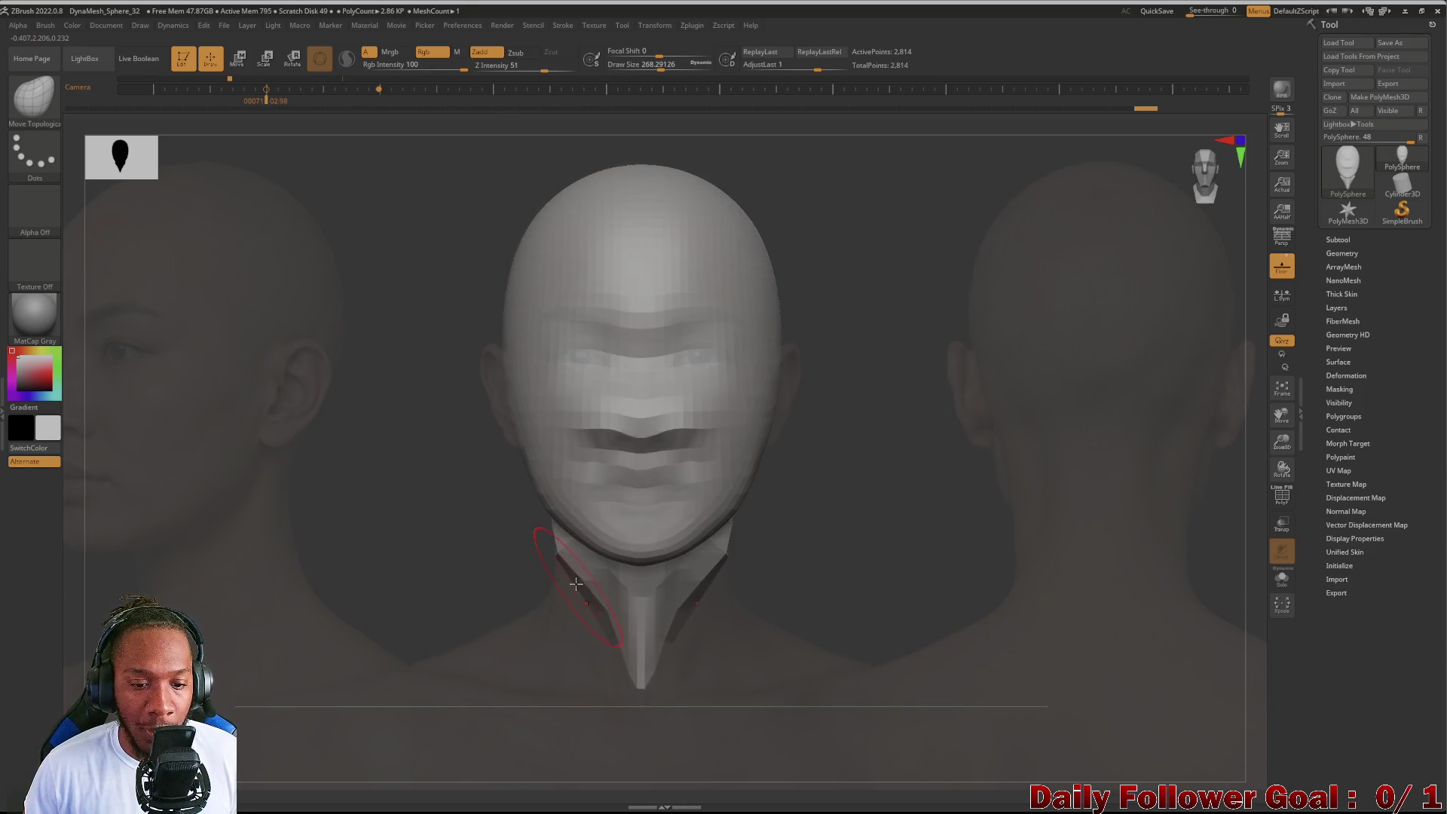
left_click_drag(575, 584, 462, 769)
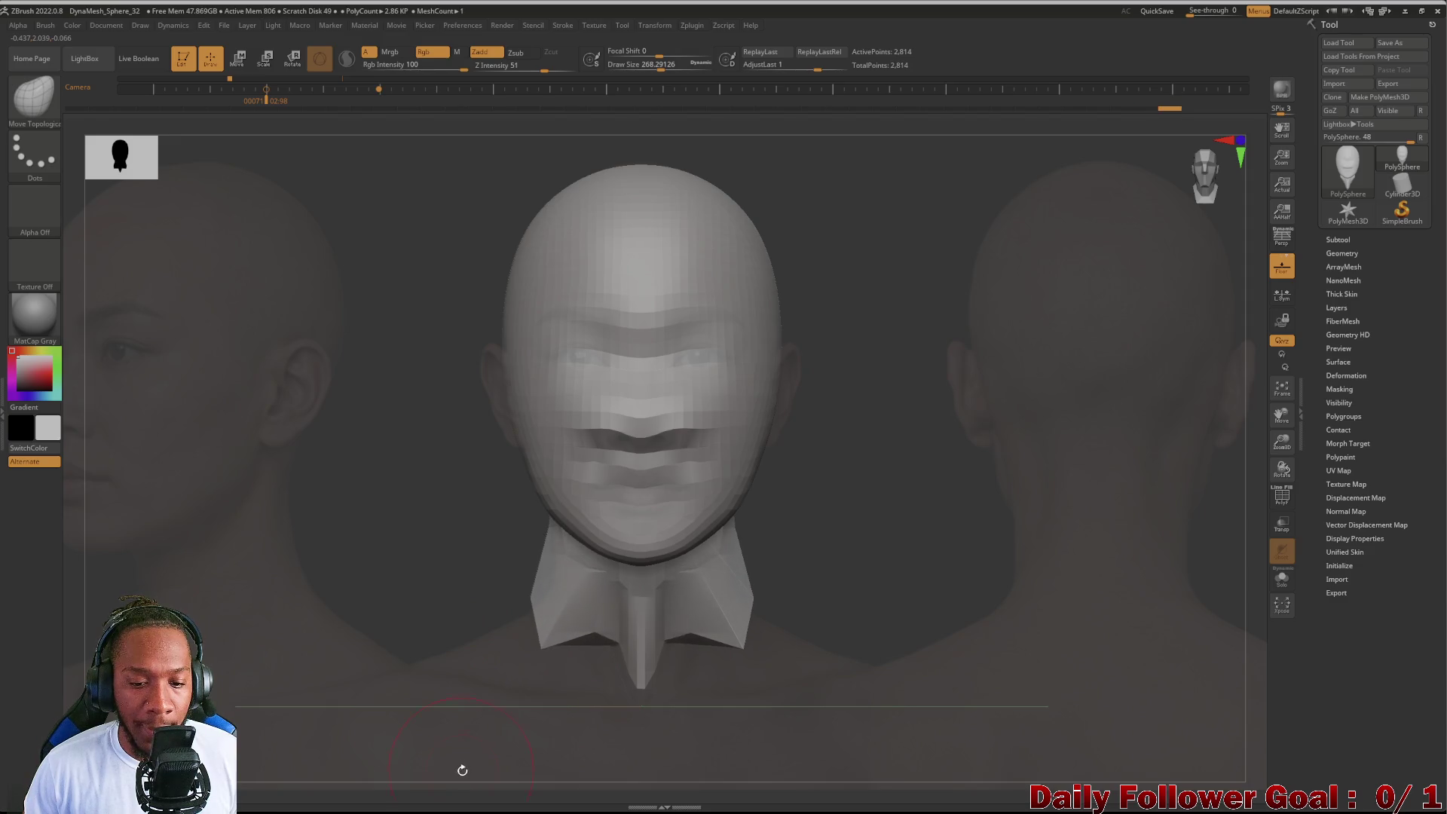
mouse_move(535, 582)
left_mouse_down()
mouse_move(554, 548)
mouse_move(419, 565)
mouse_move(493, 573)
mouse_move(458, 613)
left_mouse_up()
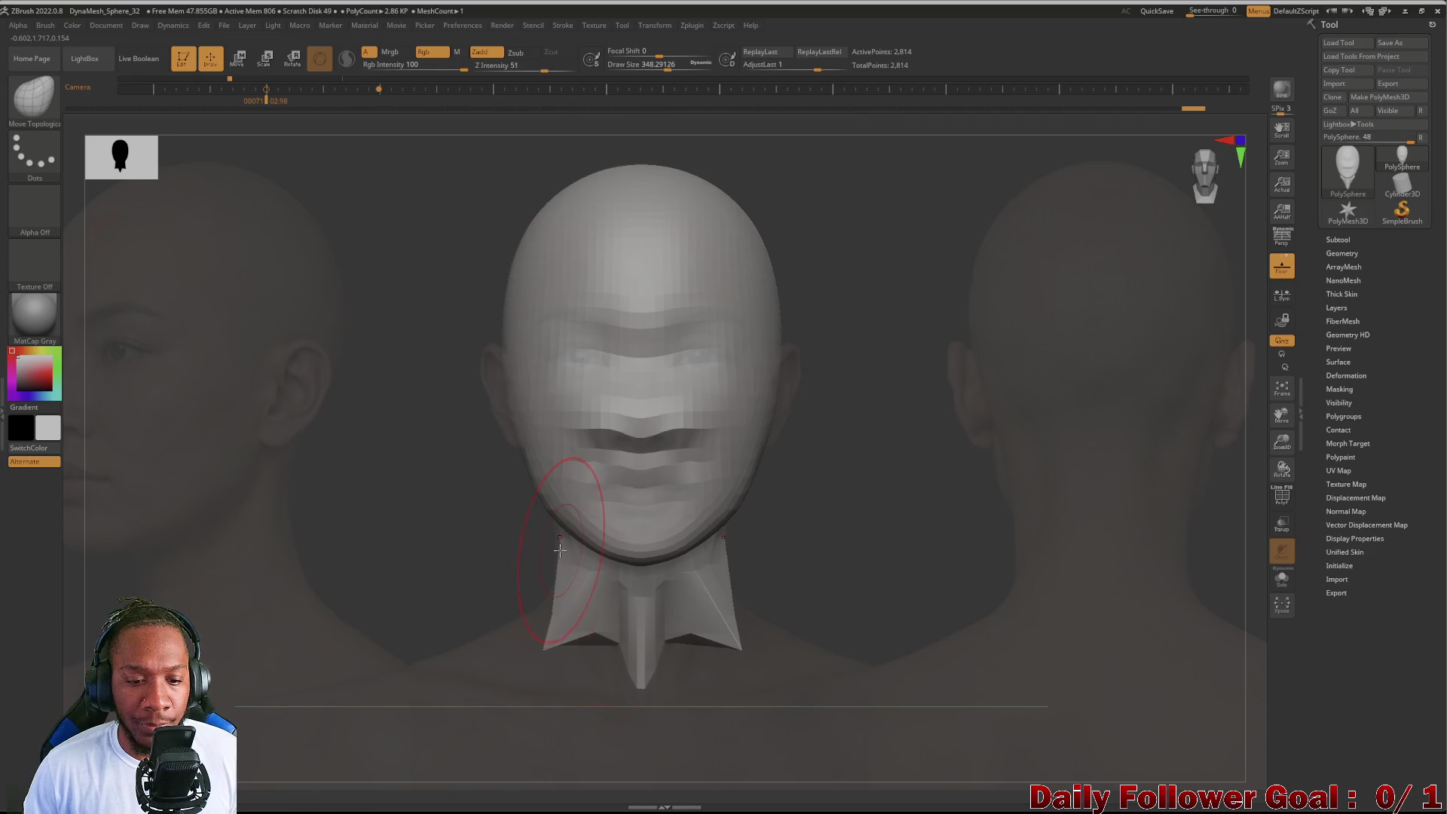
left_click_drag(464, 562, 511, 544)
mouse_move(414, 544)
left_mouse_down()
mouse_move(403, 582)
mouse_move(374, 587)
mouse_move(383, 607)
left_mouse_up()
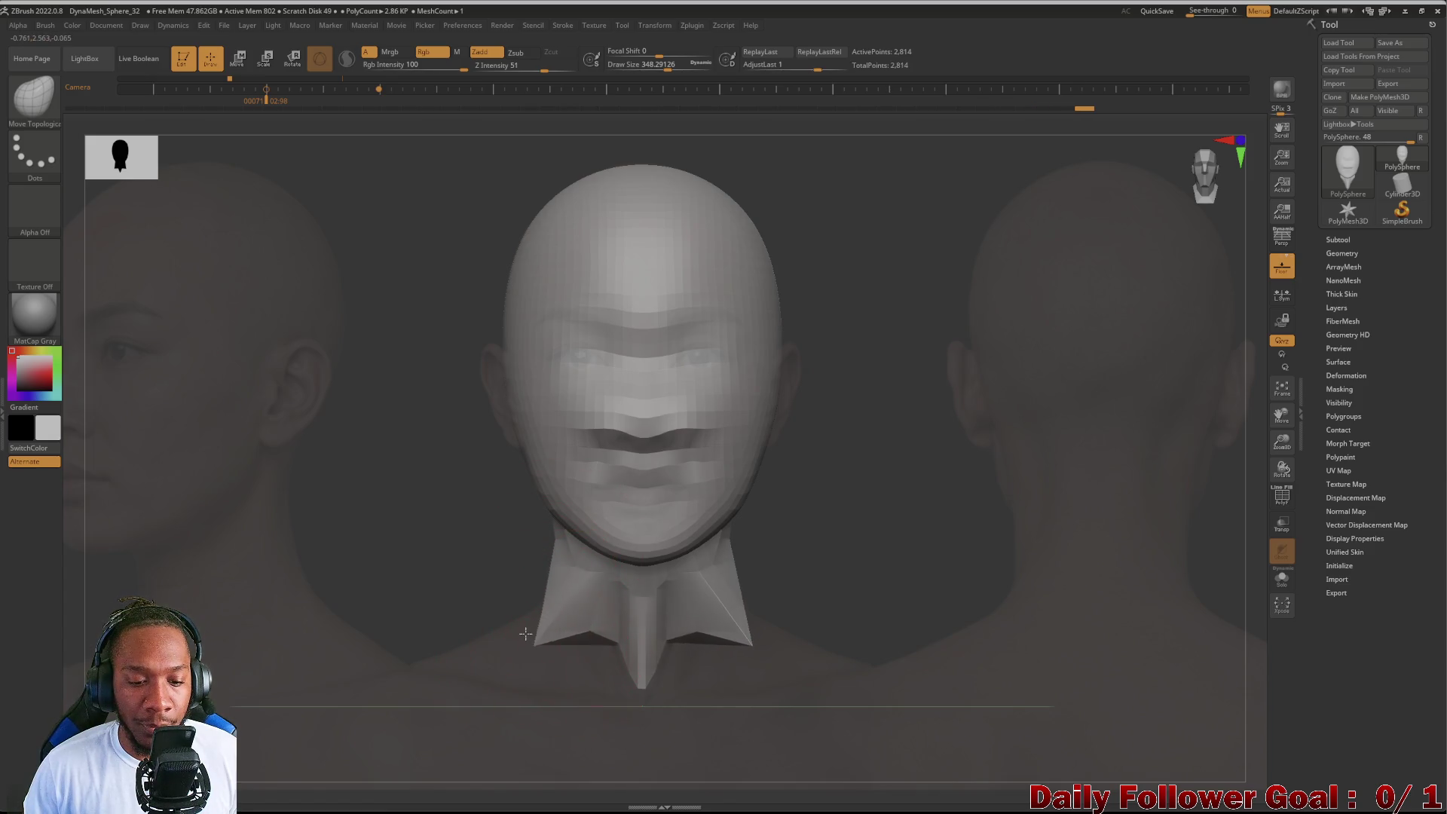
Step: Check the model from another angle and re-DynaMesh it at higher density
mouse_move(530, 661)
left_mouse_down()
mouse_move(576, 640)
mouse_move(590, 669)
left_mouse_up()
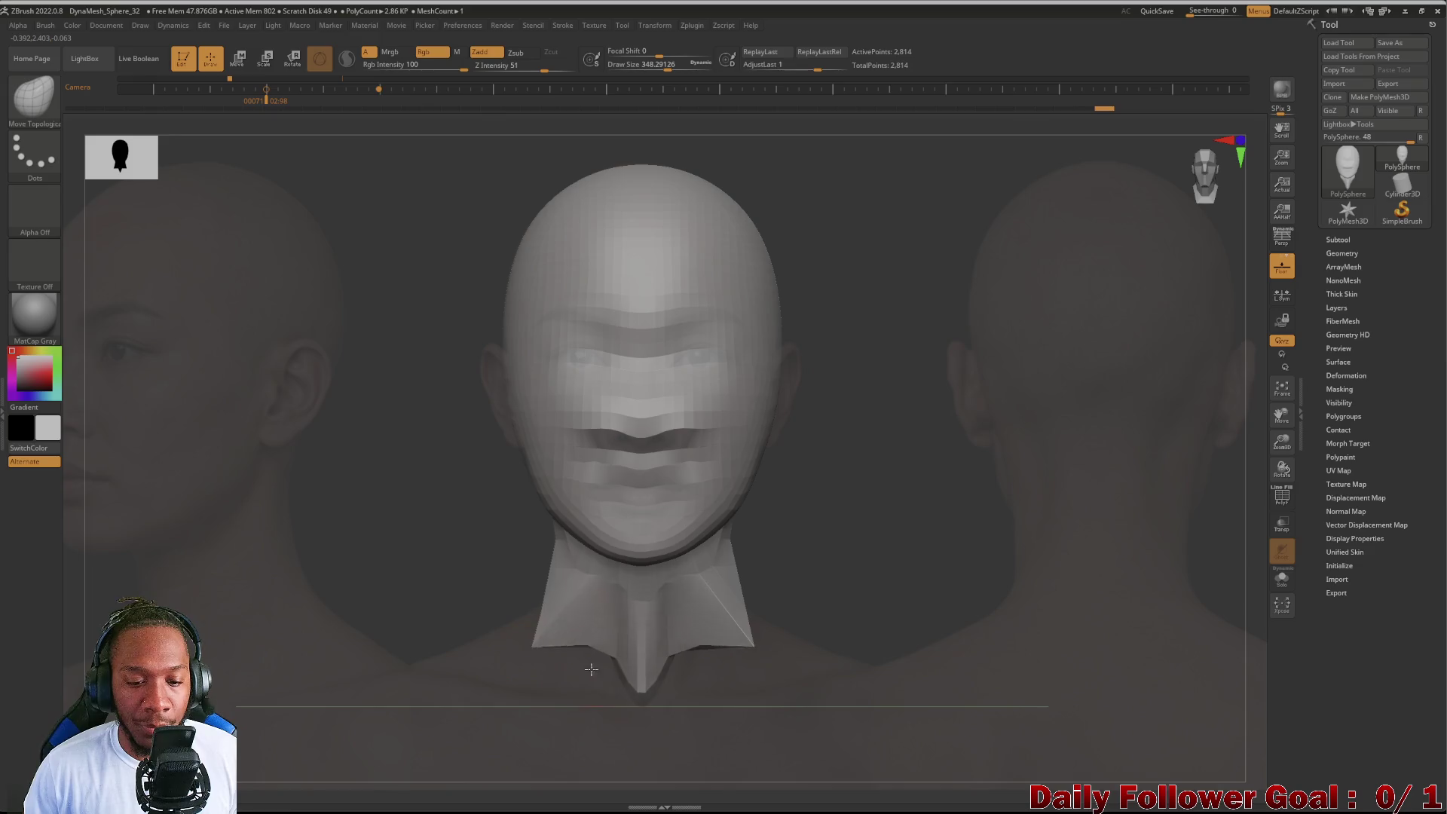
left_click_drag(355, 565, 356, 596, "ctrl")
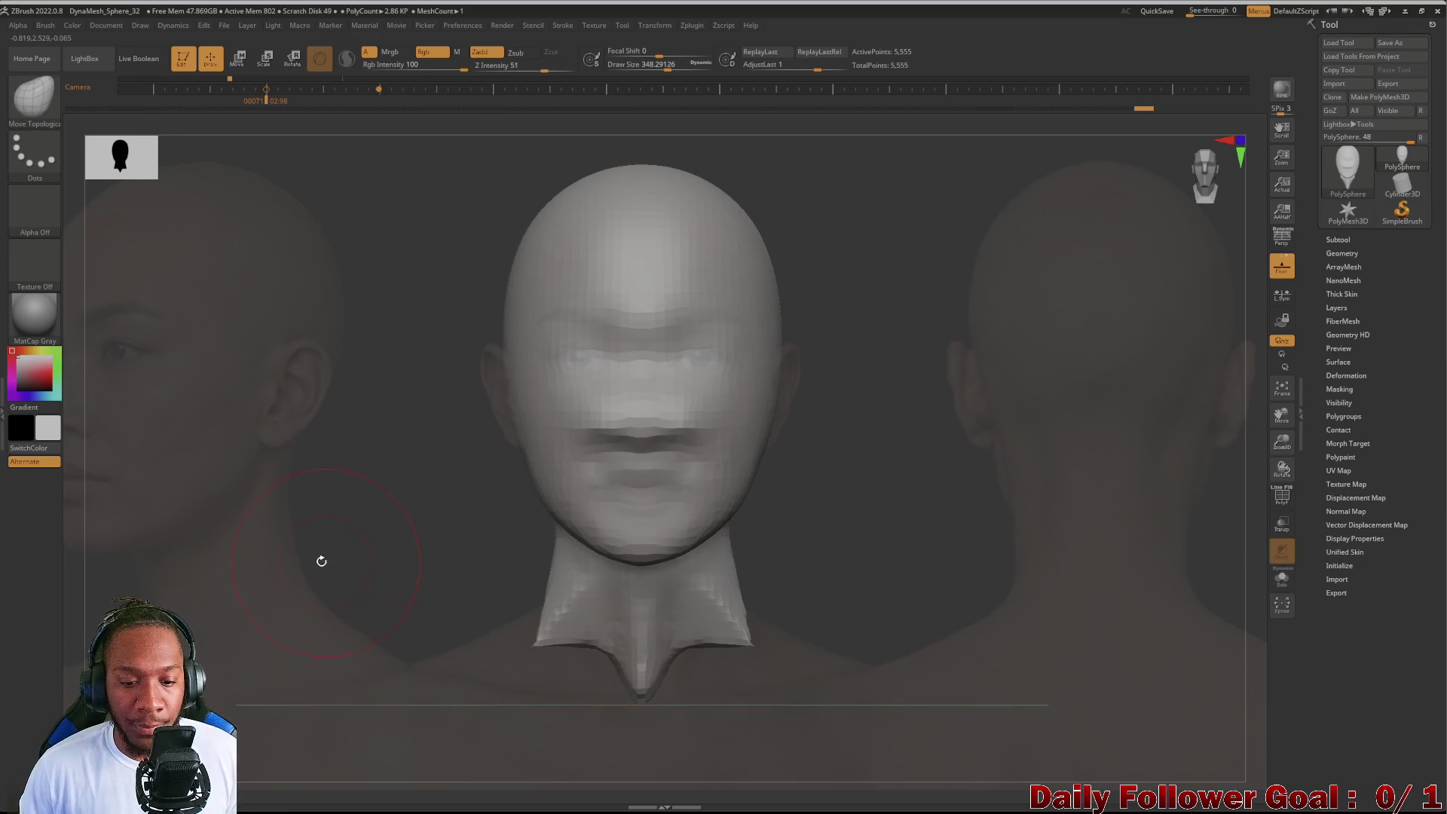
Step: Widen the collar flaps further outward on both sides and turn to a three-quarter view
left_click_drag(537, 637, 471, 644)
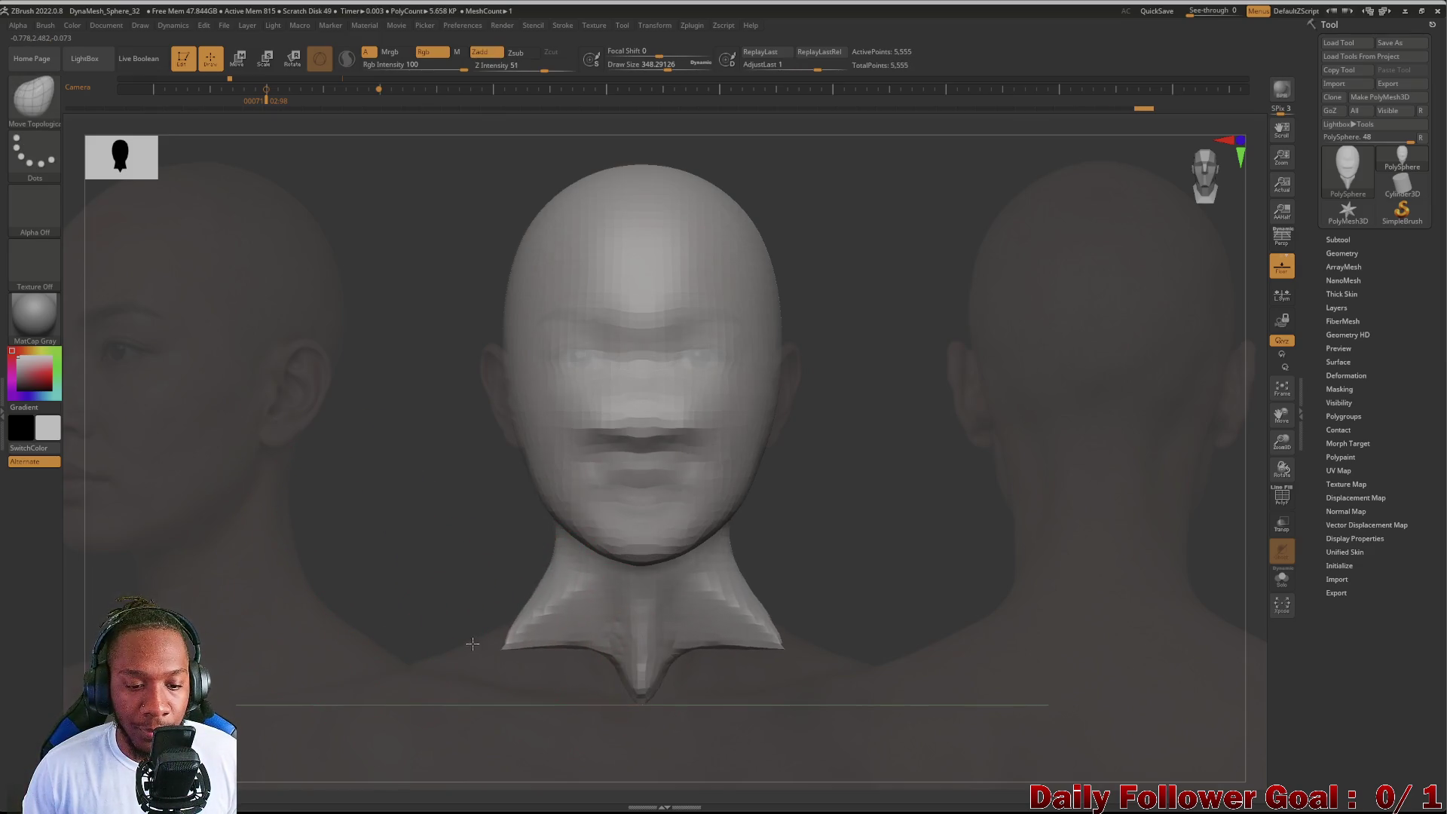
left_click_drag(520, 583, 510, 590, "shift")
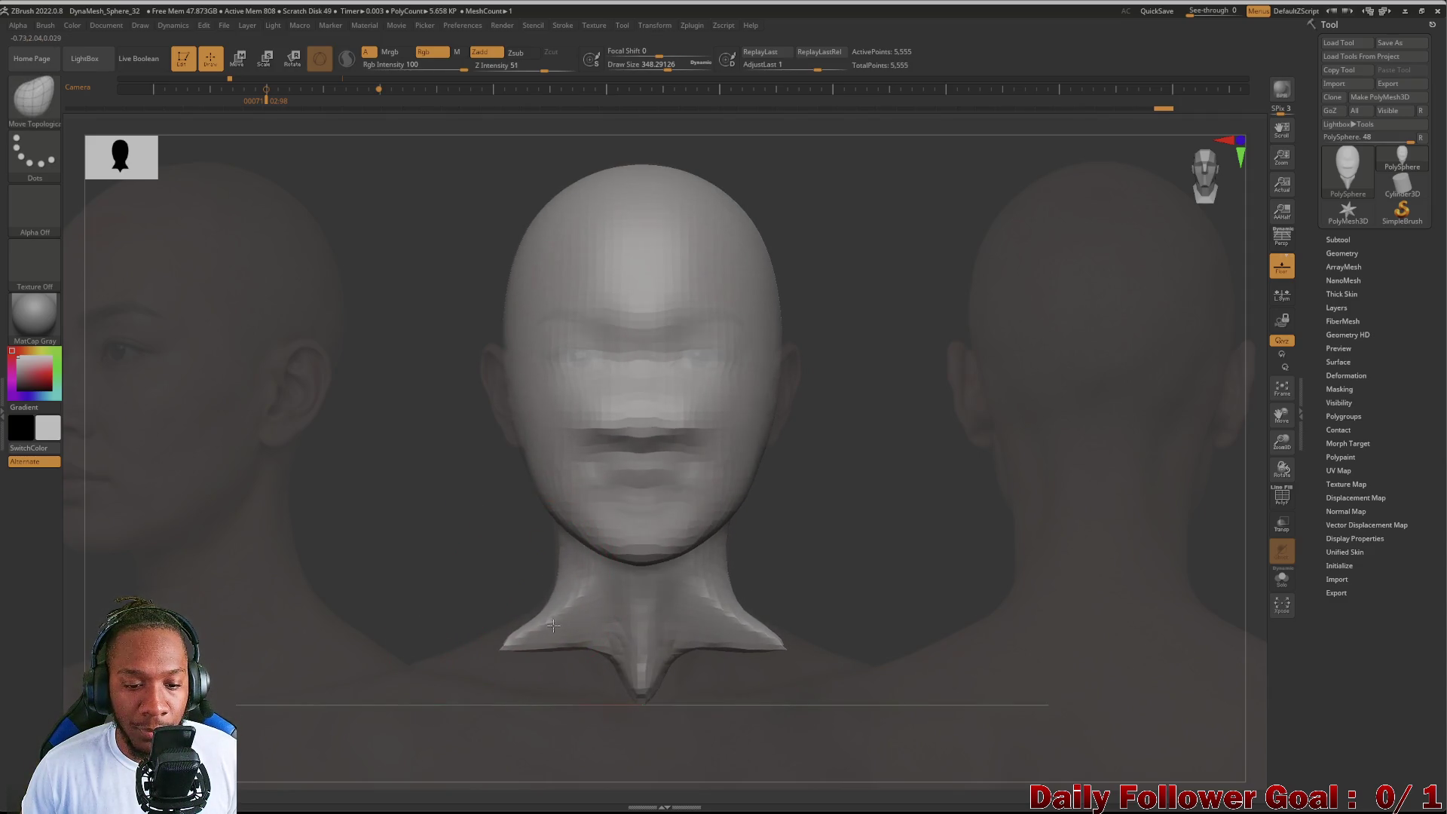
left_click_drag(526, 629, 509, 626)
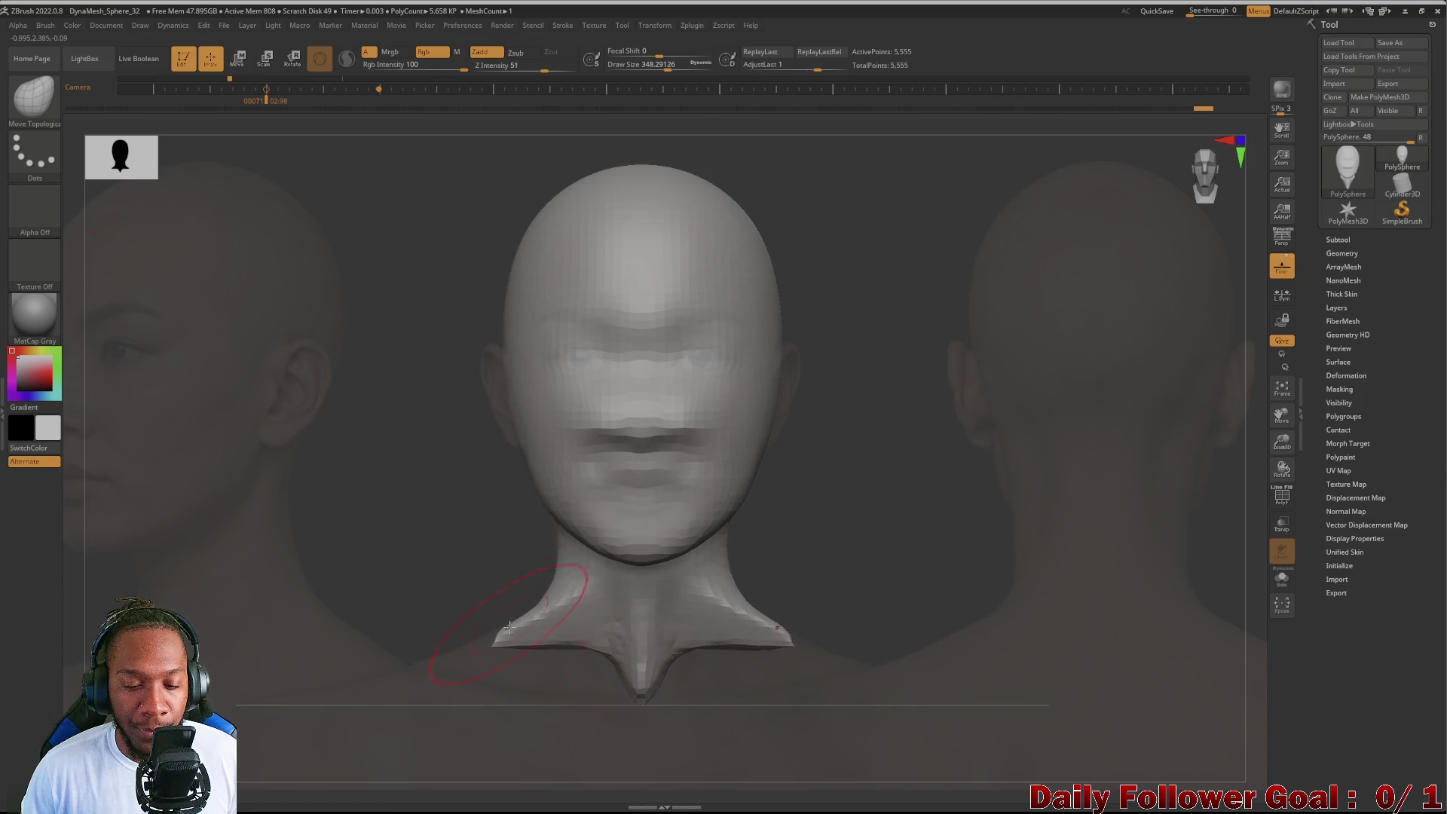
mouse_move(414, 604)
left_mouse_down()
mouse_move(442, 606)
mouse_move(411, 611)
mouse_move(413, 574)
mouse_move(405, 595)
left_mouse_up()
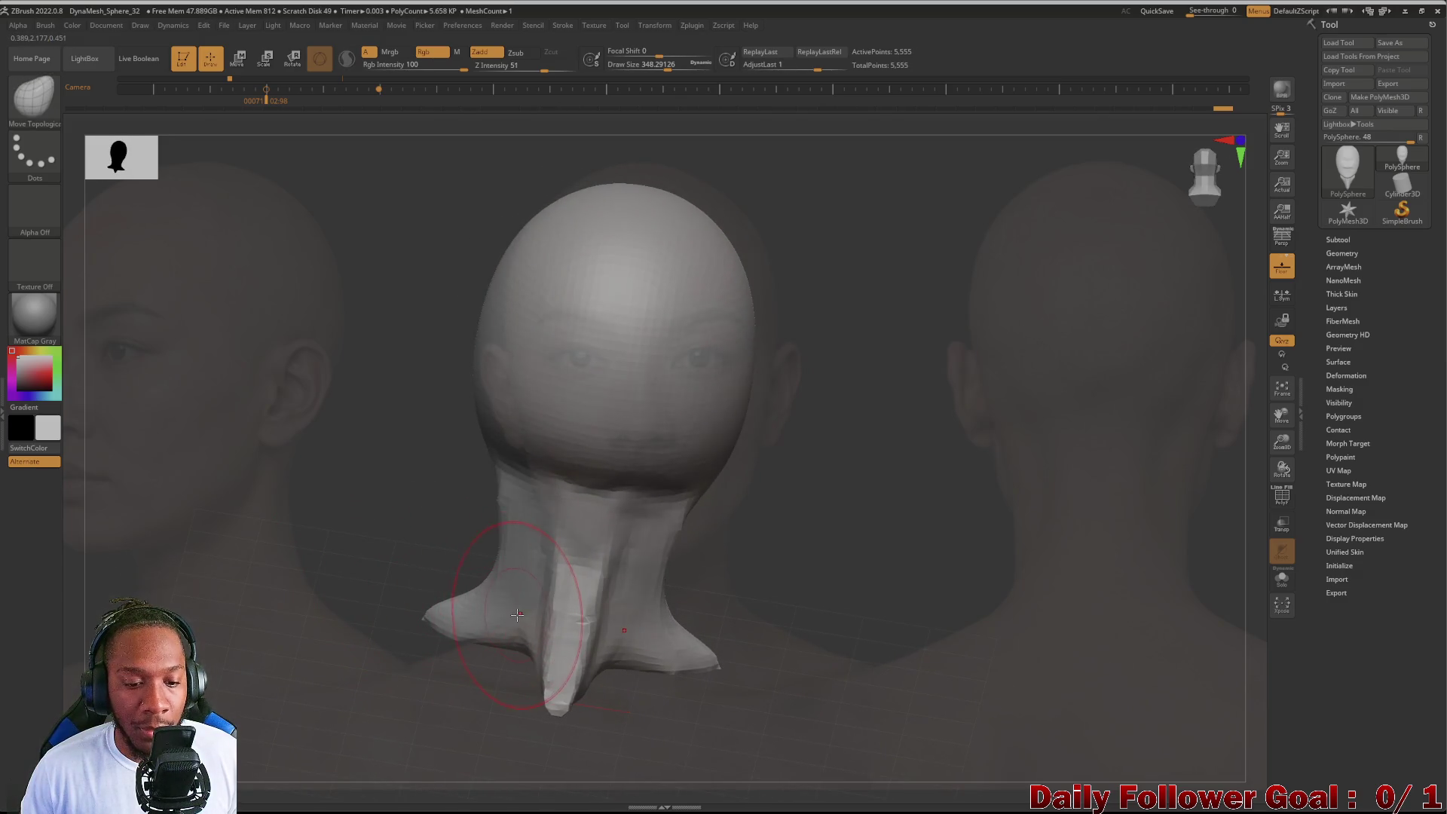
Step: Smooth the neck surface with Shift while orbiting between three-quarter and front views, then reduce Draw Size
mouse_move(502, 616)
left_mouse_down()
mouse_move(511, 596)
mouse_move(487, 589)
left_mouse_up()
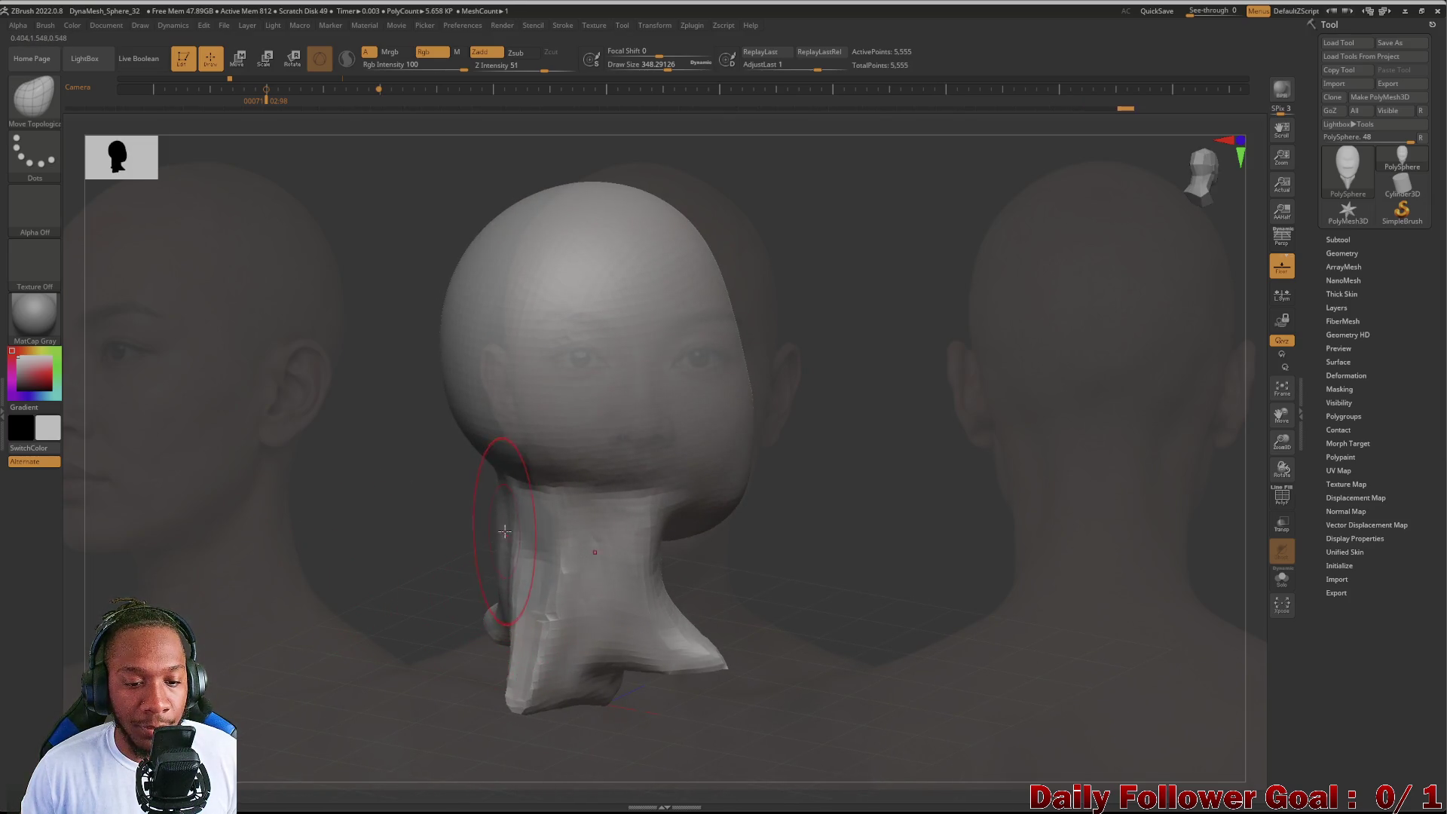
left_click_drag(379, 529, 535, 565)
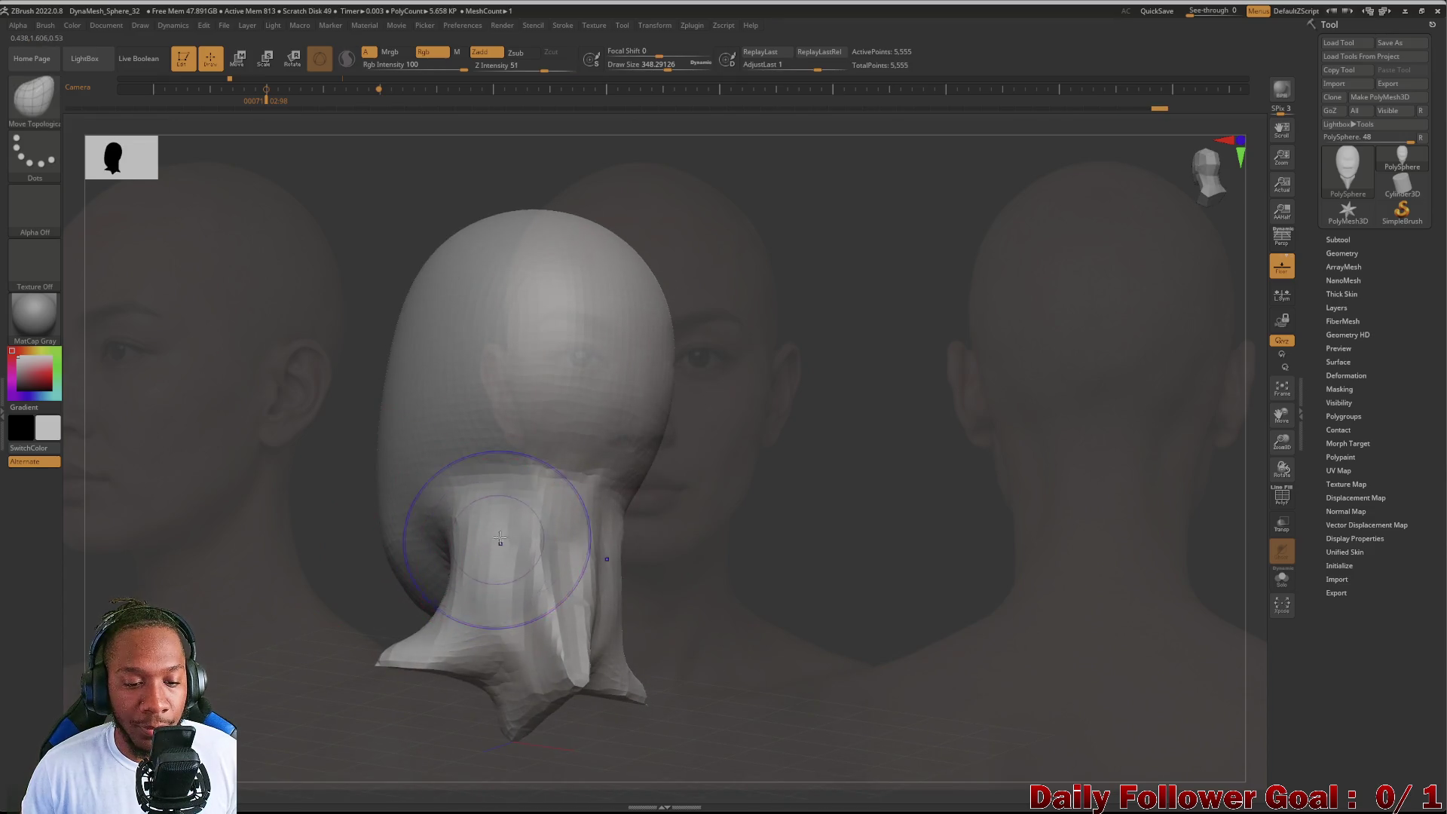
left_click_drag(284, 614, 397, 657)
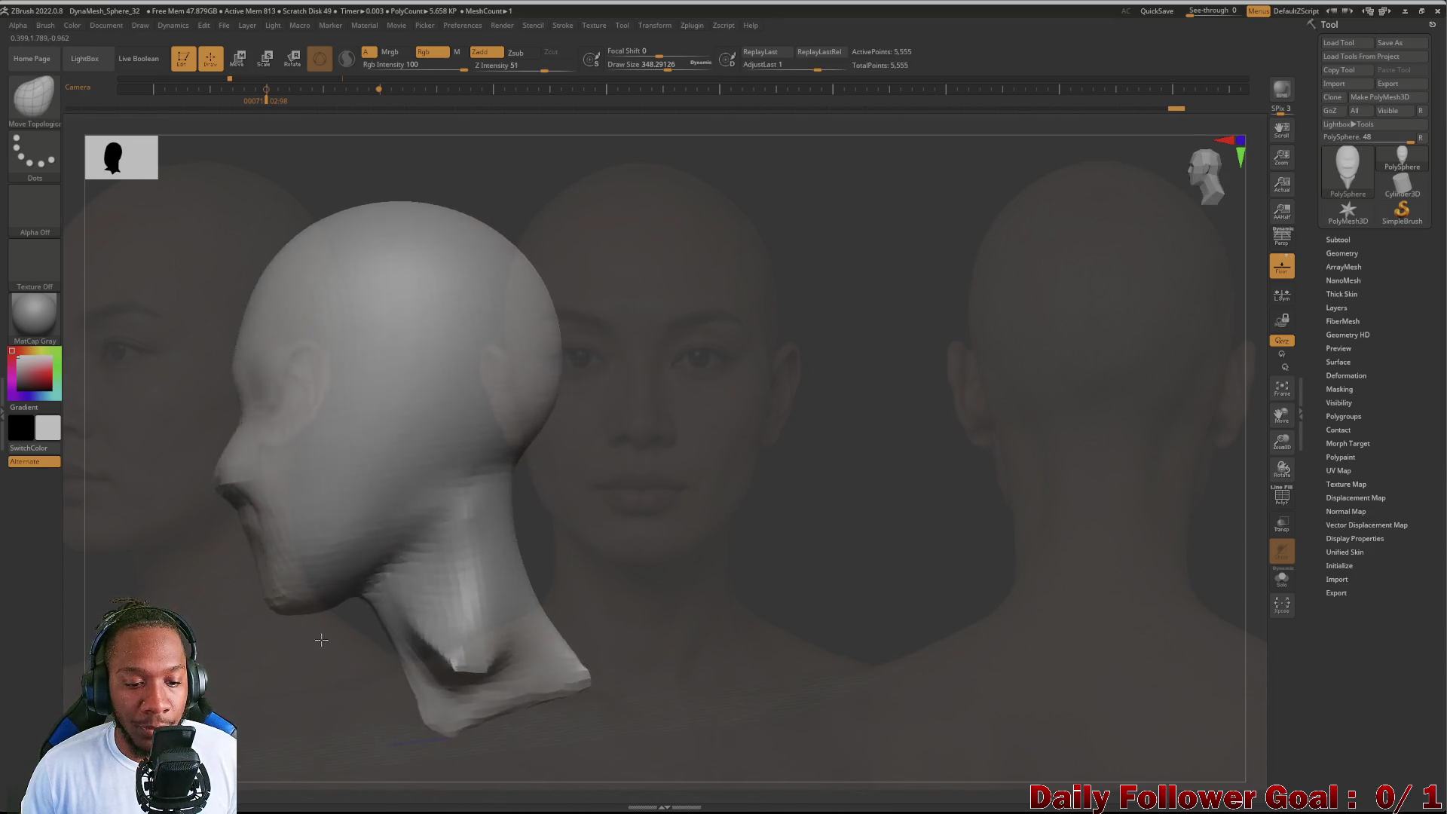
mouse_move(306, 726)
left_mouse_down()
mouse_move(373, 704)
mouse_move(301, 679)
mouse_move(396, 678)
mouse_move(335, 662)
left_mouse_up()
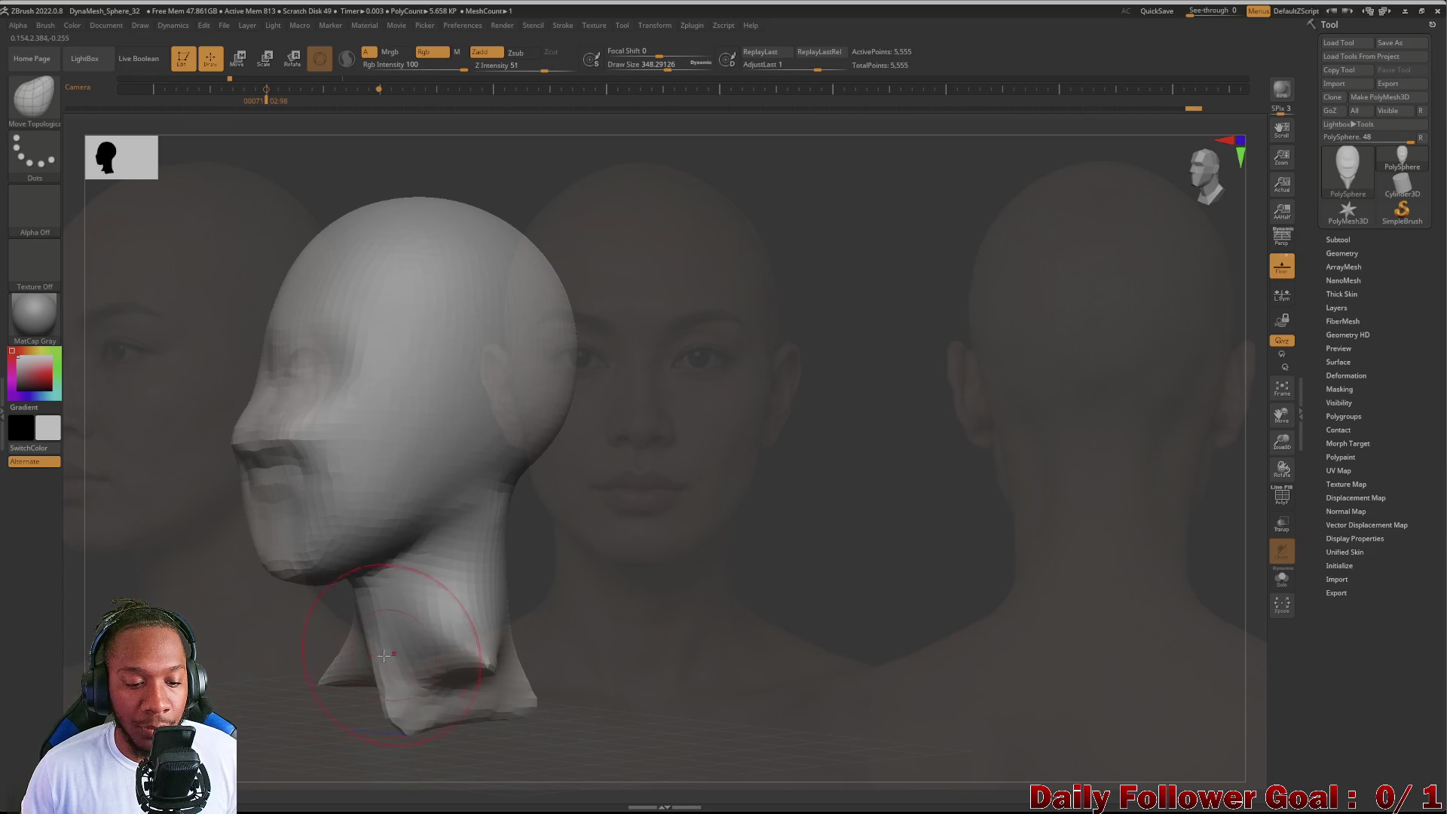
left_click_drag(356, 656, 392, 645, "shift")
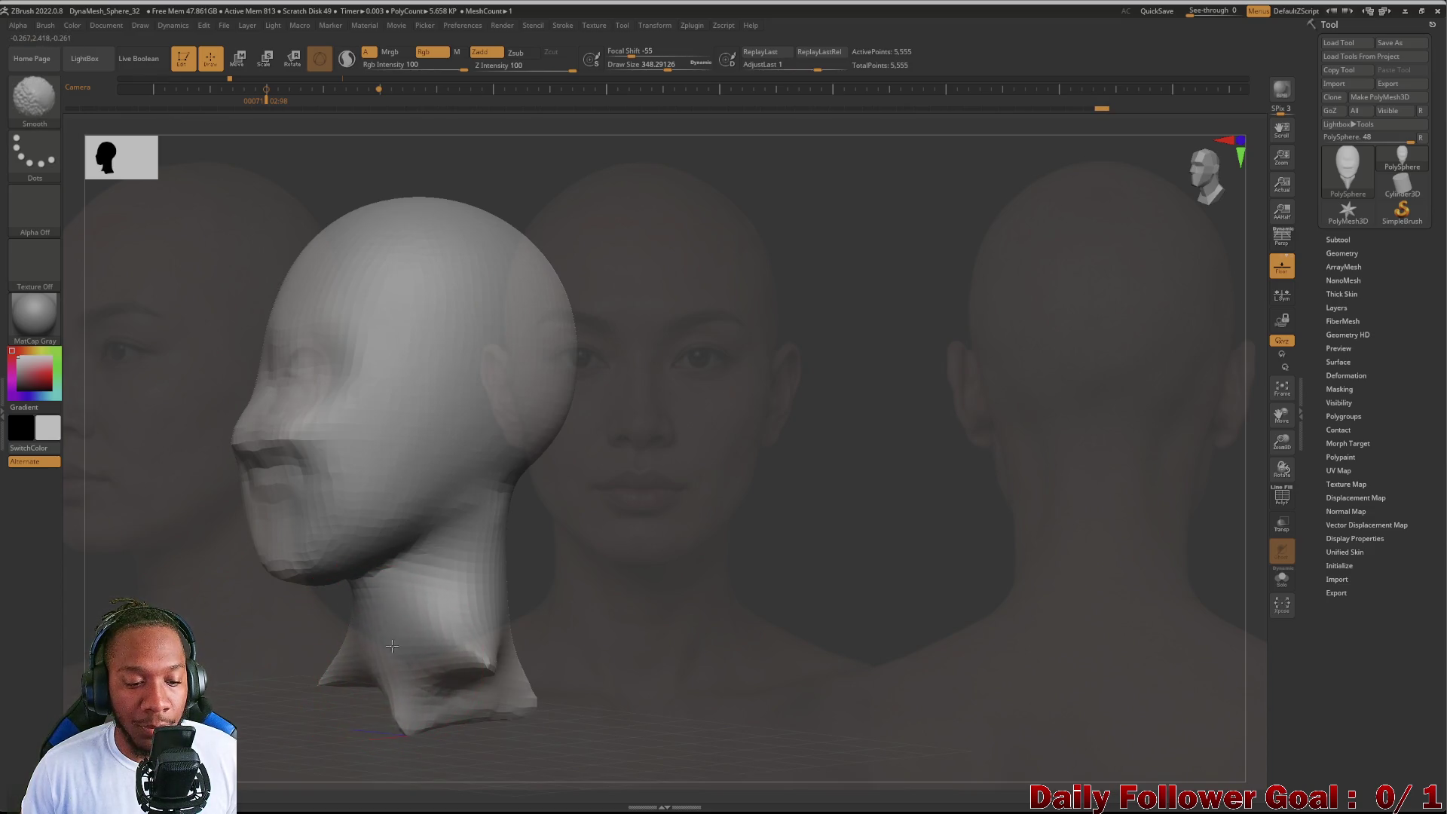
left_click_drag(283, 678, 231, 678)
key("bracketleft")
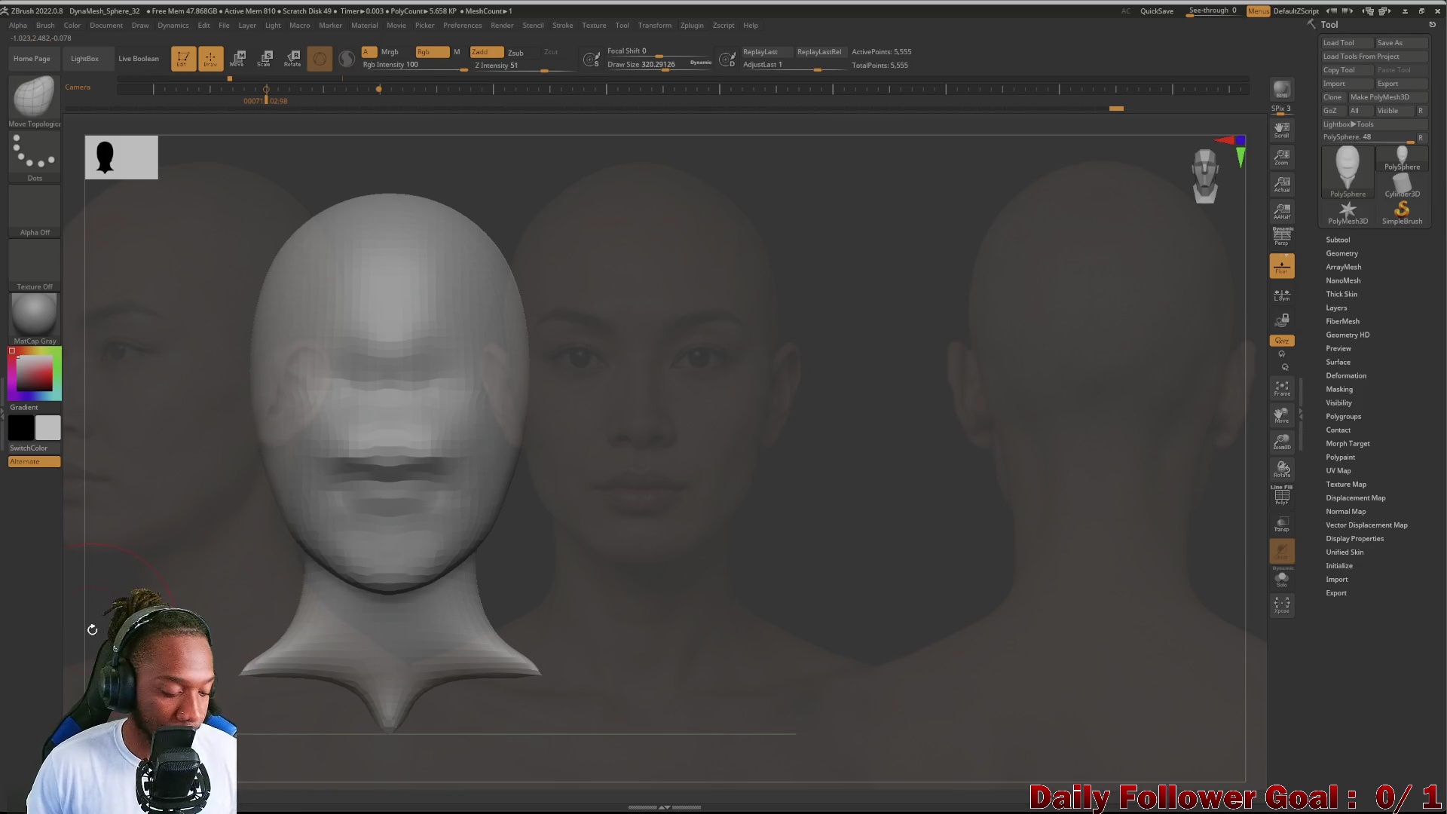
Step: Frame the head and widen the pointed neck base into an even shoulder line, checking from back and side
key("f")
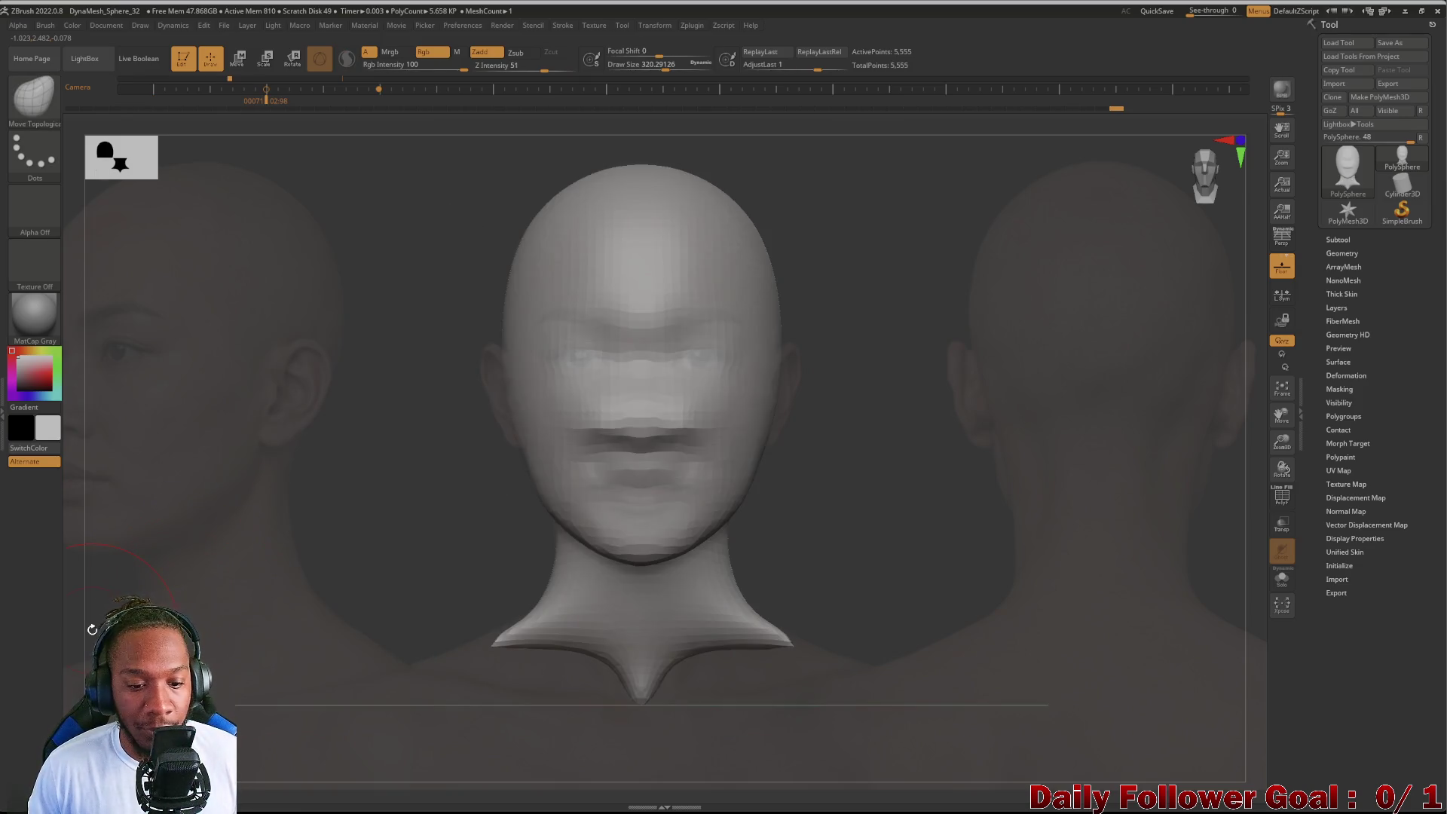
mouse_move(599, 656)
left_mouse_down()
mouse_move(572, 679)
mouse_move(501, 657)
mouse_move(501, 676)
mouse_move(543, 673)
left_mouse_up()
mouse_move(326, 746)
left_mouse_down()
mouse_move(261, 705)
mouse_move(419, 704)
left_mouse_up()
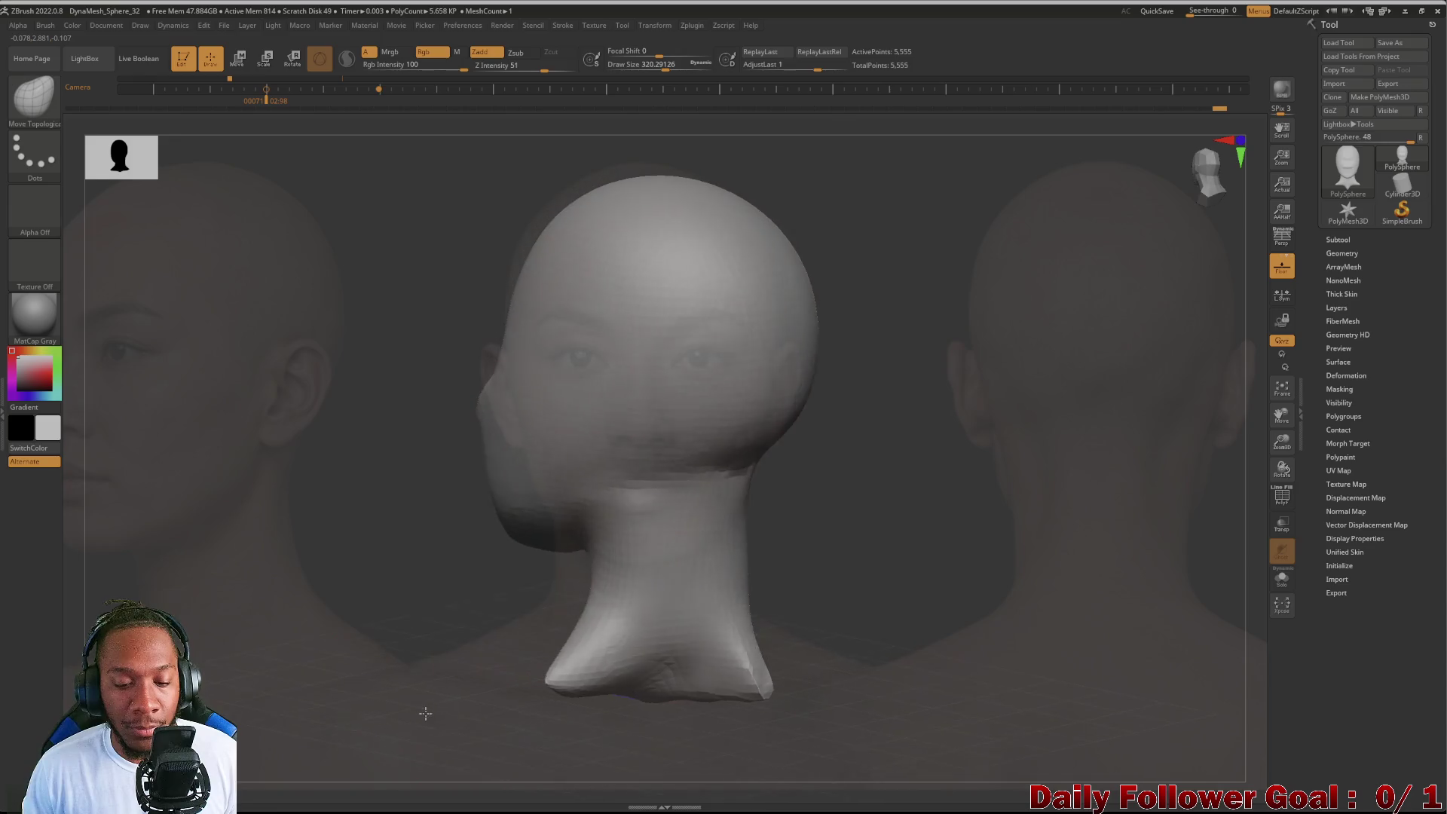
mouse_move(439, 781)
left_mouse_down()
mouse_move(549, 711)
mouse_move(577, 718)
mouse_move(639, 661)
mouse_move(546, 662)
mouse_move(701, 734)
left_mouse_up()
mouse_move(392, 642)
left_mouse_down()
mouse_move(359, 666)
mouse_move(264, 666)
left_mouse_up()
mouse_move(274, 613)
left_mouse_down()
mouse_move(291, 607)
mouse_move(260, 611)
left_mouse_up()
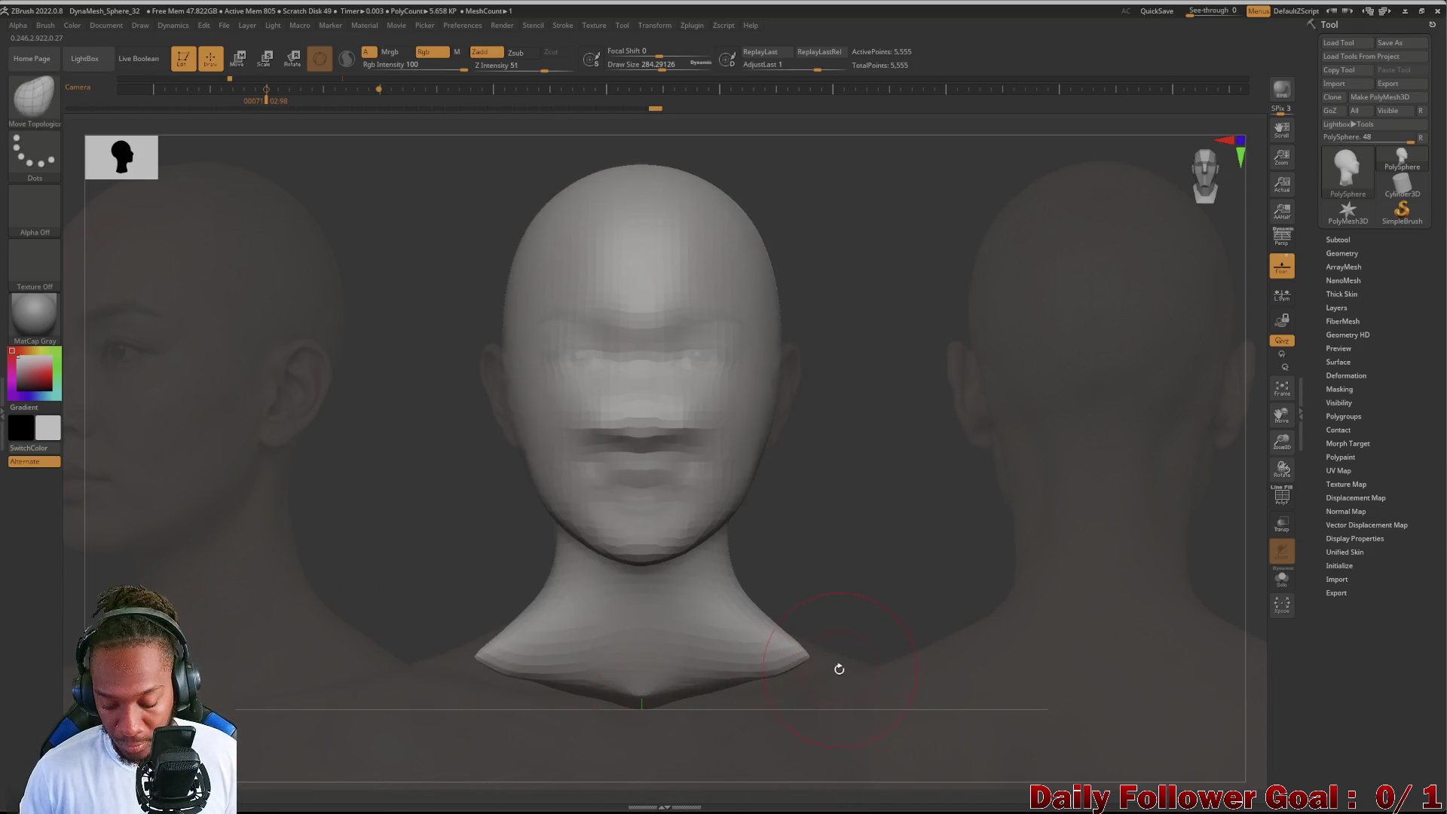
Step: Bring up the quick palette and open the full sculpting brush library
key("ctrl+shift")
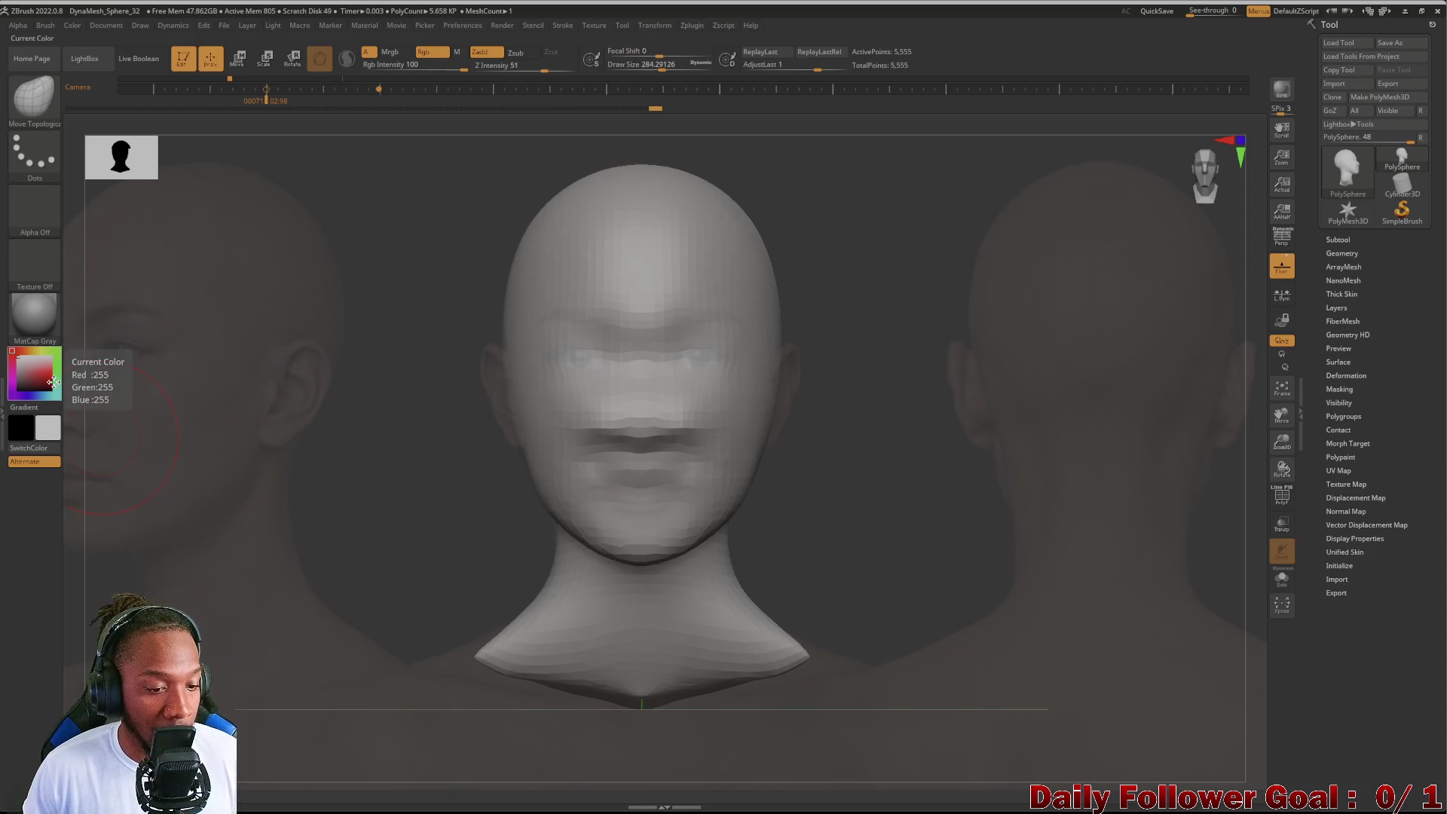
key("space")
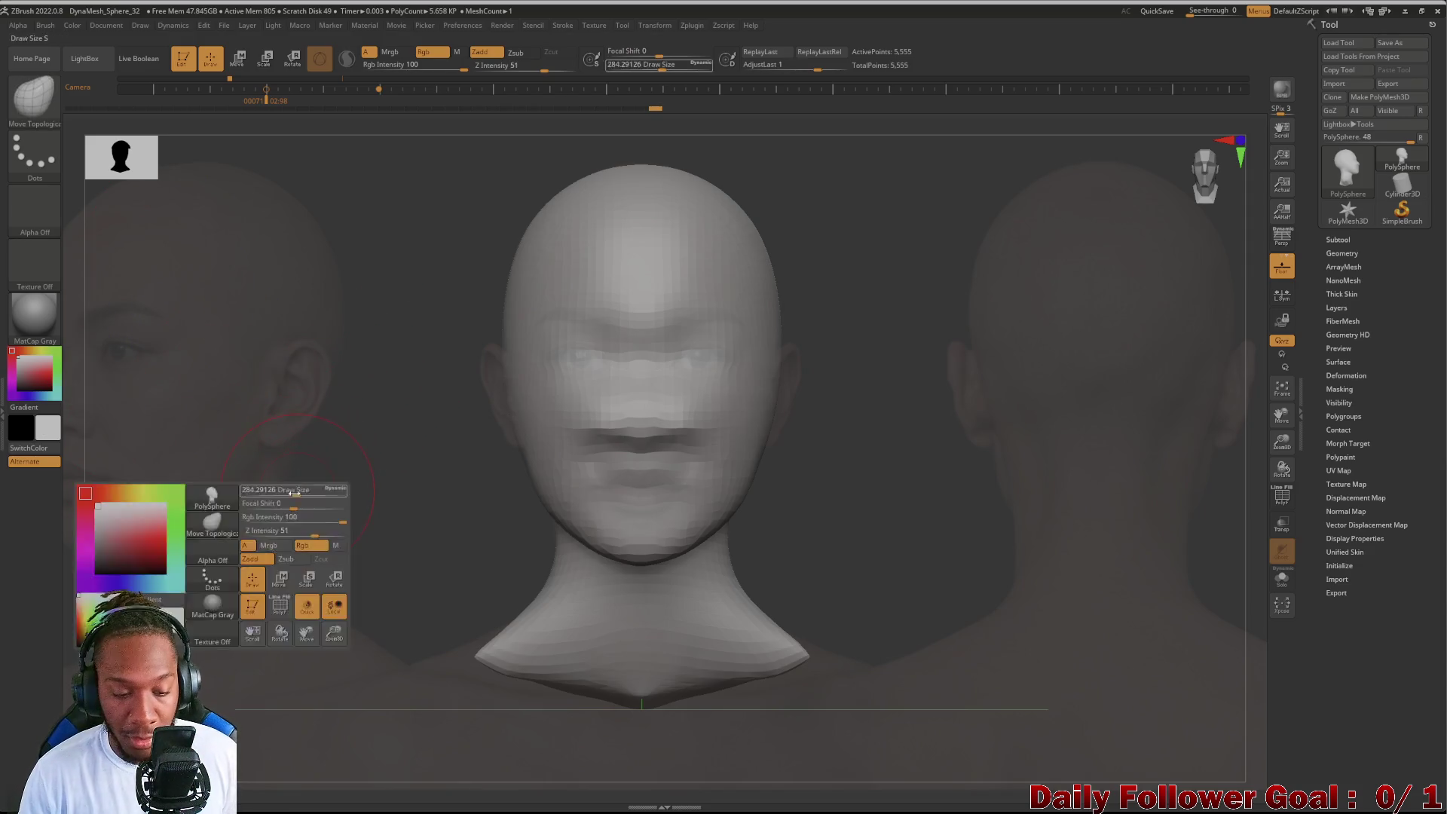
key("space")
left_click(203, 573)
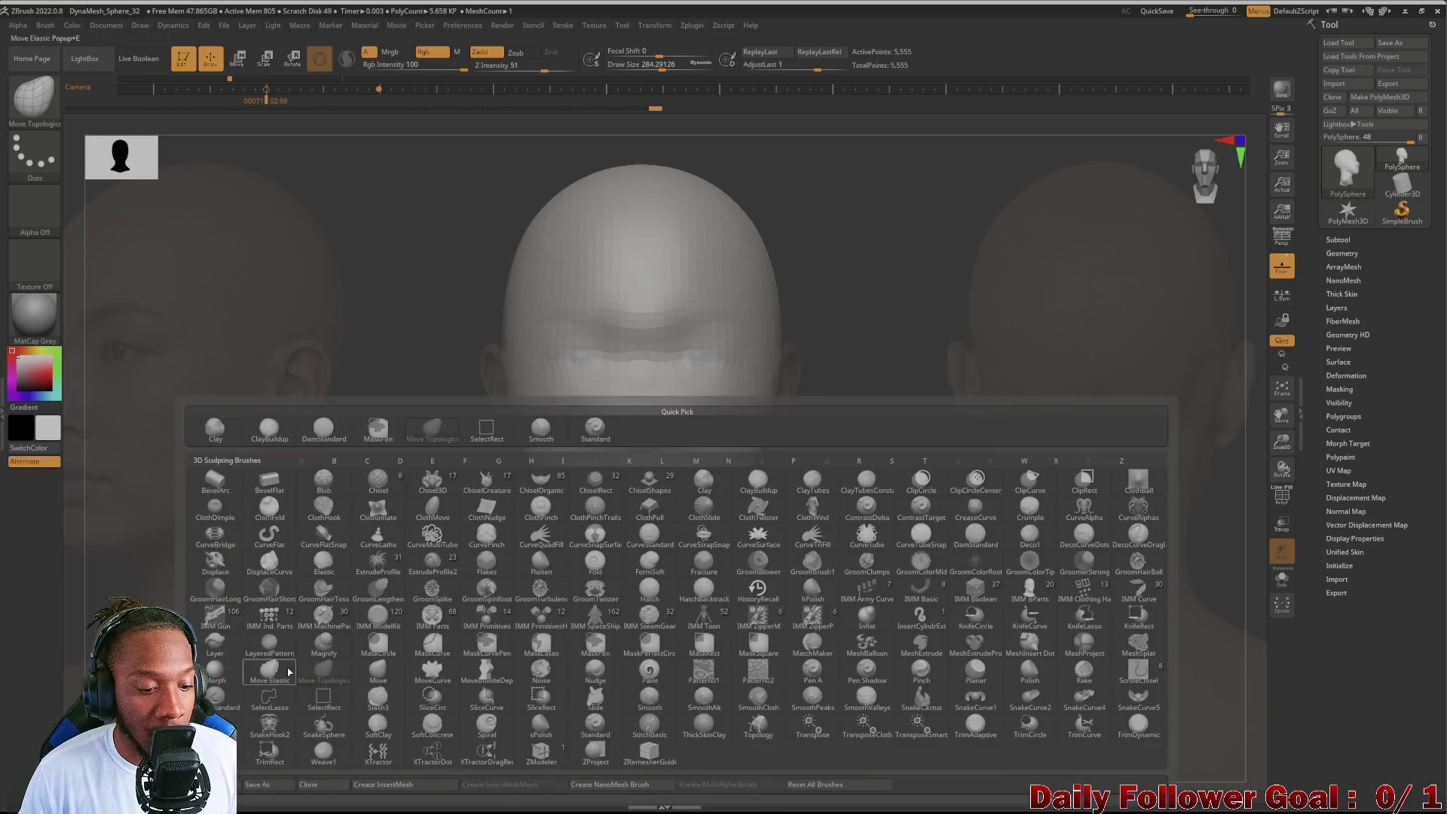
Step: Select TrimRect and slice the flared shoulder flaps off, leaving the neck base flat
left_click(270, 754)
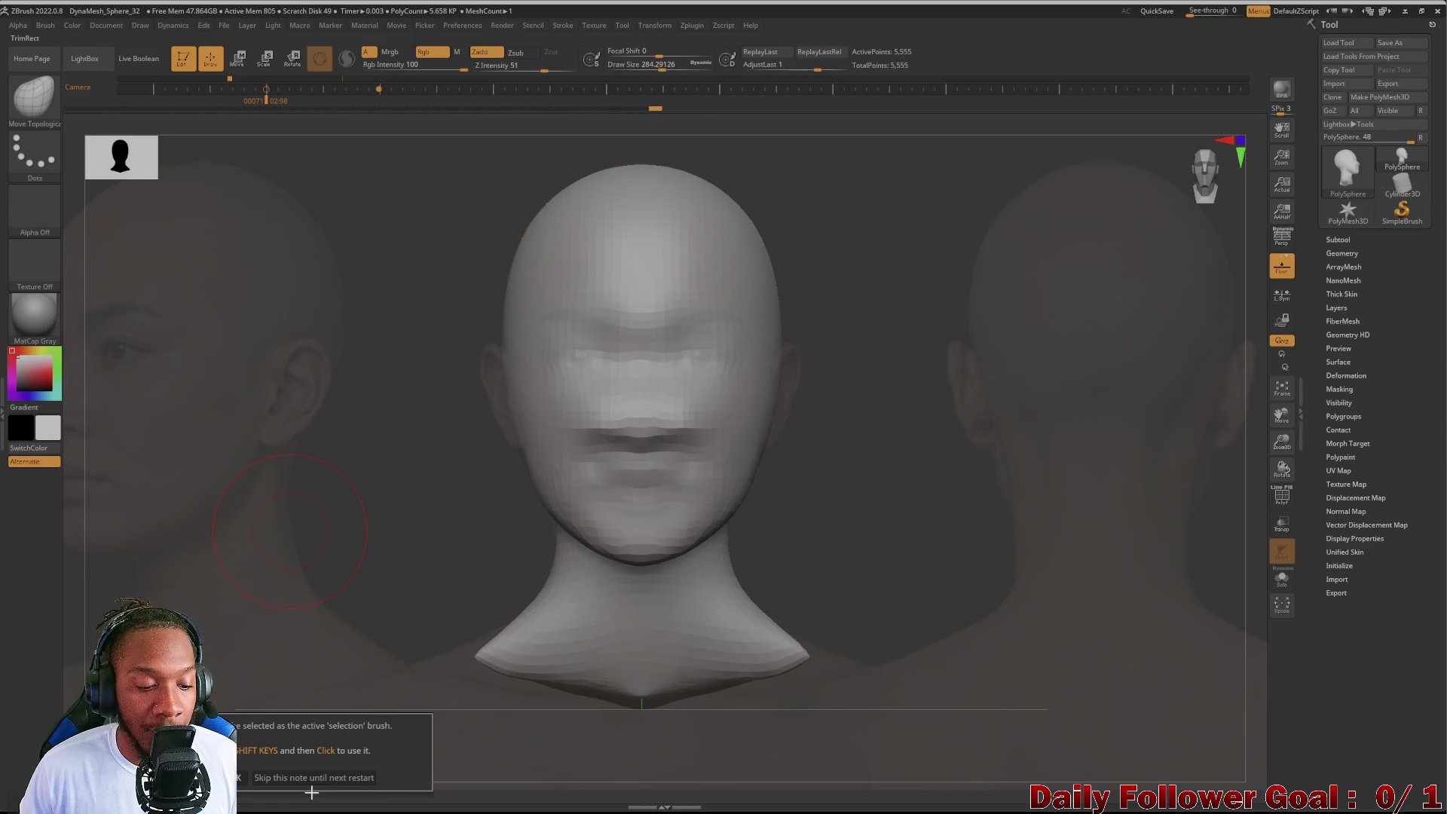
mouse_move(858, 730)
left_mouse_down("ctrl+shift")
mouse_move(394, 645)
mouse_move(287, 683)
mouse_move(310, 668)
mouse_move(359, 675)
mouse_move(336, 655)
mouse_move(330, 680)
mouse_move(292, 678)
left_mouse_up("ctrl+shift")
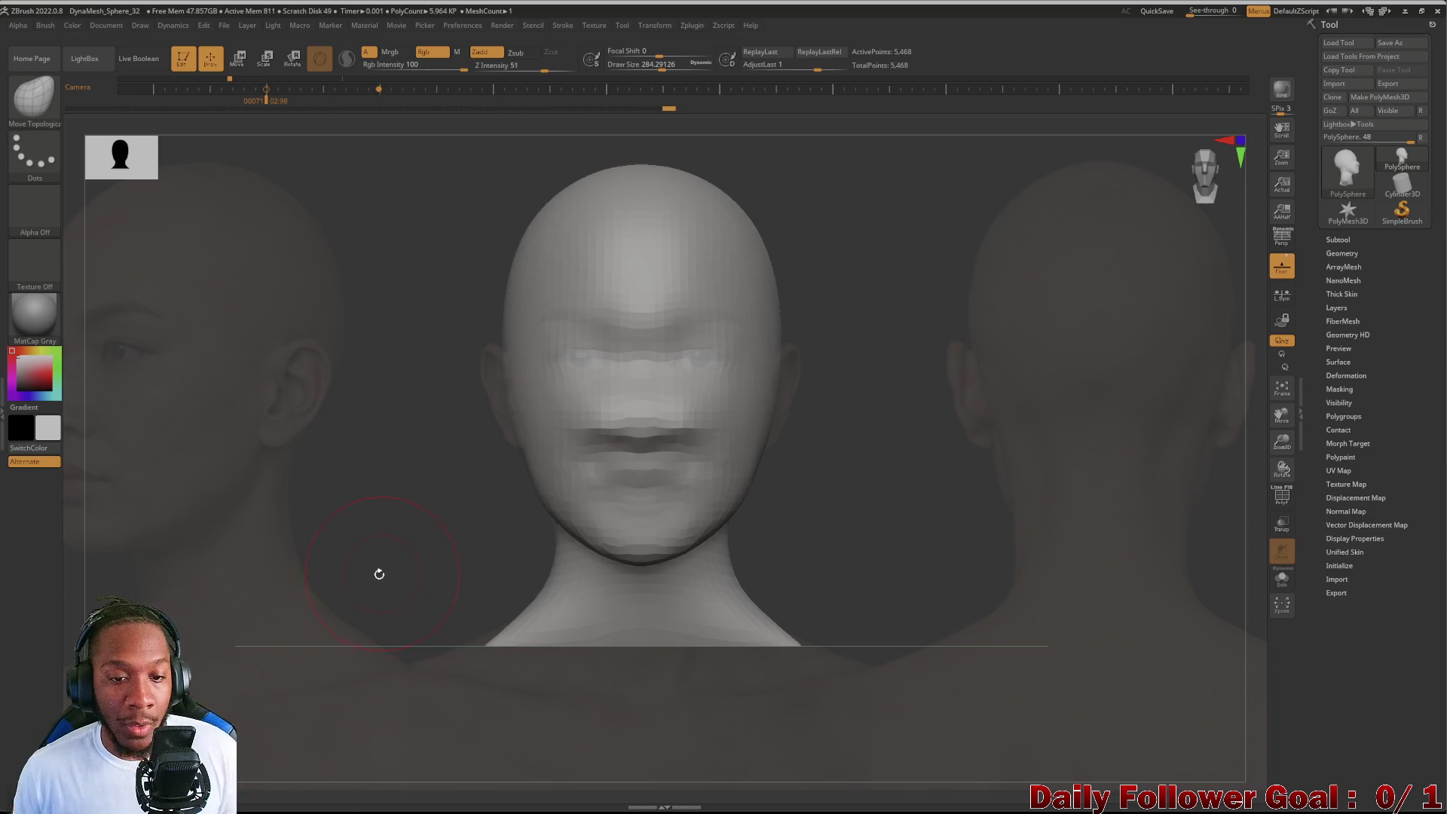
Step: Orbit the trimmed head, browse the Brush palette briefly, then open the Tool picker of 3D meshes
mouse_move(374, 573)
left_mouse_down()
mouse_move(391, 510)
mouse_move(351, 573)
left_mouse_up()
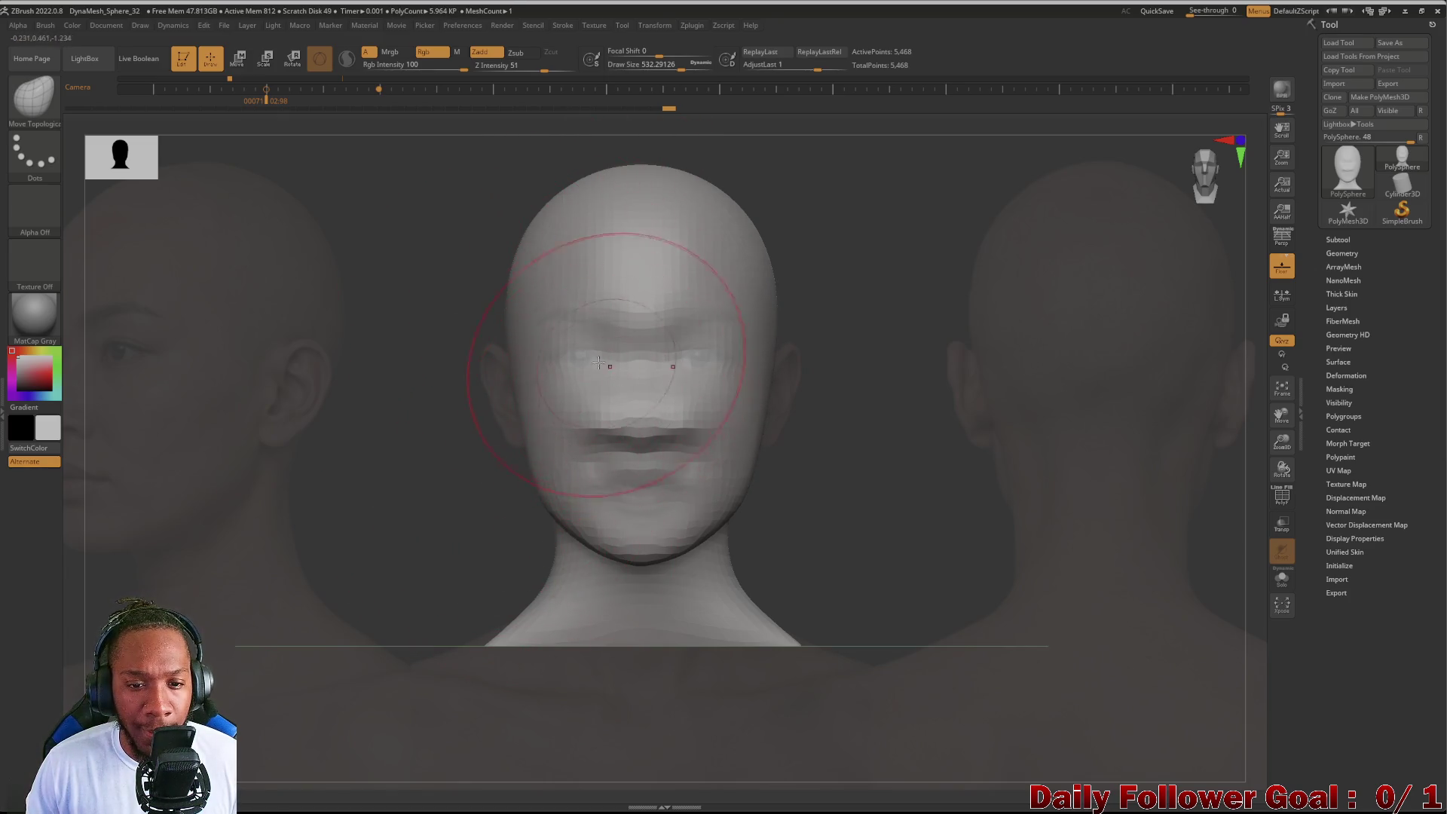
left_click(49, 118)
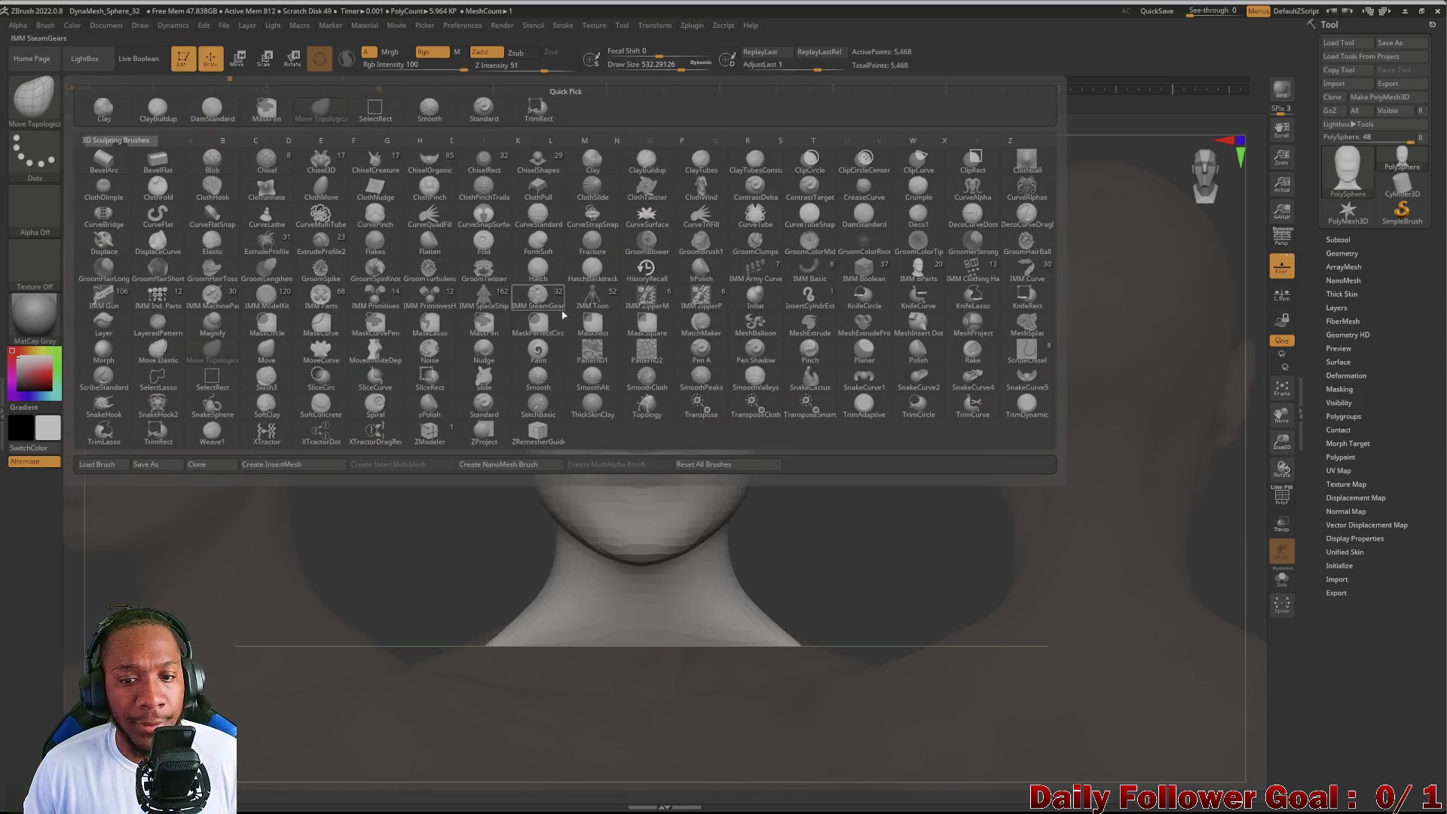
left_click(625, 380)
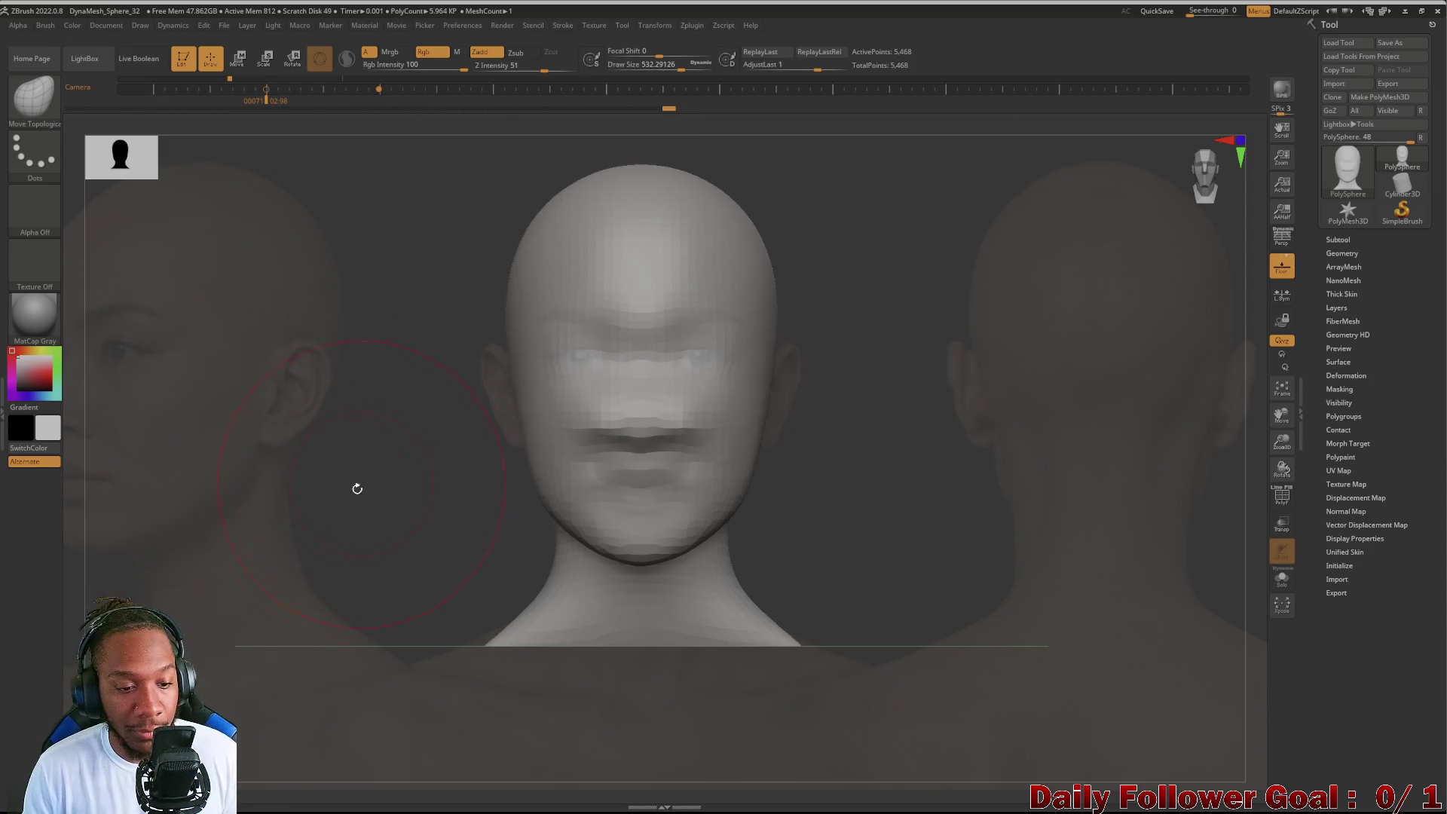
key("space")
left_click(241, 512)
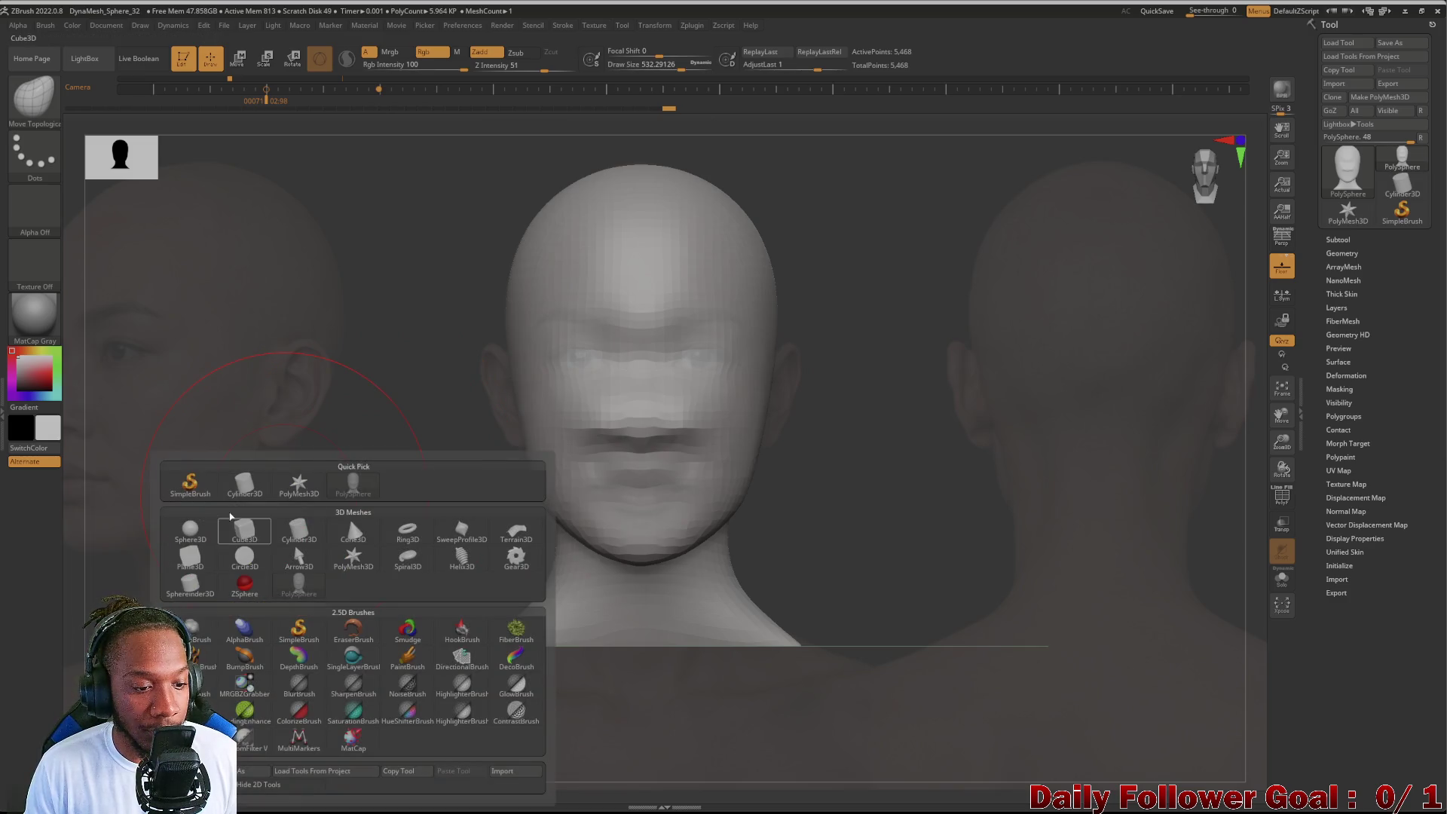
Step: Switch to the DamStandard brush and carve two rectangular eye recesses into the face
key("space")
left_click(175, 414)
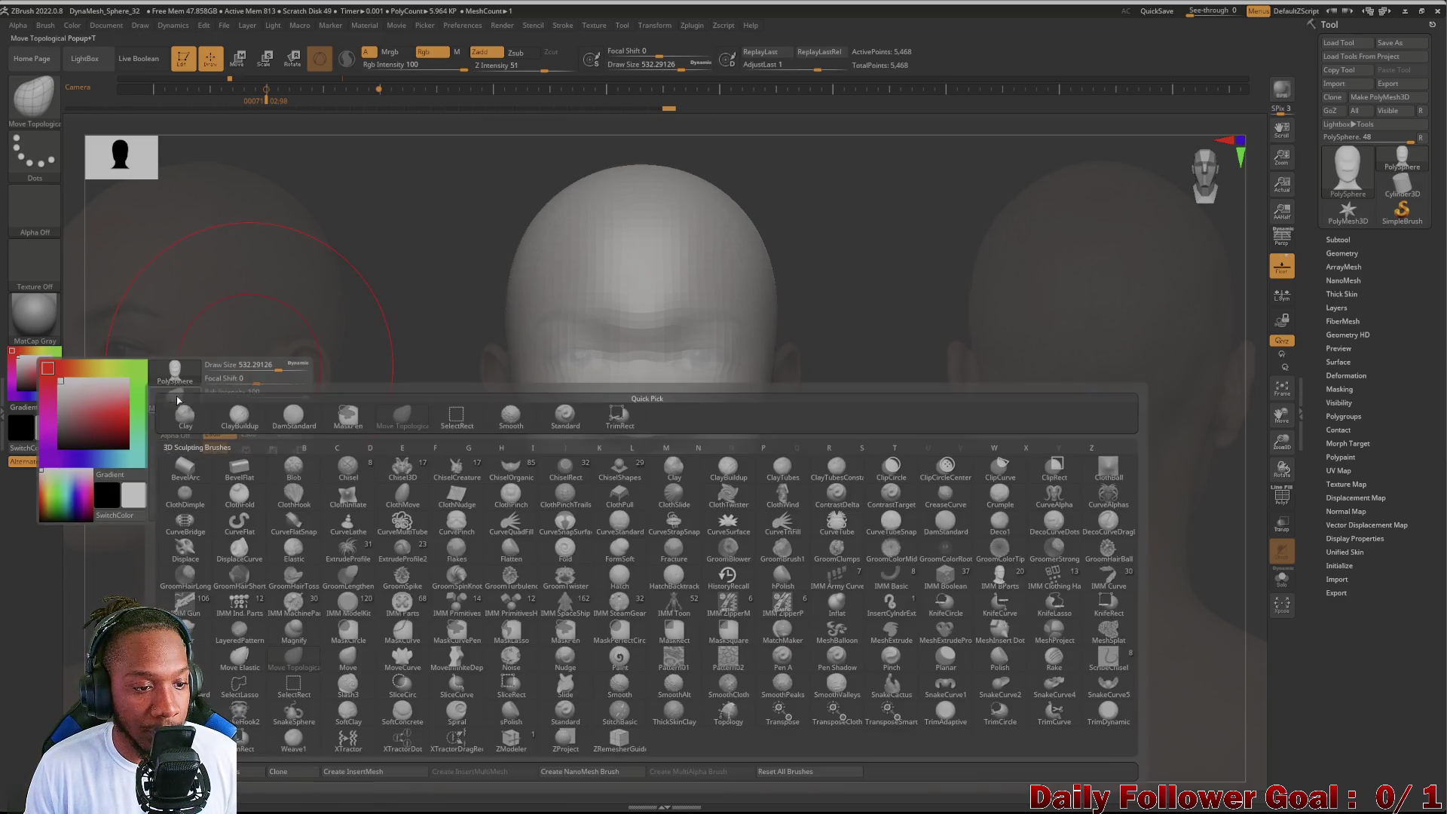
left_click(292, 417)
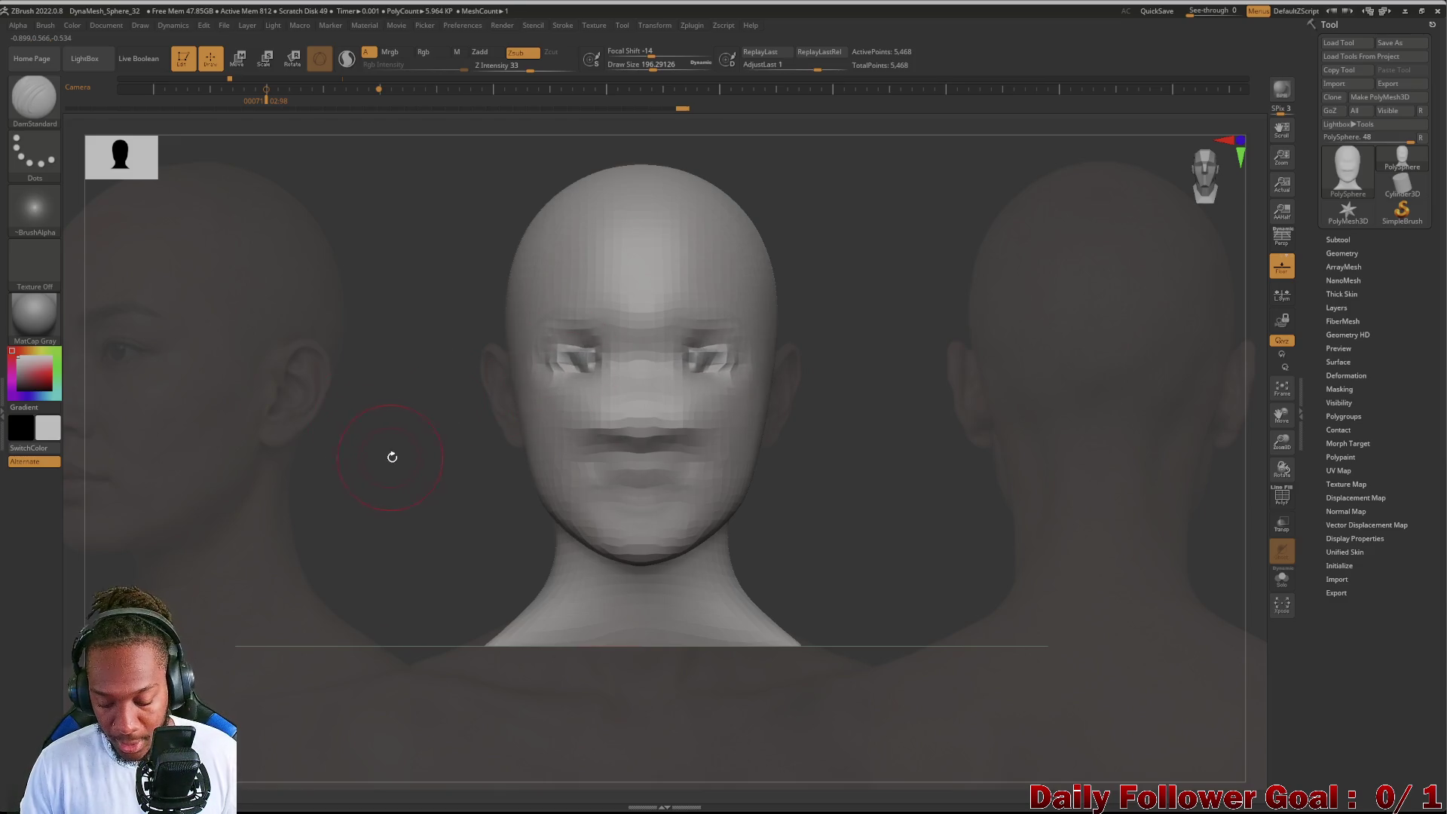
Step: Switch to the ClayBuildup brush to build up mass on the brows
key("space")
key("b")
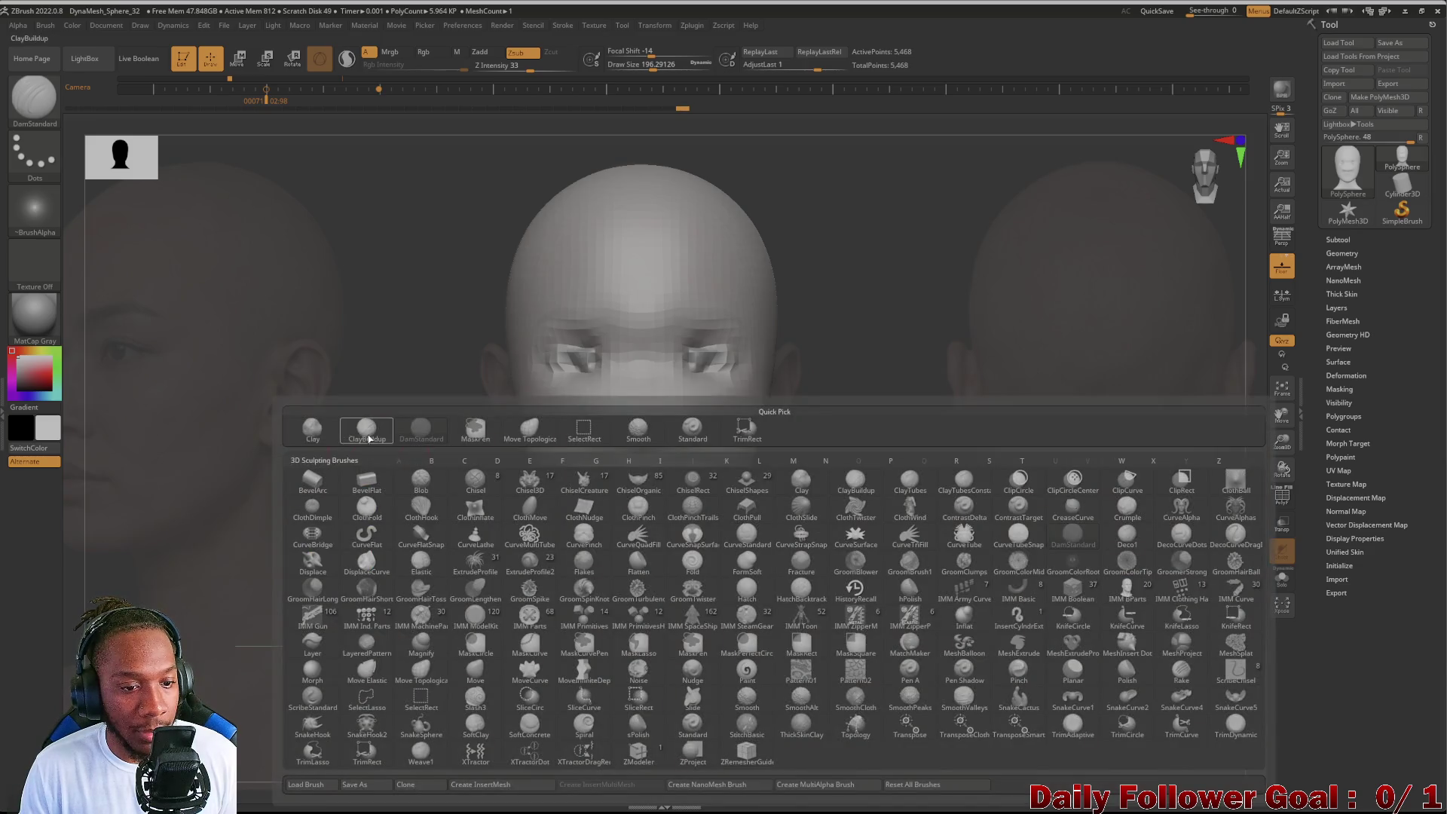
left_click(366, 429)
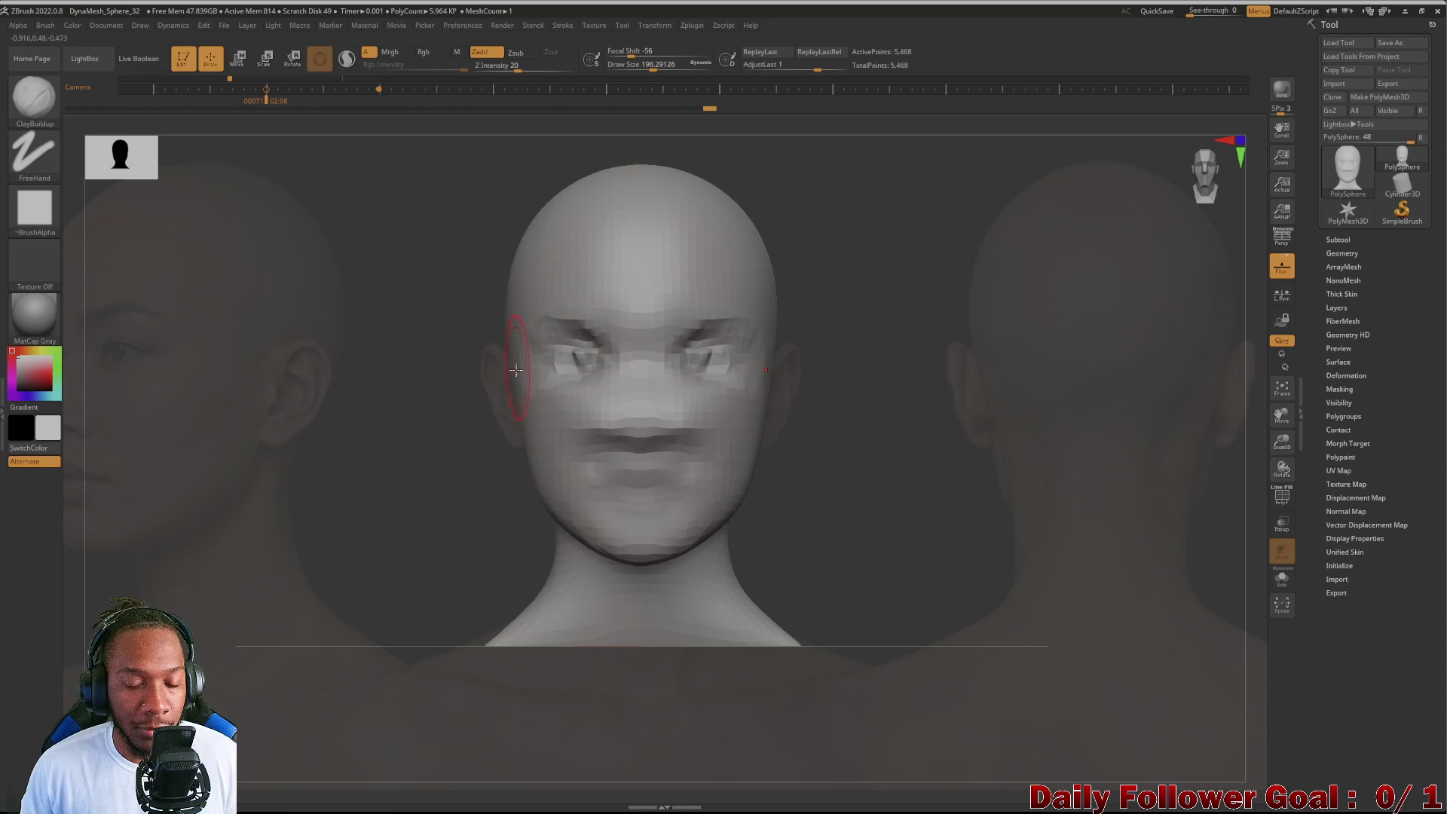
Step: Orbit the head, recall the saved camera keyframe view, and show the Spotlight reference controls
right_click_drag(515, 370, 596, 355)
mouse_move(339, 452)
left_mouse_down("shift")
mouse_move(301, 464)
mouse_move(264, 514)
left_mouse_up("shift")
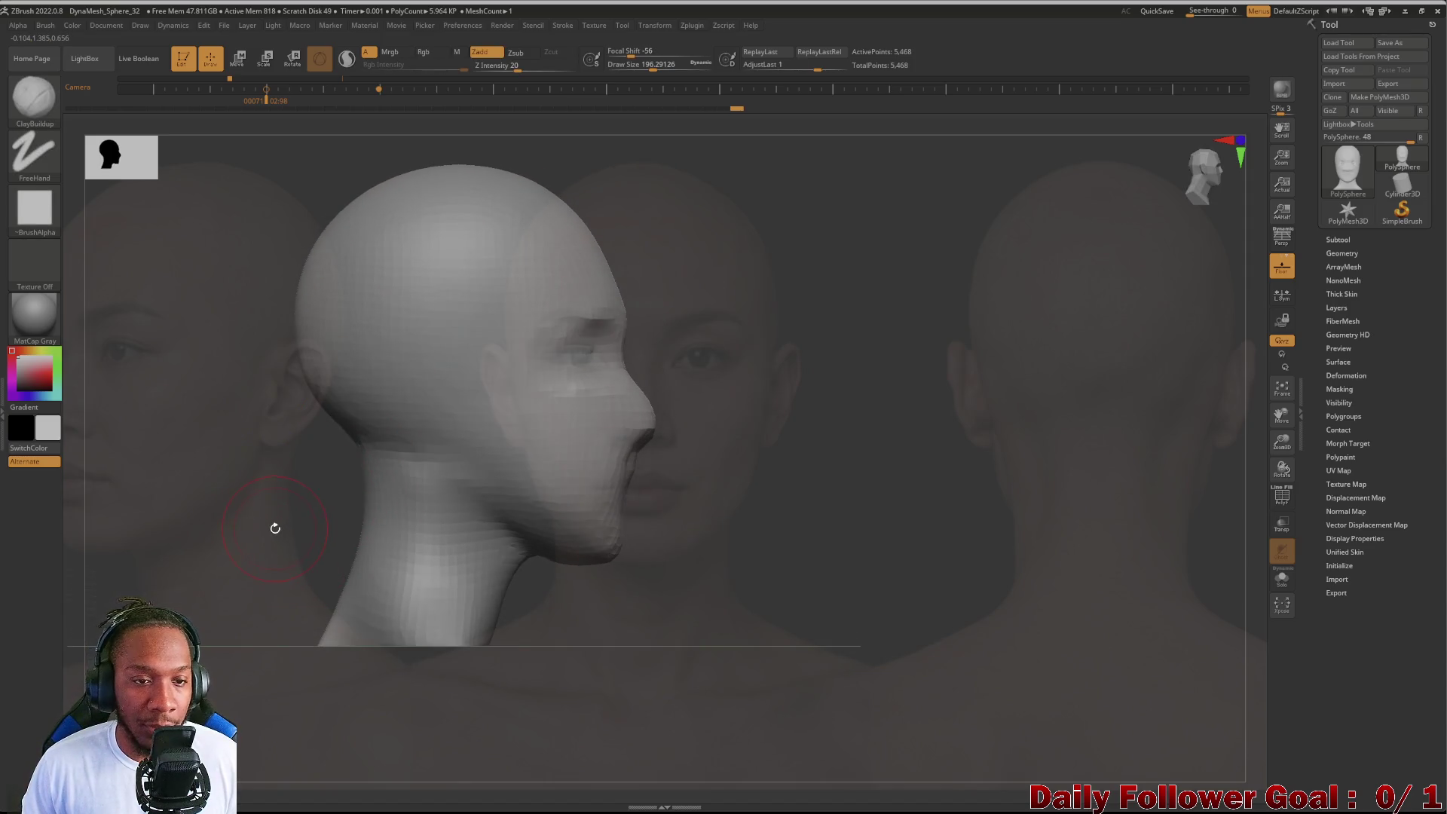
left_click_drag(904, 452, 996, 465)
left_click(378, 89)
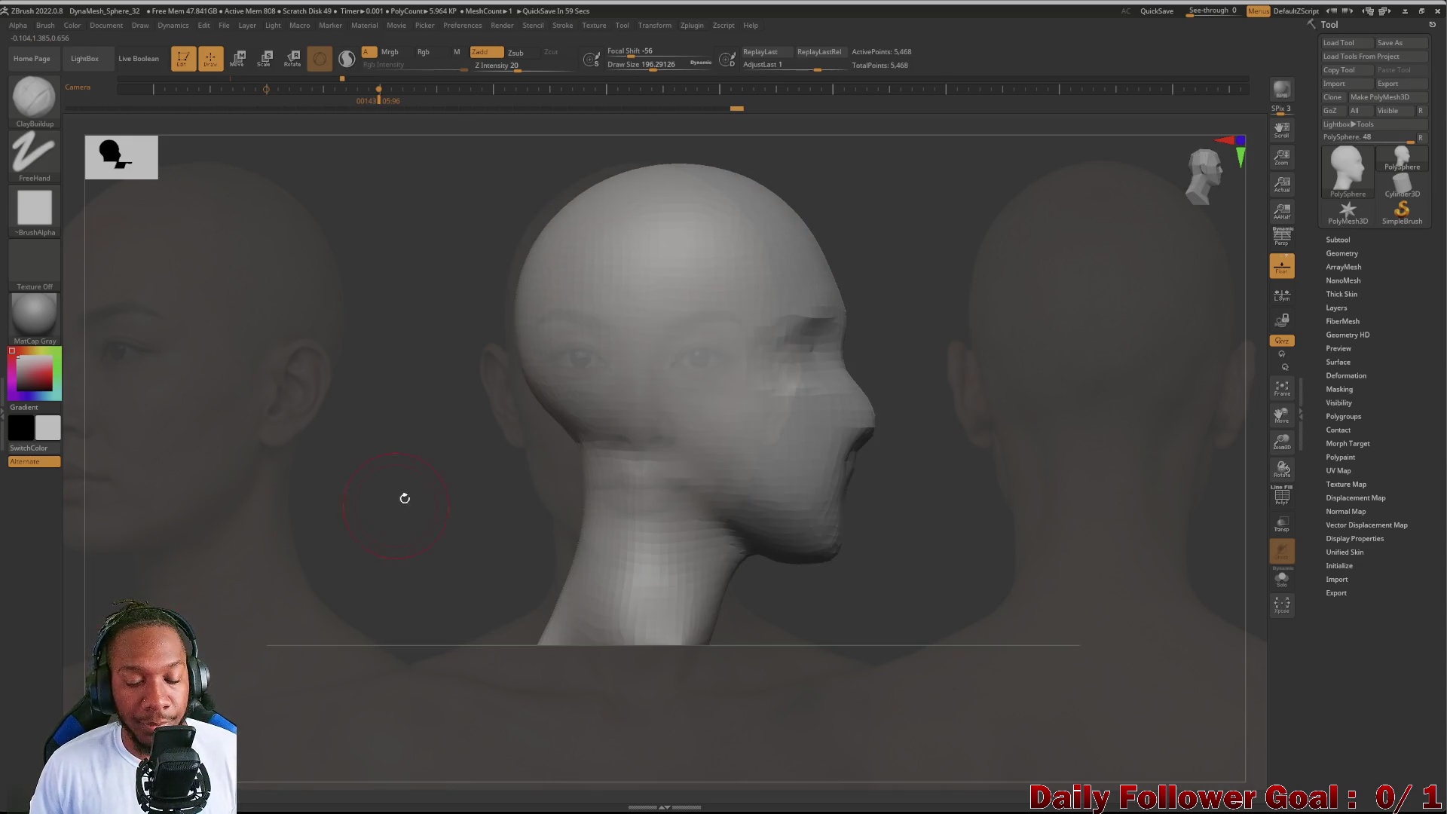
key("w")
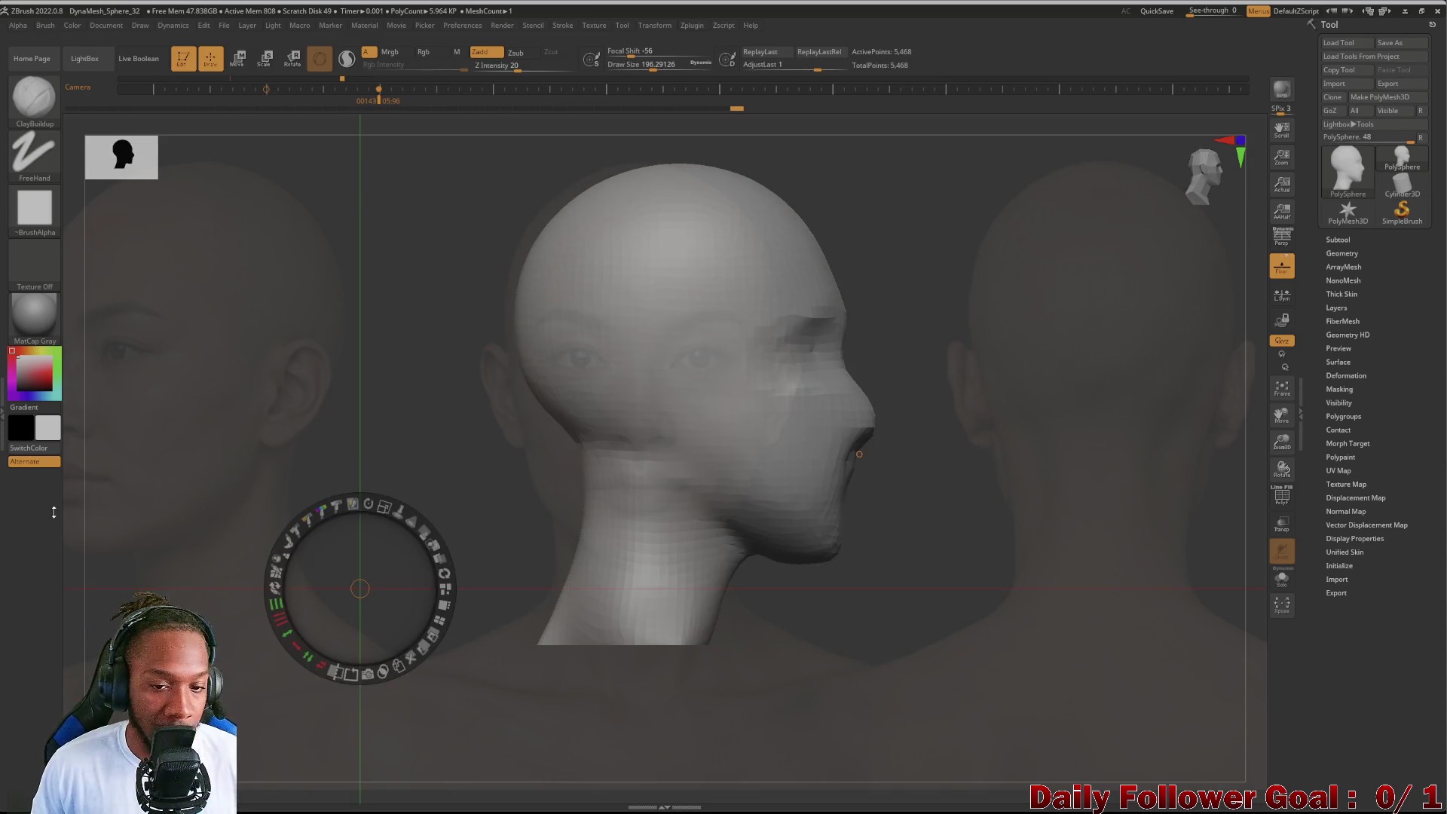
Step: Reposition the faded reference photo strip beside the profile head, then hide the Spotlight dial
mouse_move(391, 433)
left_mouse_down()
mouse_move(373, 487)
mouse_move(255, 510)
mouse_move(226, 473)
left_mouse_up()
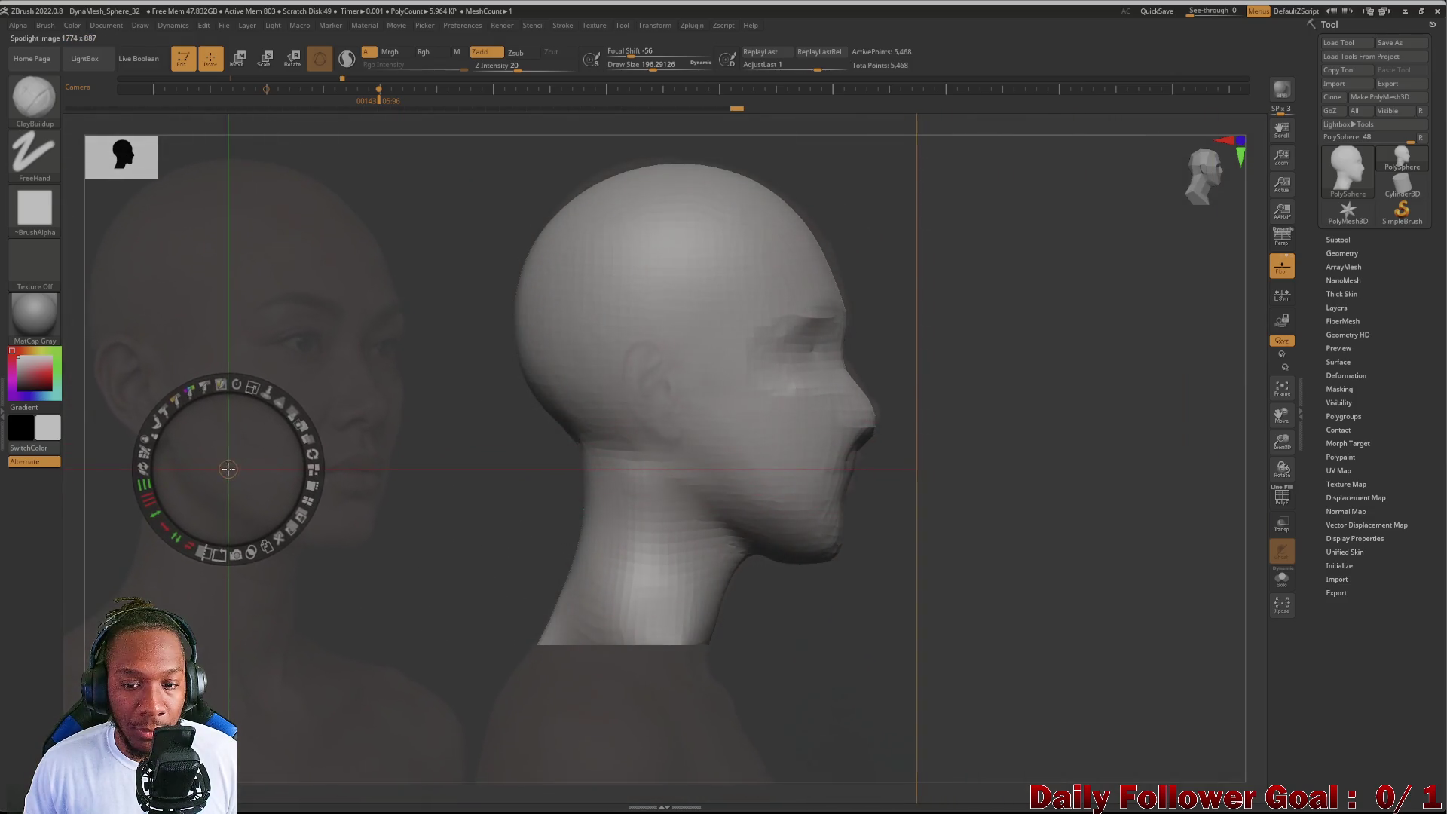
left_click_drag(410, 518, 410, 523)
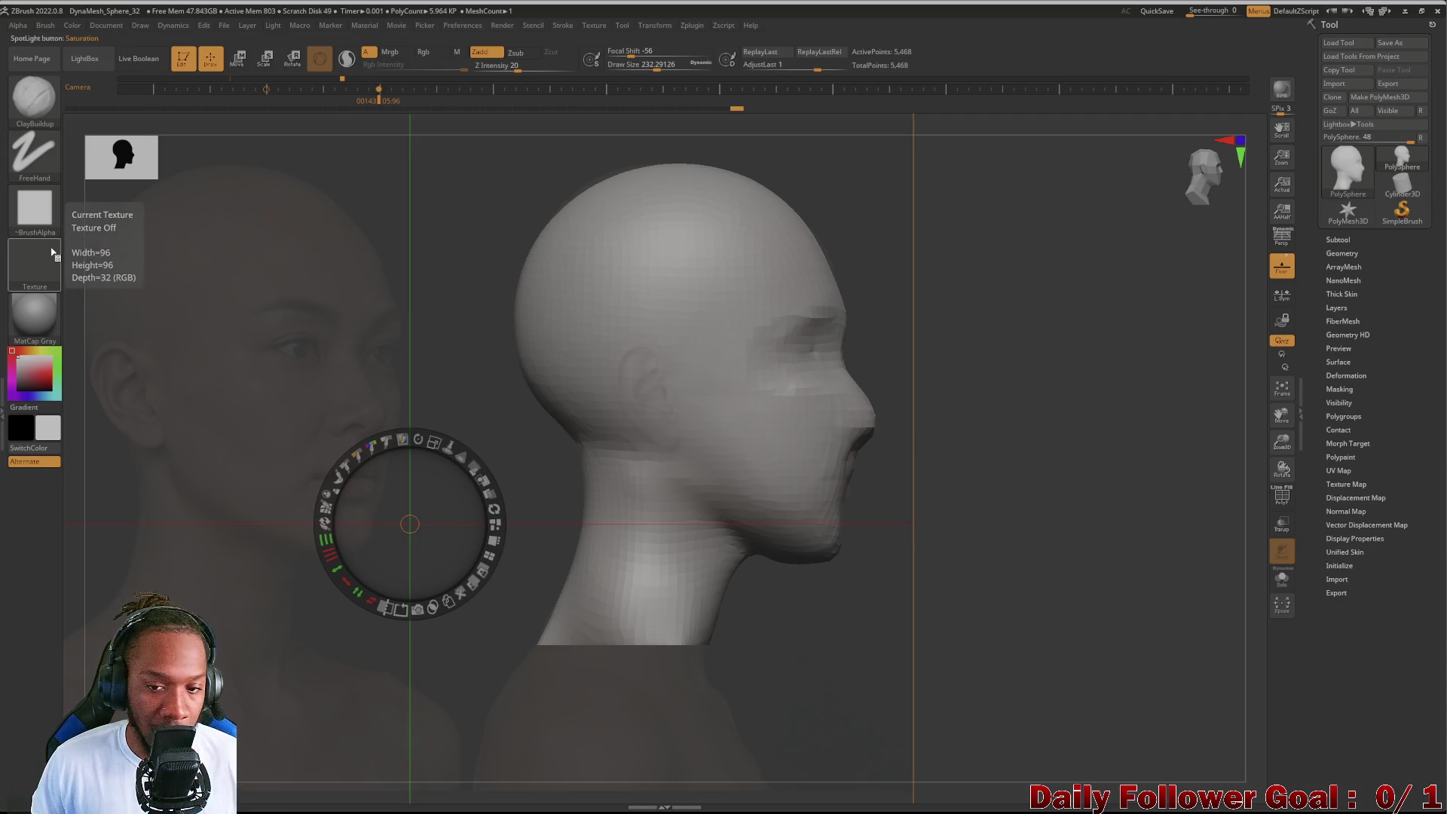
key("z")
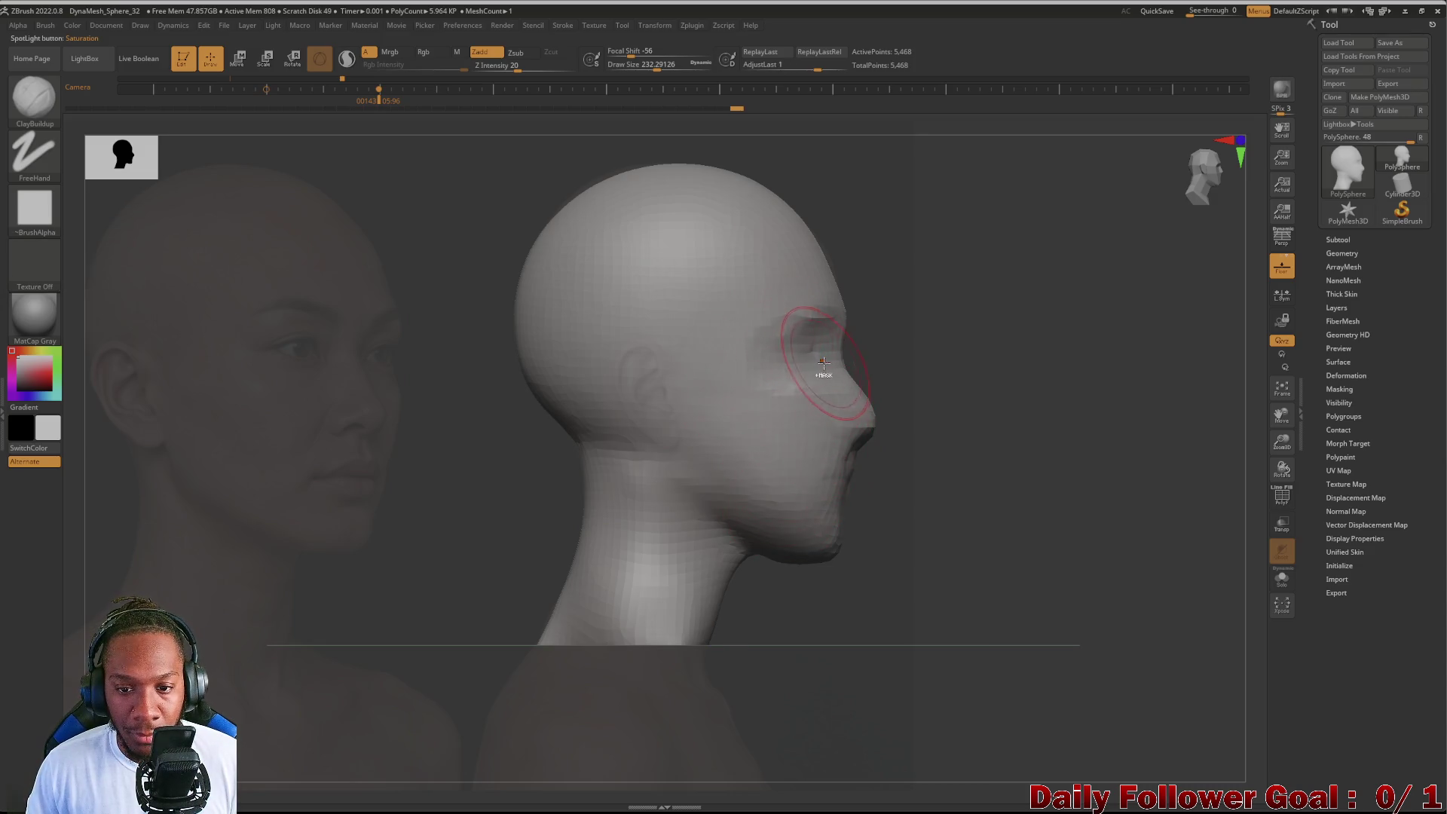
Step: Smooth the eye-socket area with Shift strokes while checking from the front, then bring back the Spotlight dial
key("ctrl")
key("shift")
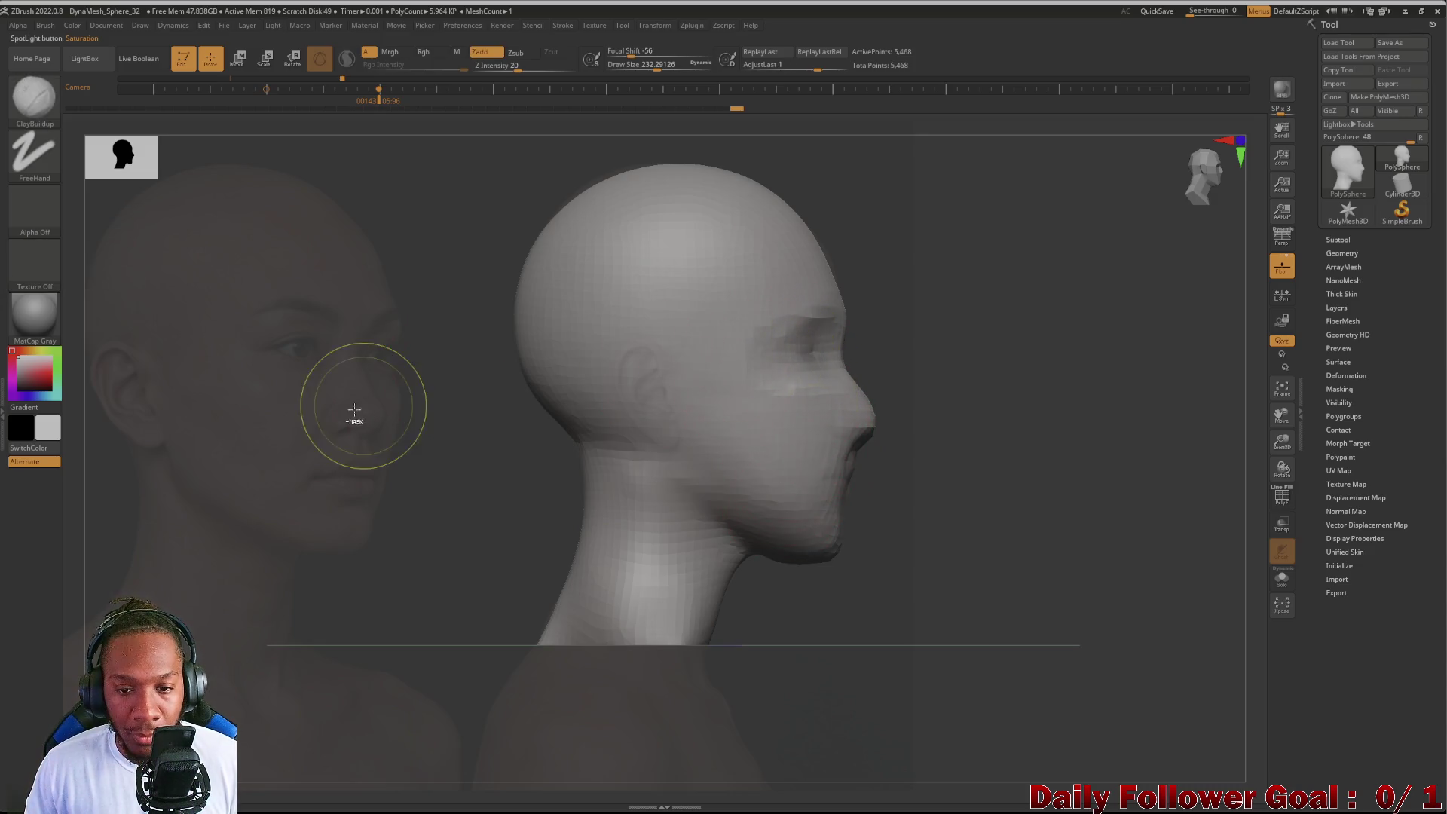
left_click_drag(816, 378, 805, 355, "shift")
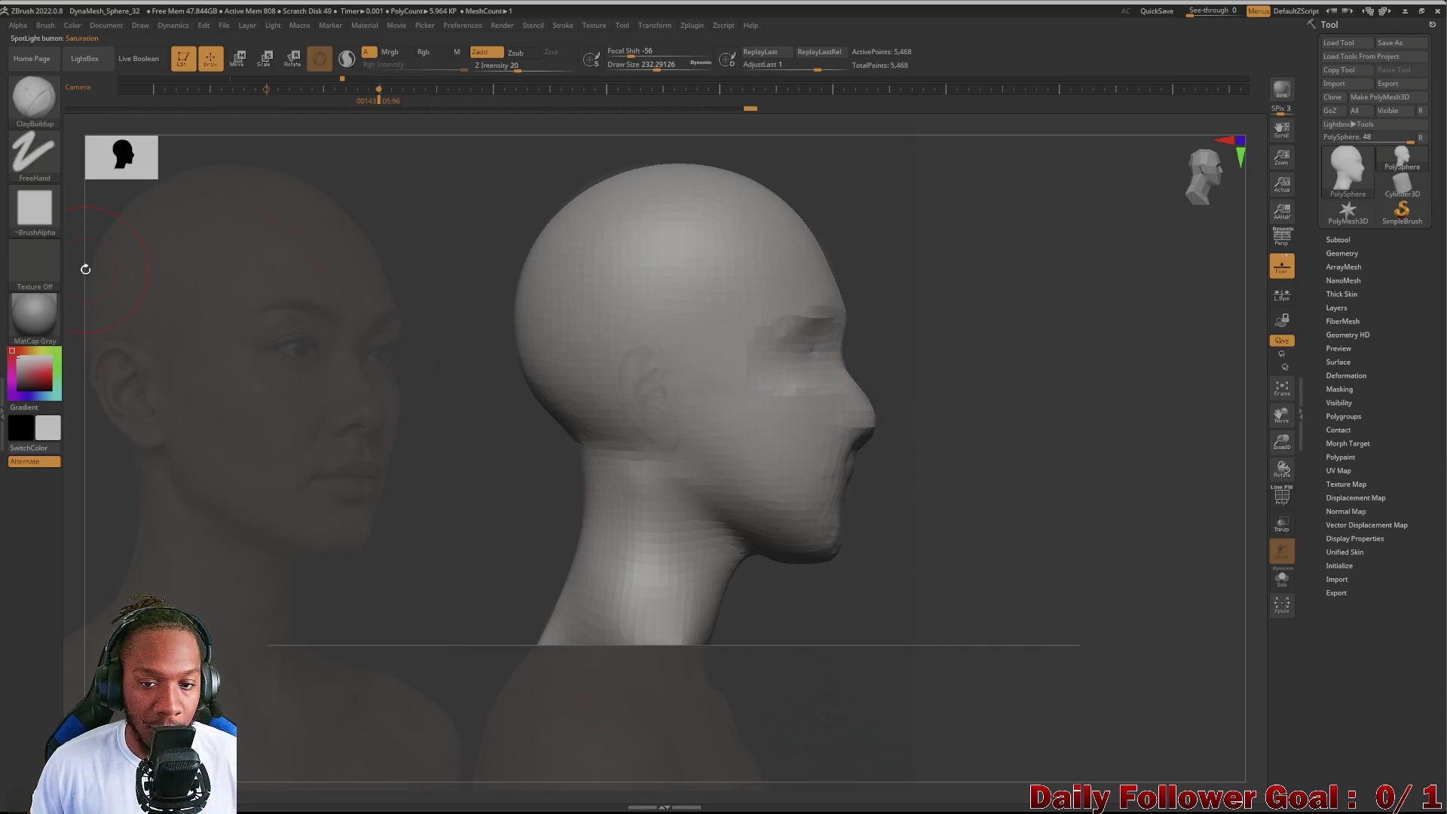
left_click_drag(795, 354, 807, 358, "shift")
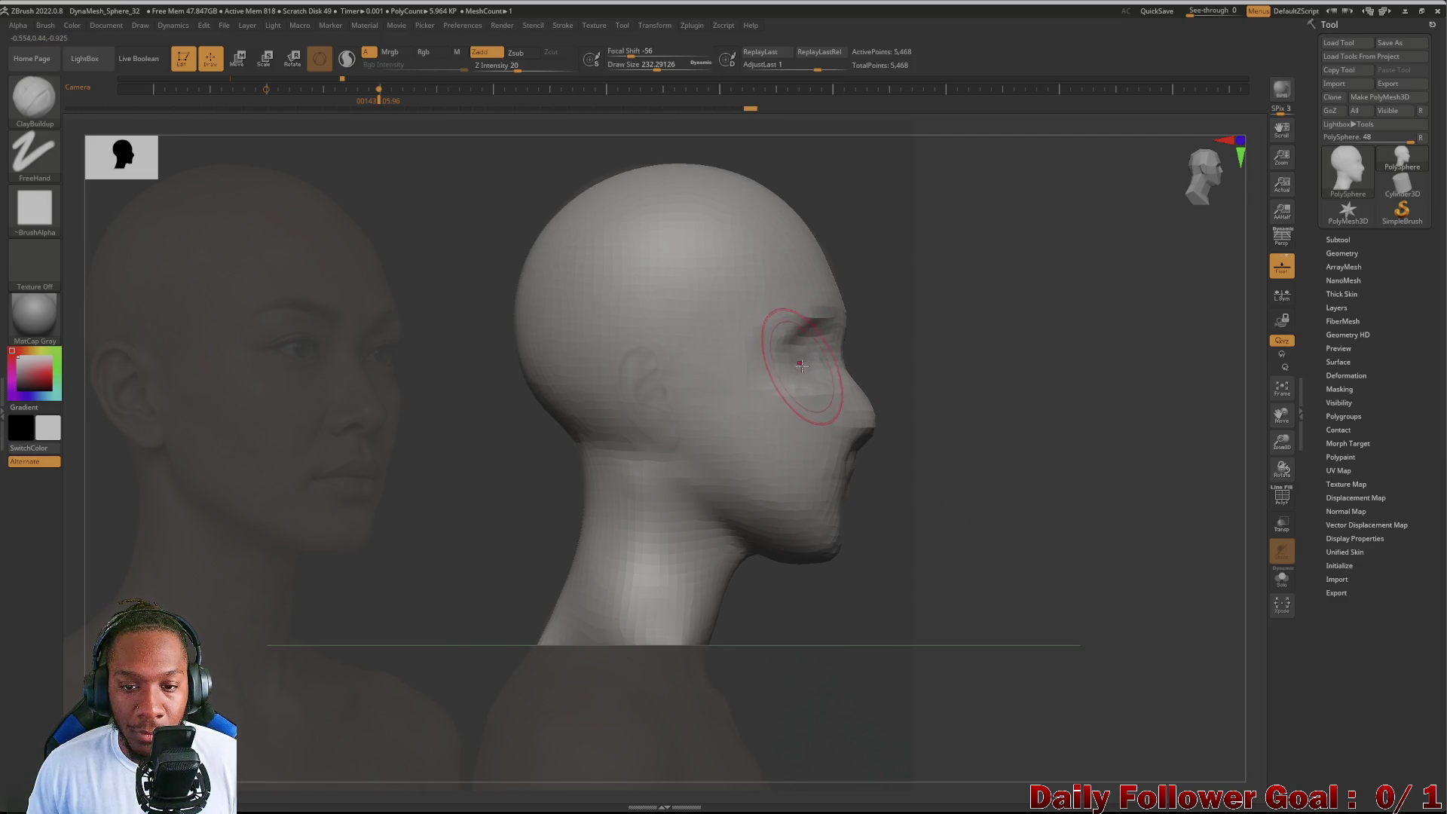
left_click_drag(762, 490, 606, 511)
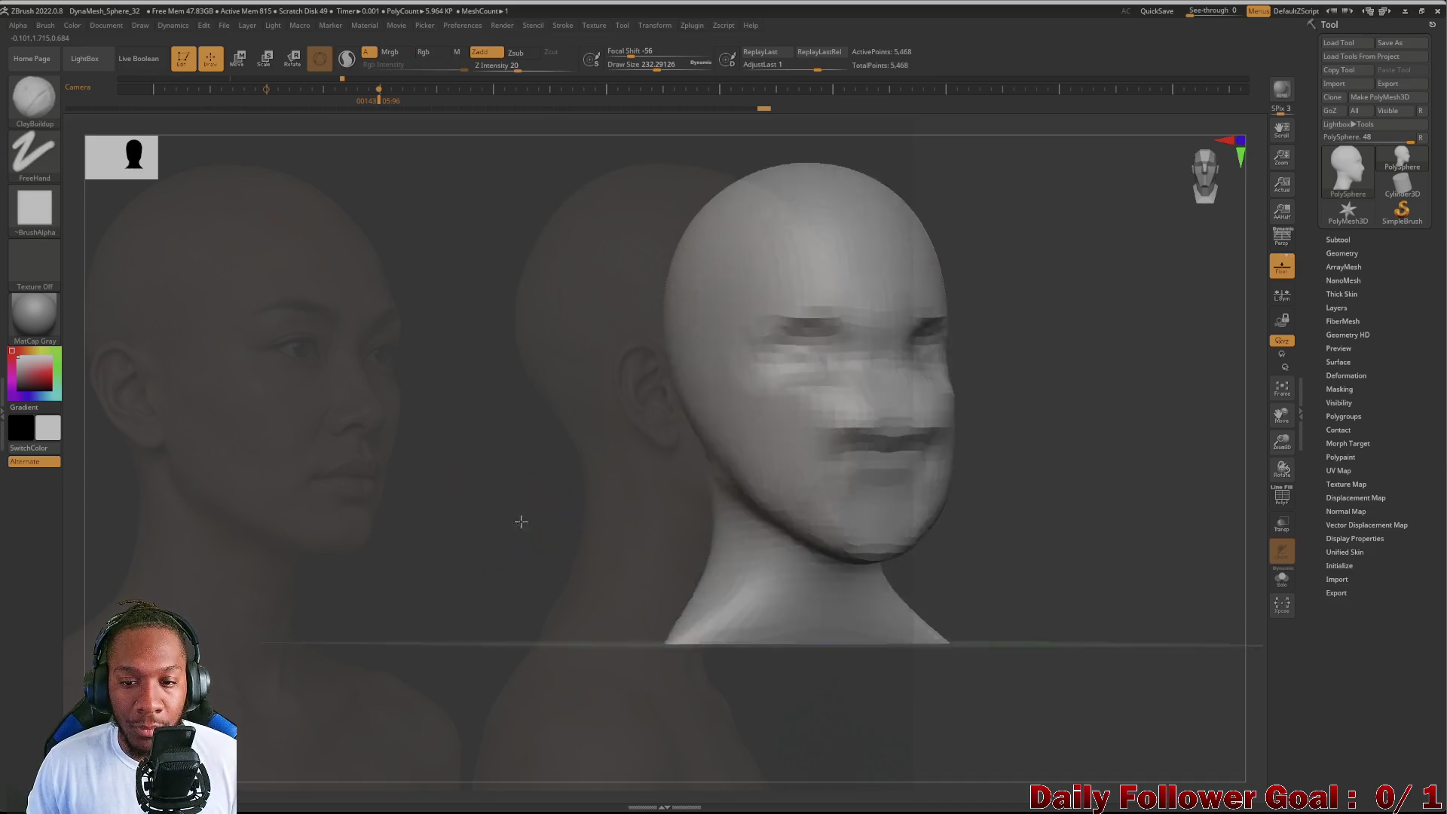
left_click_drag(792, 329, 809, 343, "shift")
left_click_drag(452, 484, 472, 533)
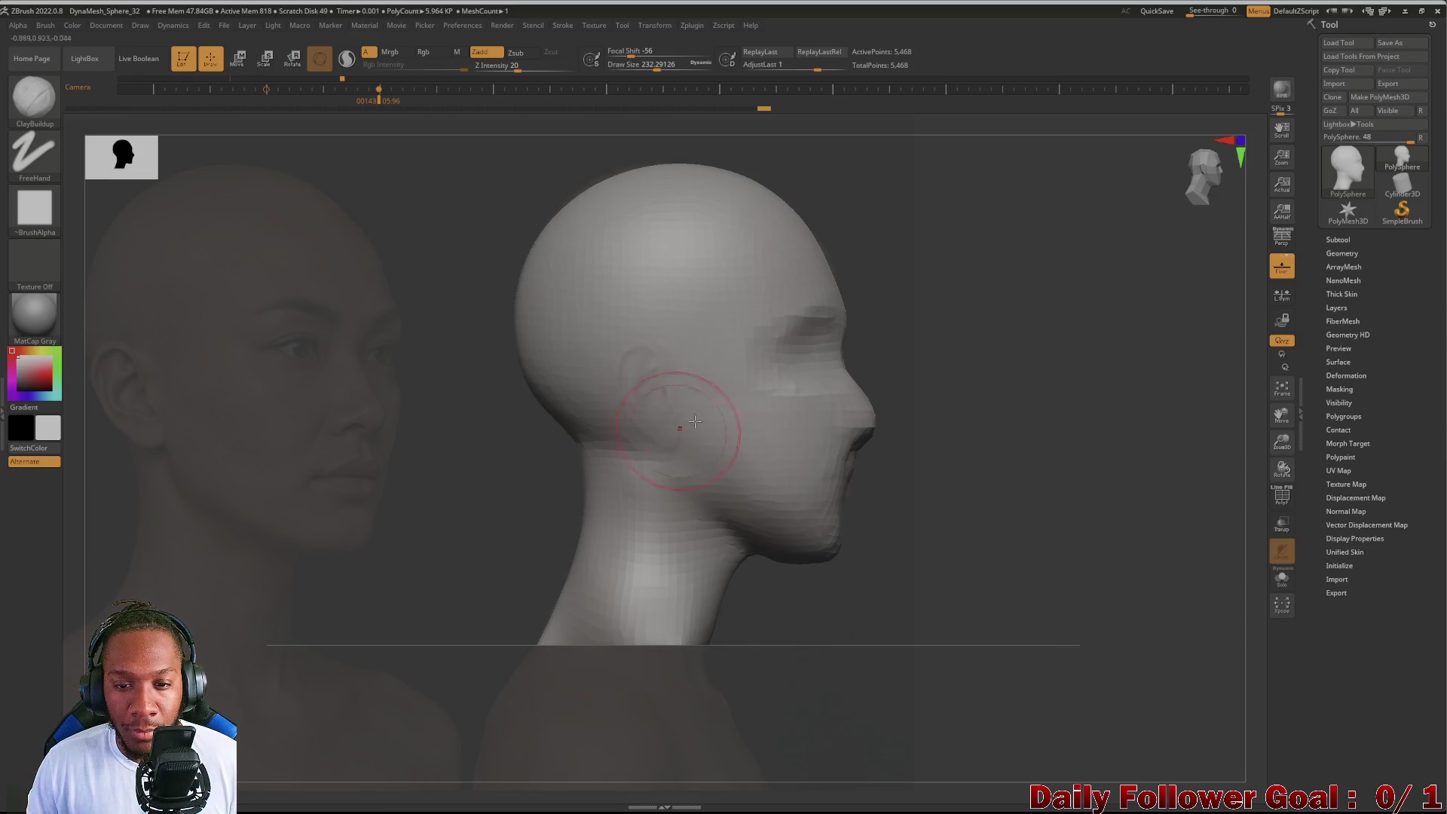
left_click_drag(774, 363, 791, 323, "shift")
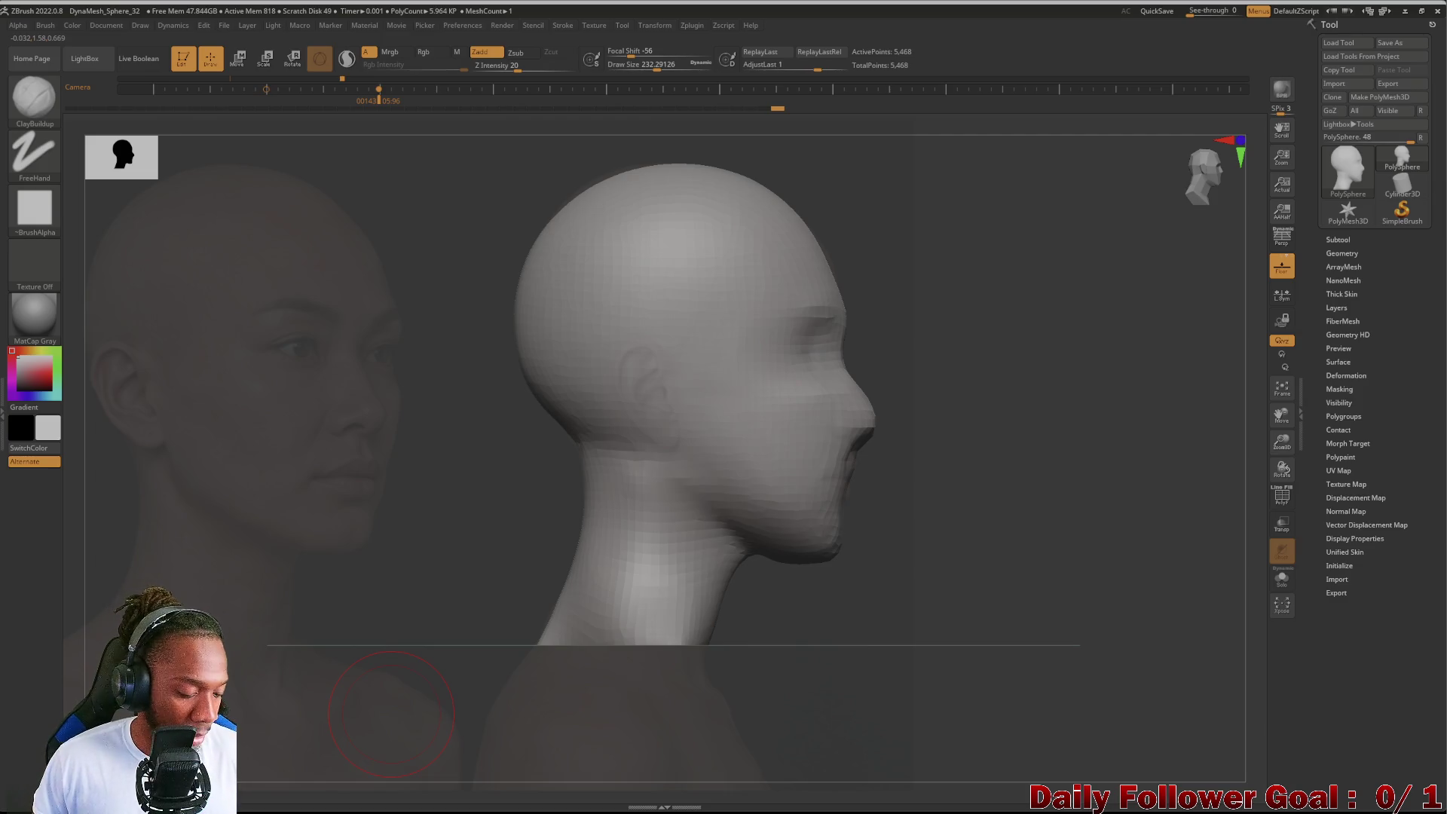
key("z")
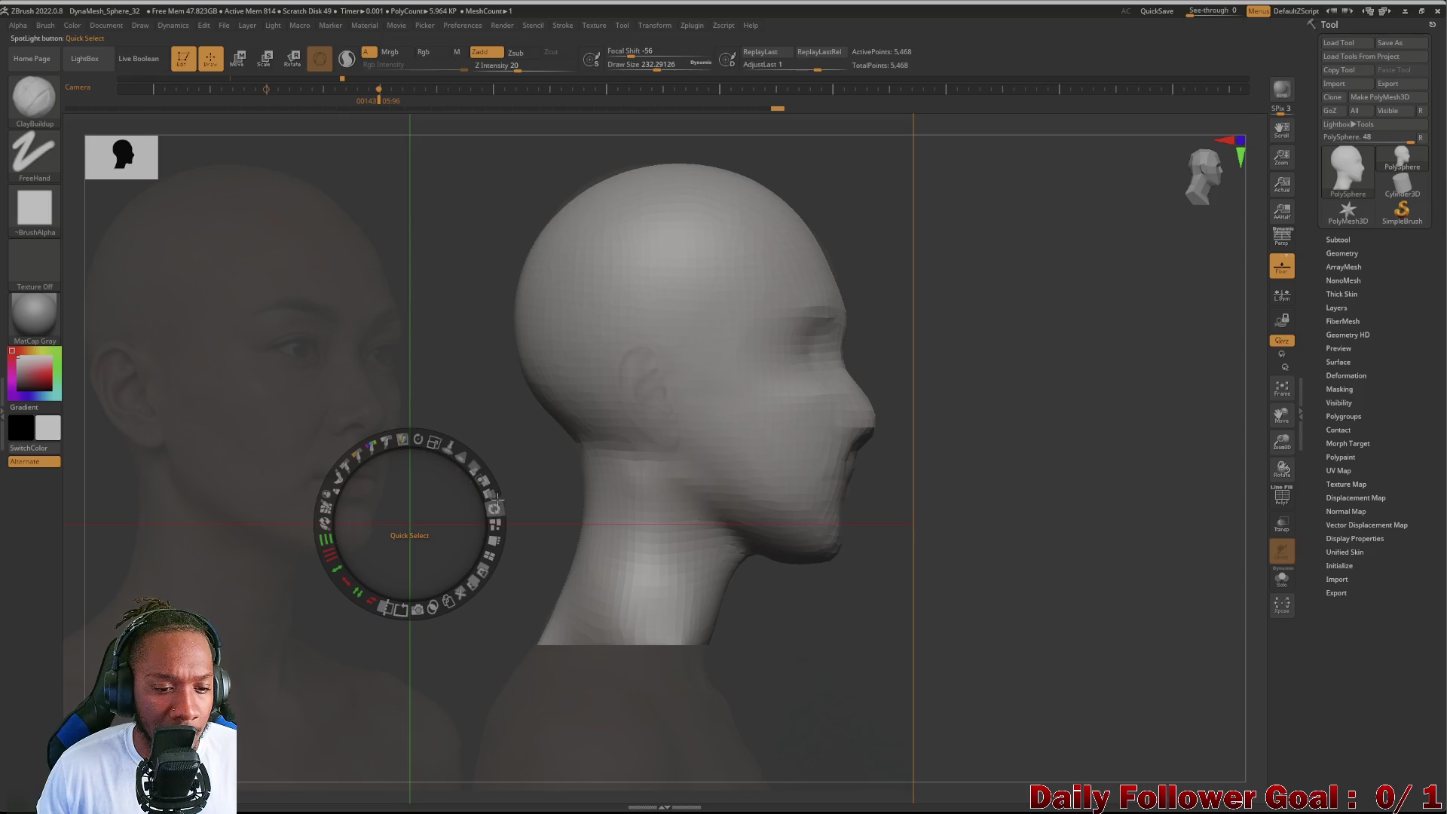
Step: Raise the reference photos to full opacity for comparison, move them, hide the dial and return to front view
mouse_move(474, 467)
left_mouse_down()
mouse_move(474, 537)
mouse_move(442, 487)
mouse_move(459, 531)
mouse_move(441, 501)
mouse_move(418, 514)
mouse_move(167, 437)
left_mouse_up()
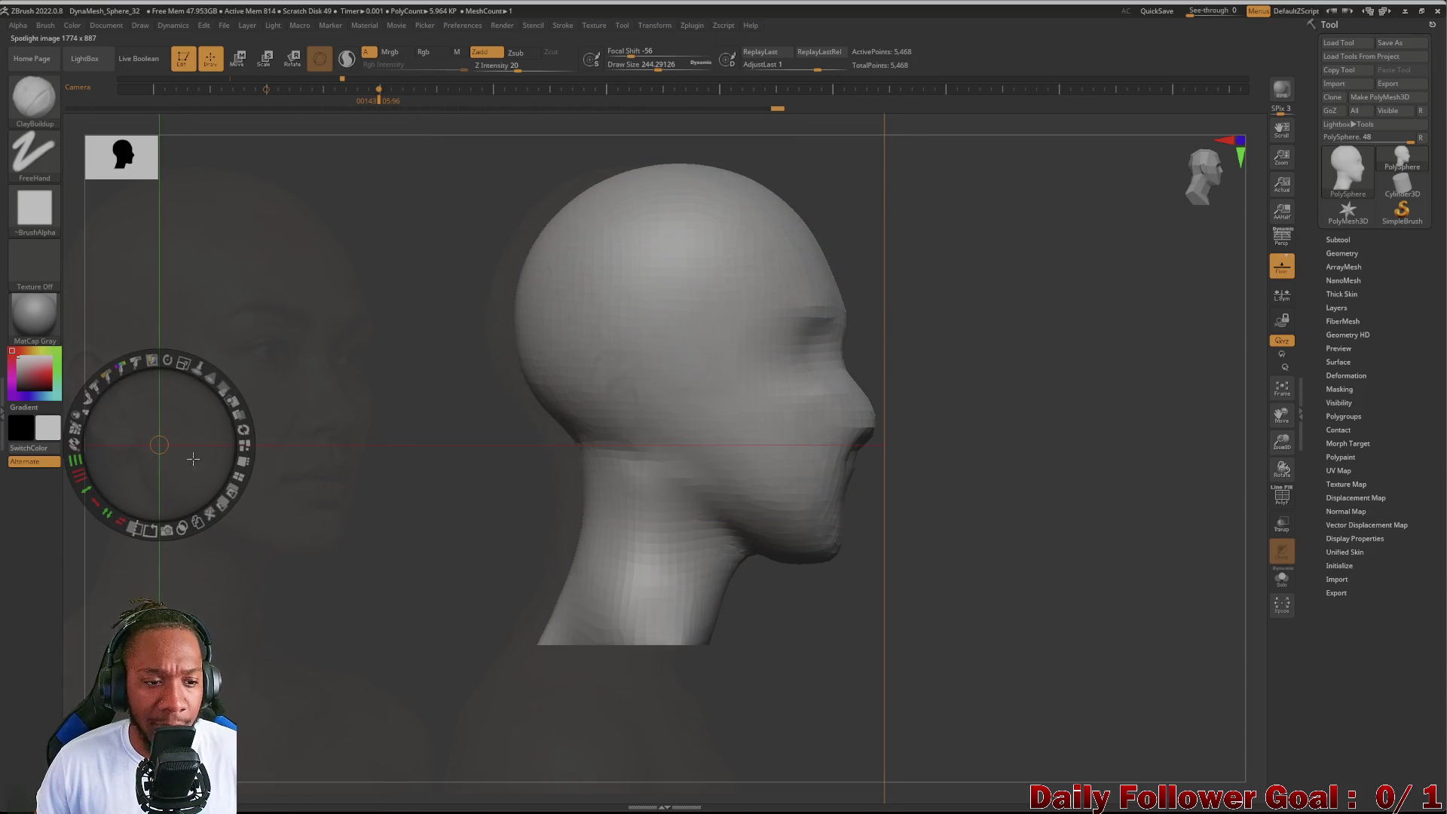
left_click(409, 523)
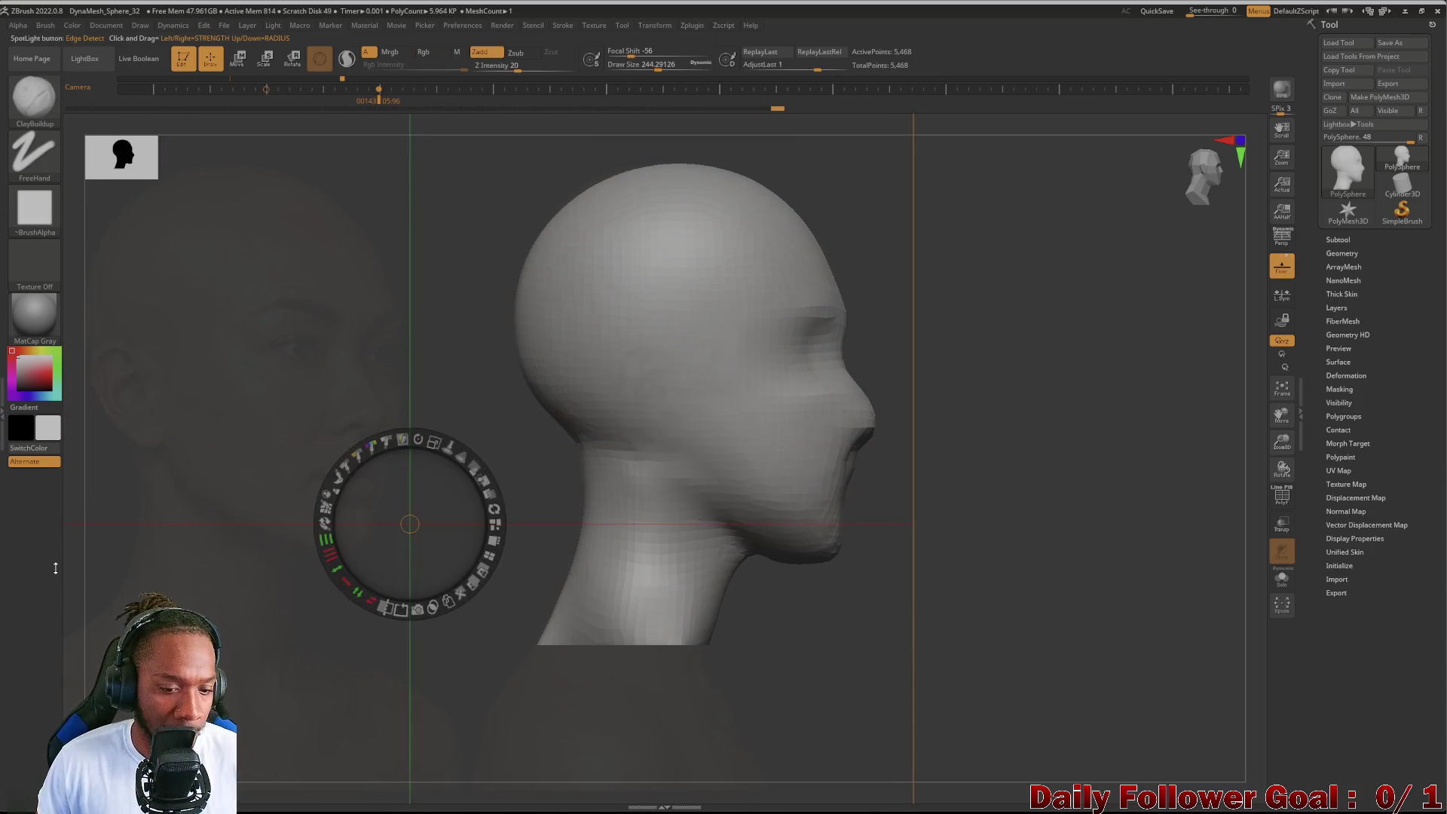
key("z")
left_click_drag(320, 598, 768, 380, "shift")
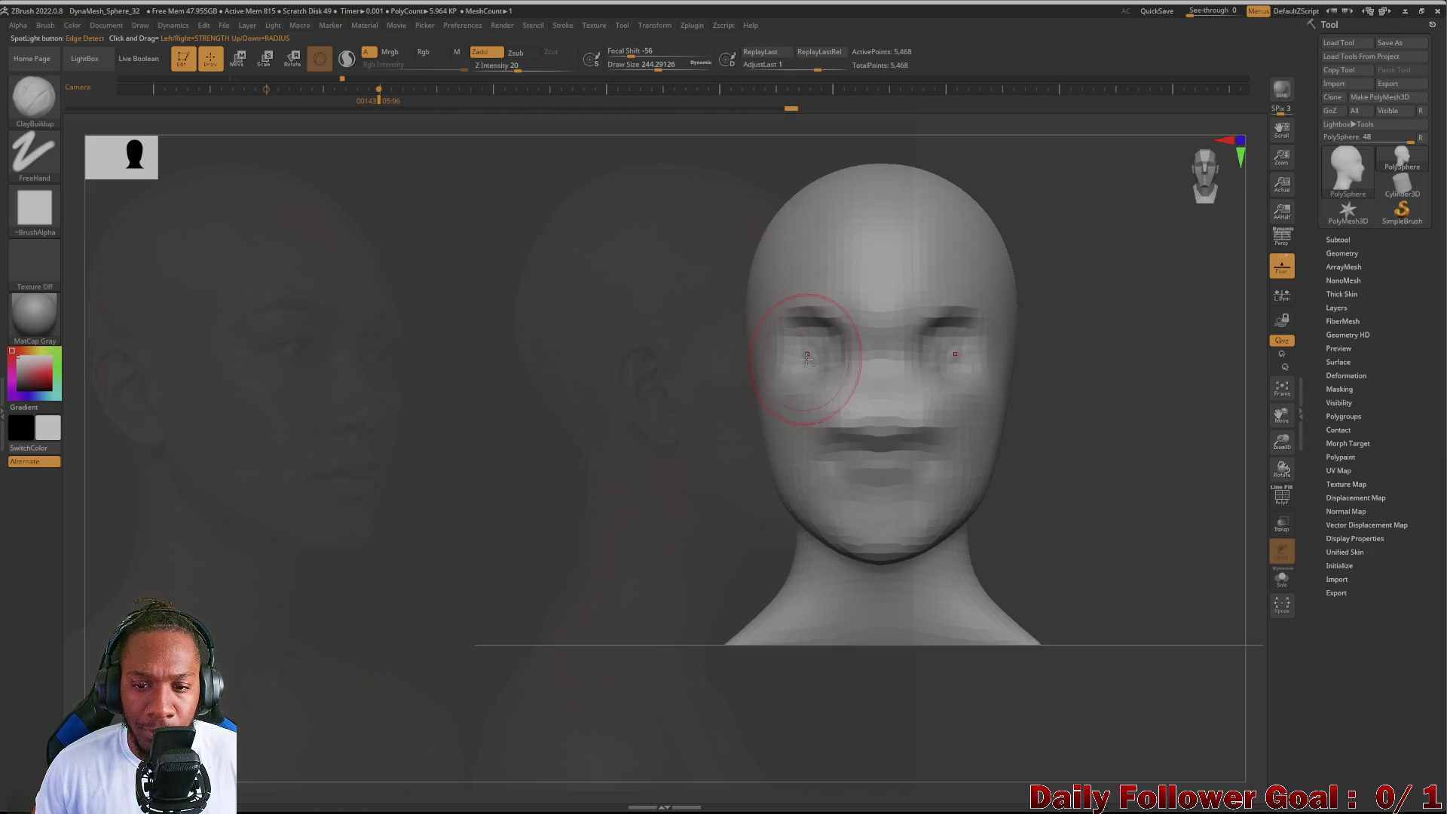
Step: Smooth and refine the left eye area, working from the side profile
left_click_drag(541, 407, 776, 372)
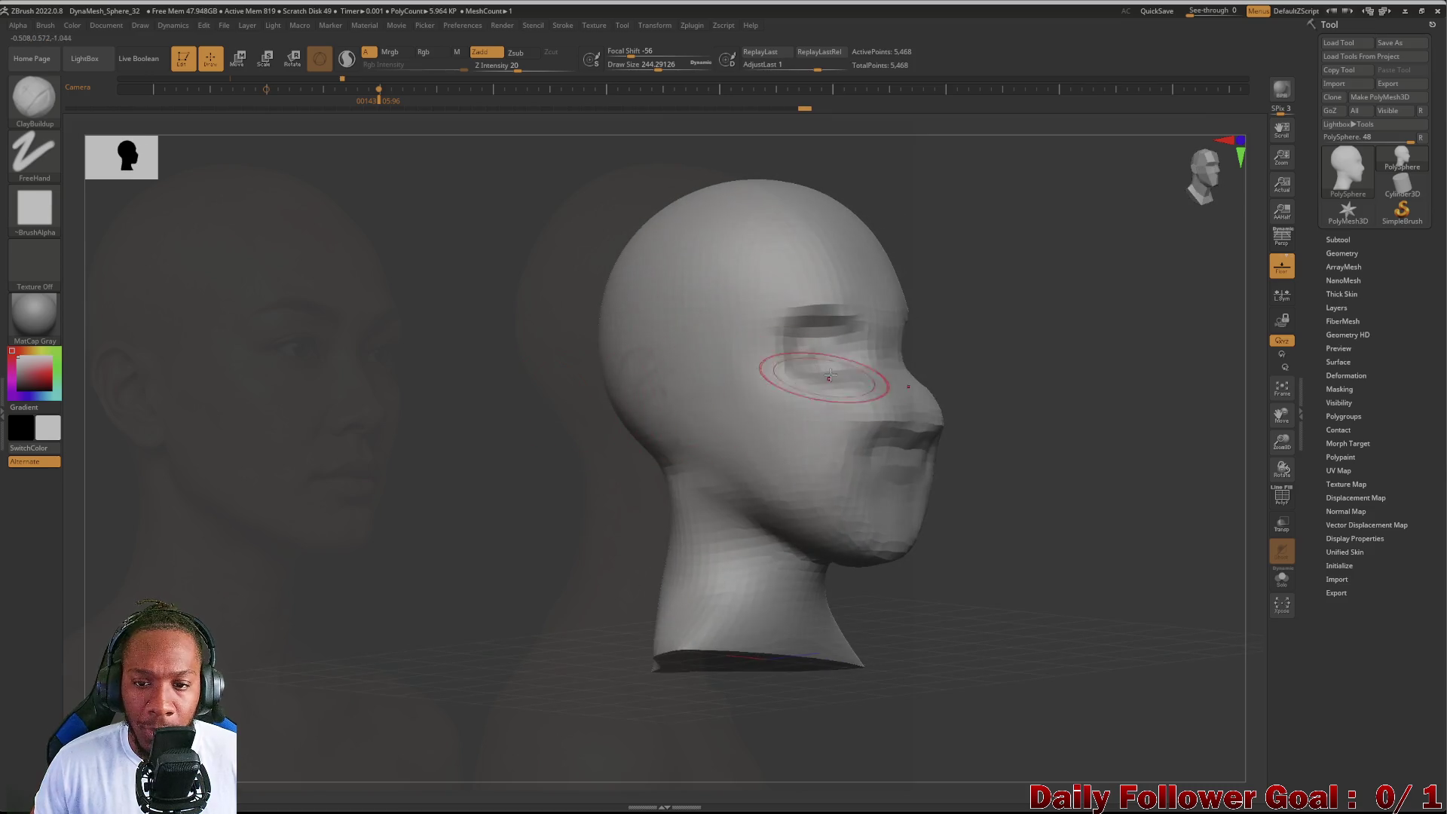
left_click_drag(587, 452, 461, 441, "shift")
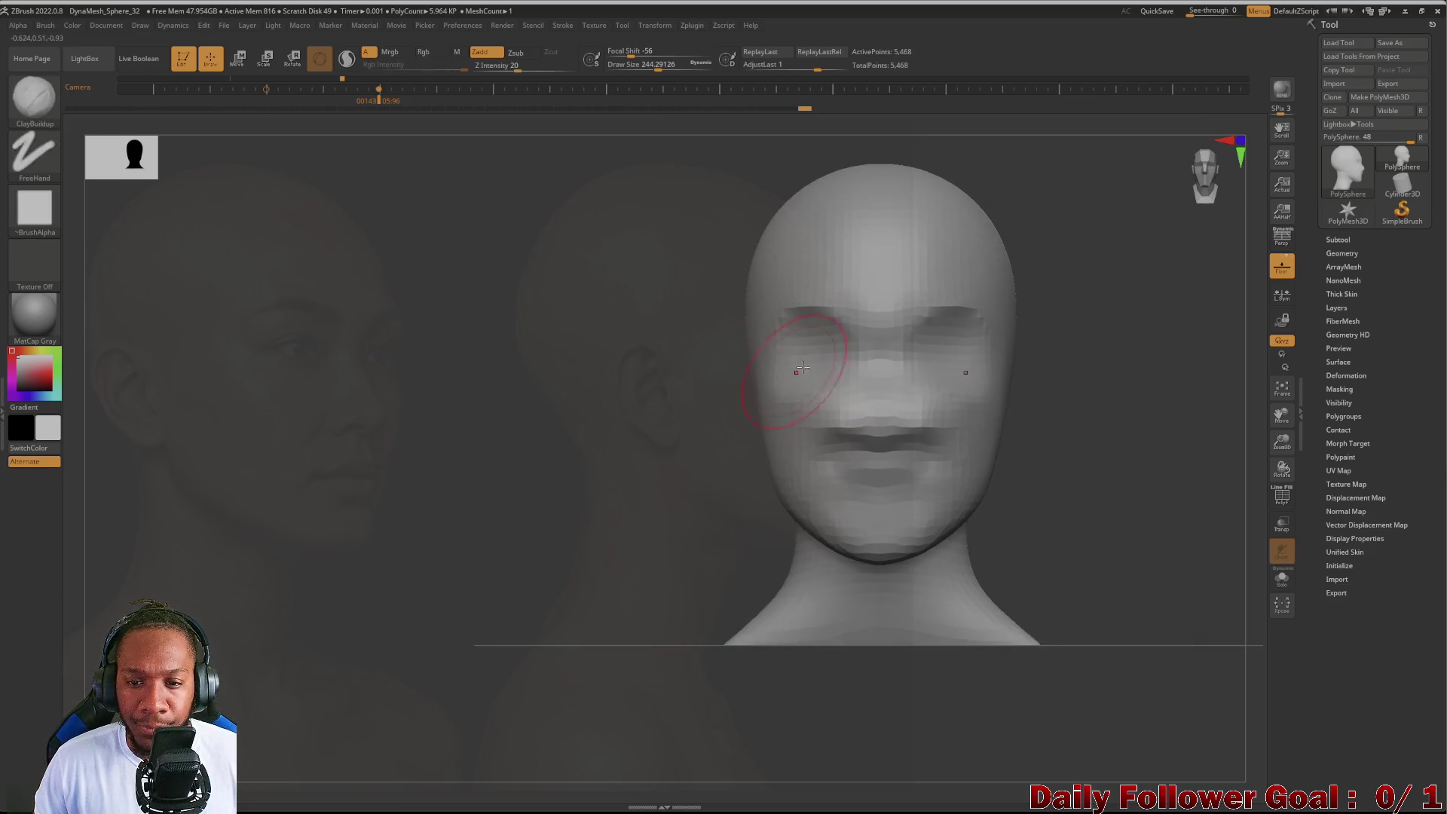
left_click_drag(814, 329, 825, 373, "shift")
Step: Check the head from profile and front, then bring the reference photo controls back
mouse_move(409, 466)
left_mouse_down()
mouse_move(468, 516)
mouse_move(419, 498)
mouse_move(428, 546)
left_mouse_up()
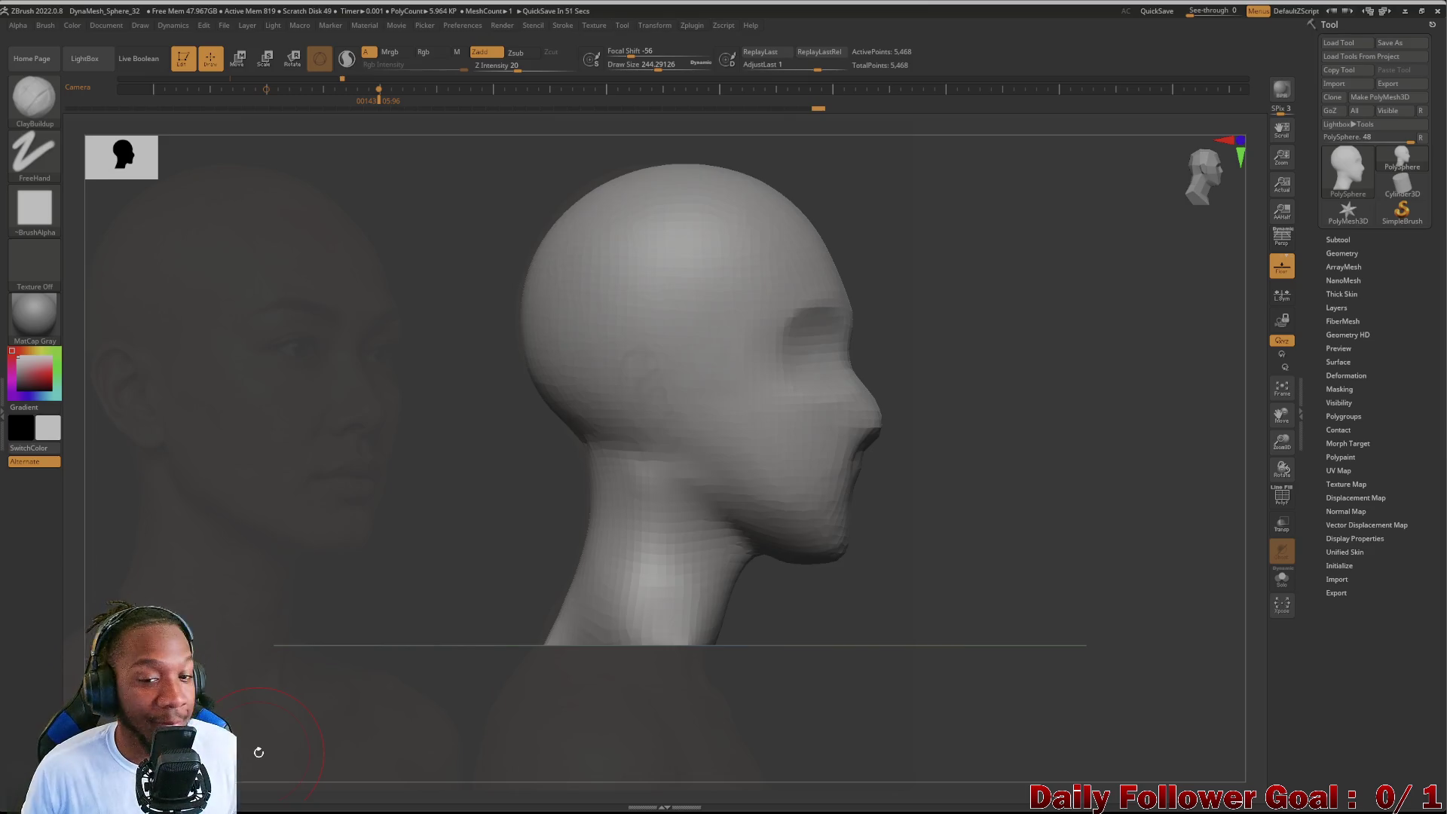
left_click_drag(236, 459, 219, 501, "shift")
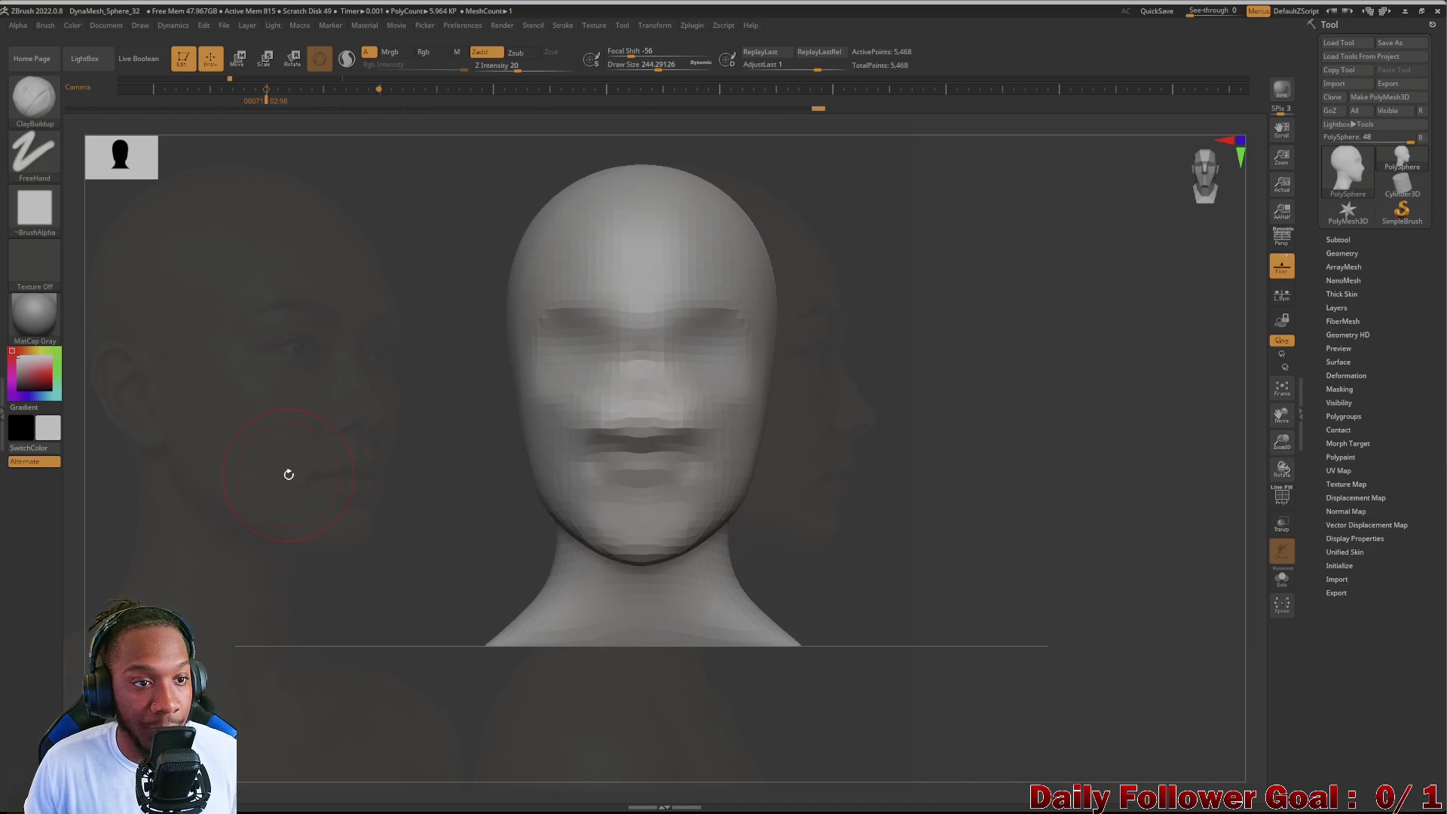
key("w")
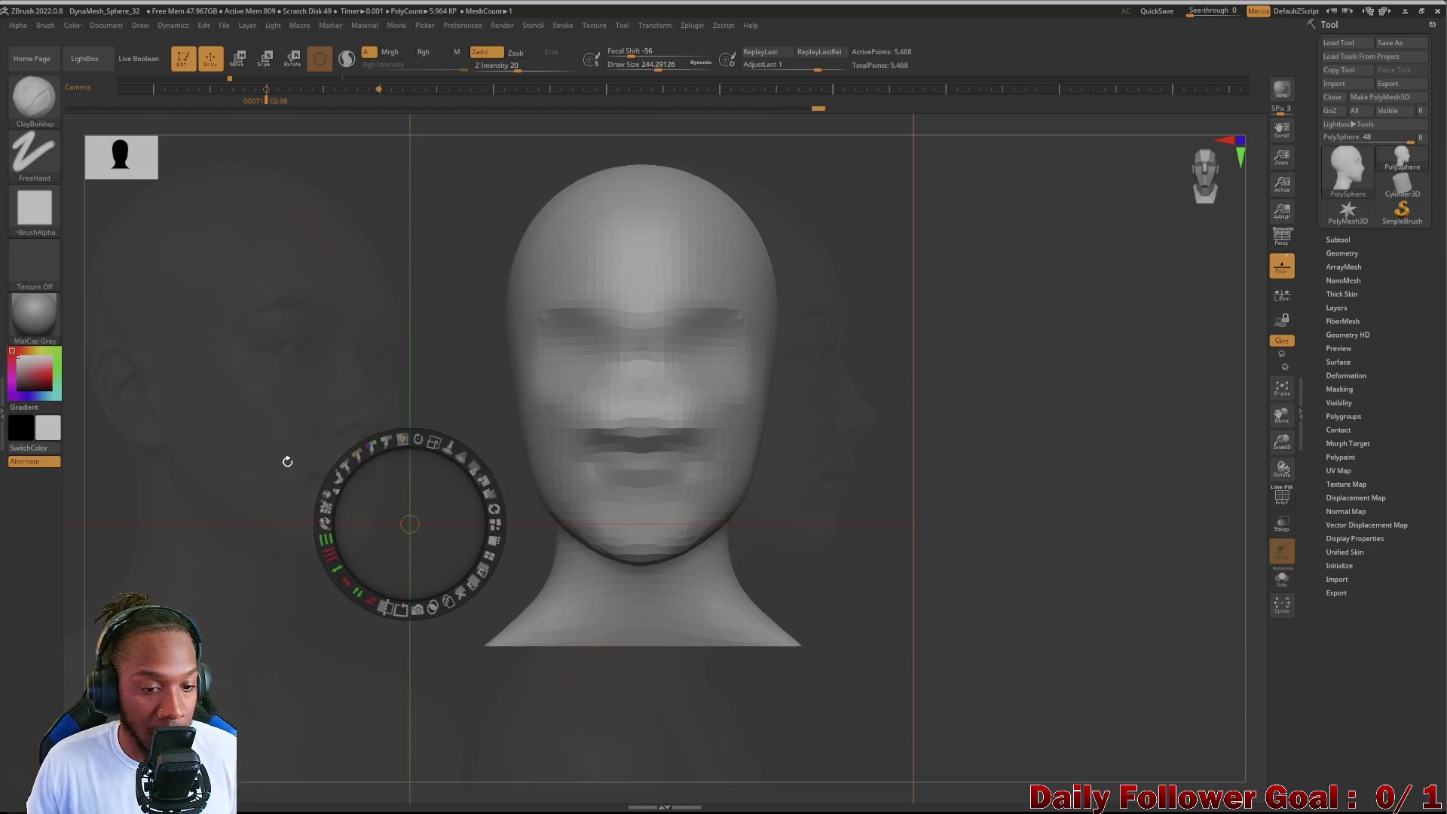
Step: Reposition the reference photos lower and left behind the head
mouse_move(234, 470)
left_mouse_down()
mouse_move(288, 514)
mouse_move(678, 549)
mouse_move(321, 532)
mouse_move(493, 581)
mouse_move(466, 545)
left_mouse_up()
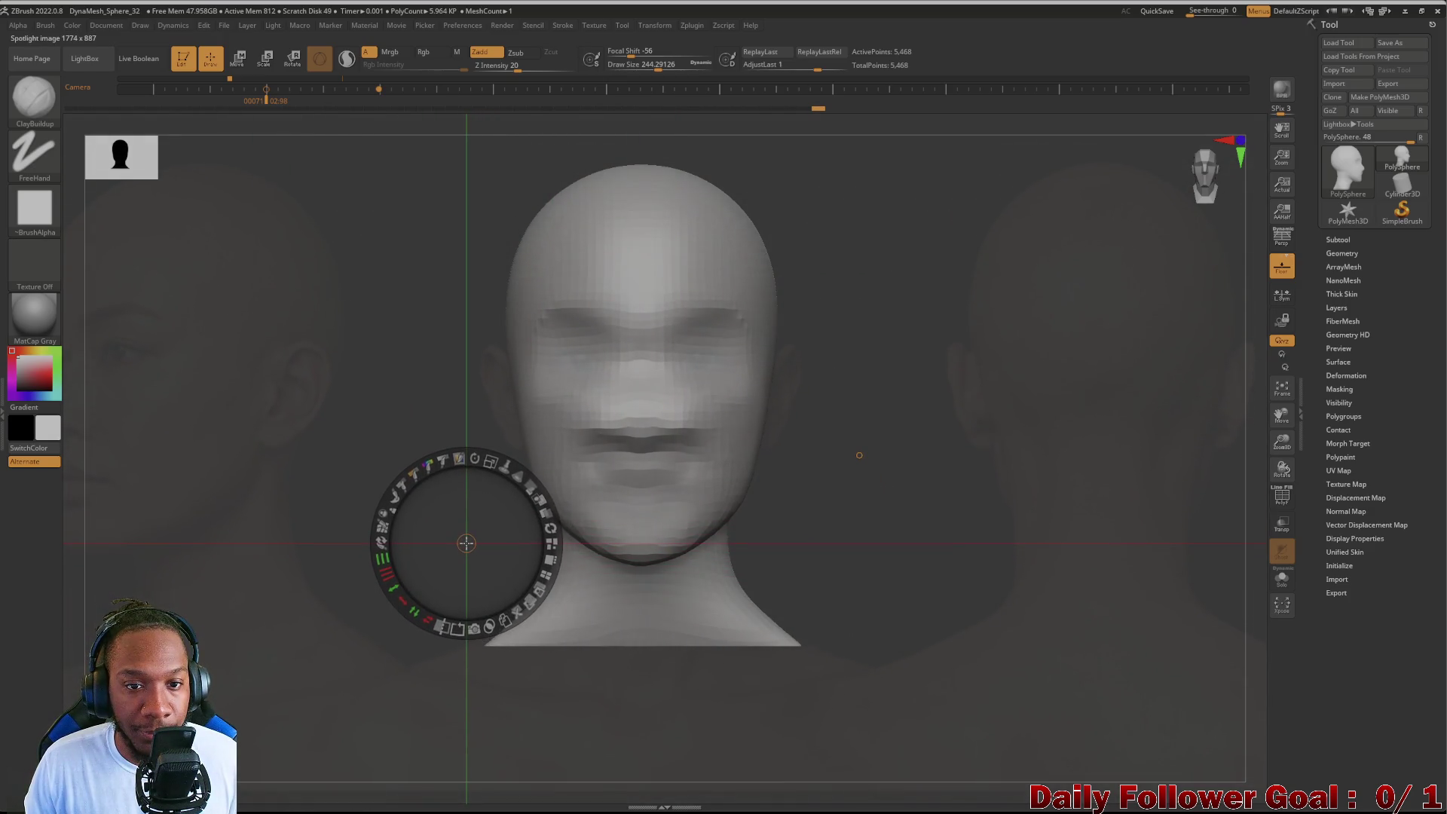
left_click(281, 605)
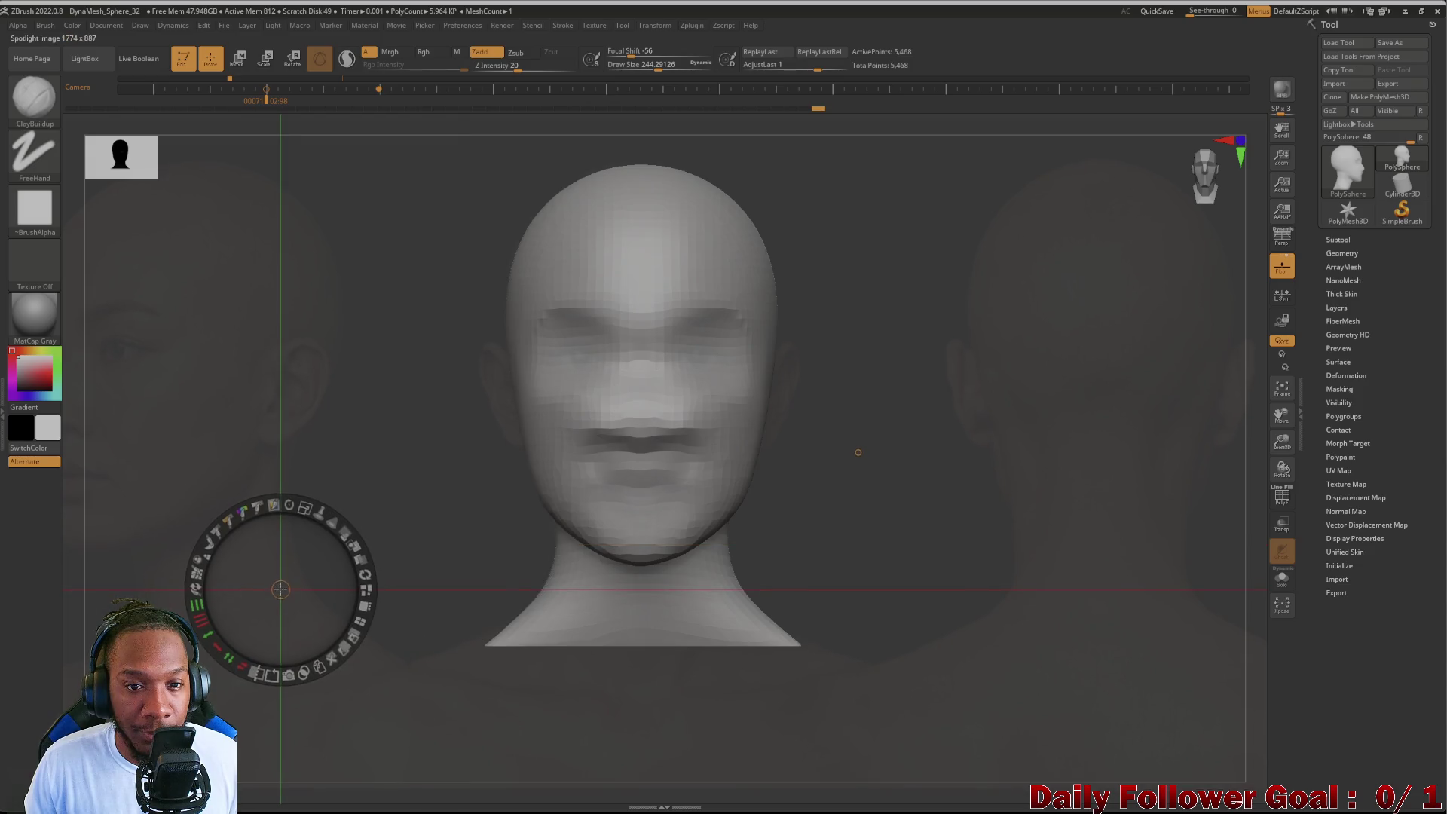
left_click(388, 493)
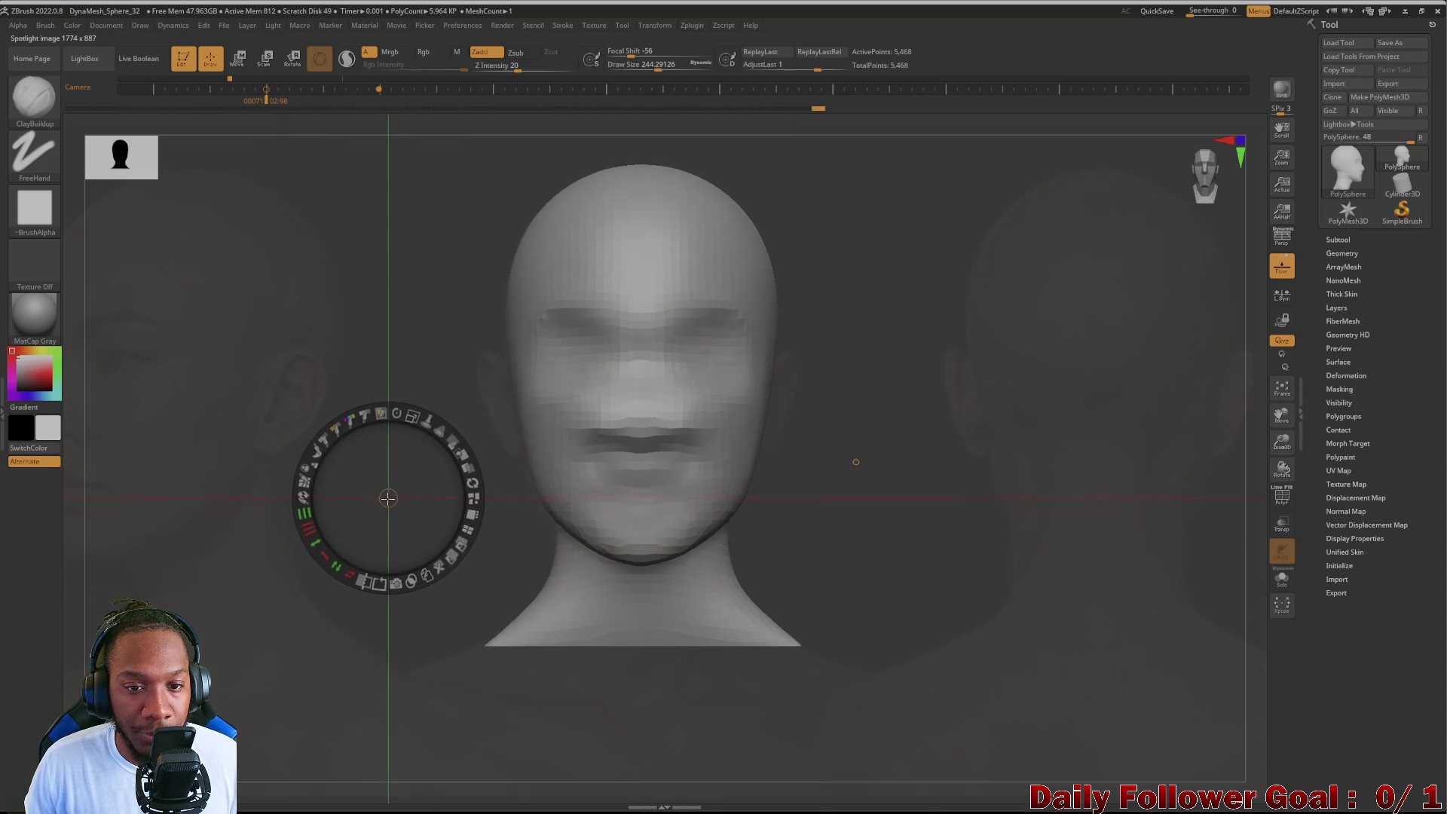
left_click_drag(391, 495, 392, 493)
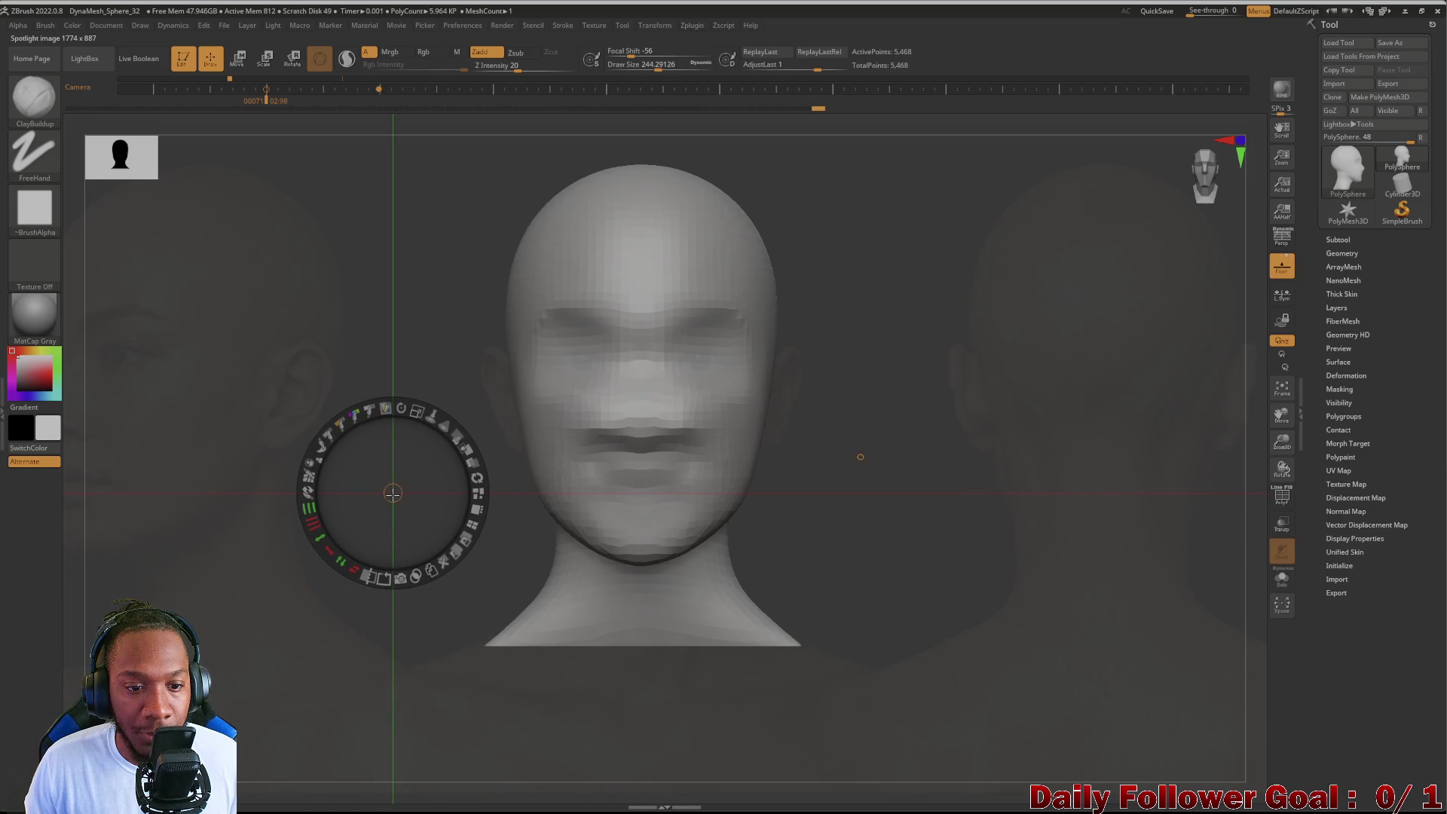
Step: Fade the reference photos in and out so the grey head shows through
mouse_move(453, 446)
left_mouse_down()
mouse_move(472, 464)
mouse_move(459, 488)
left_mouse_up()
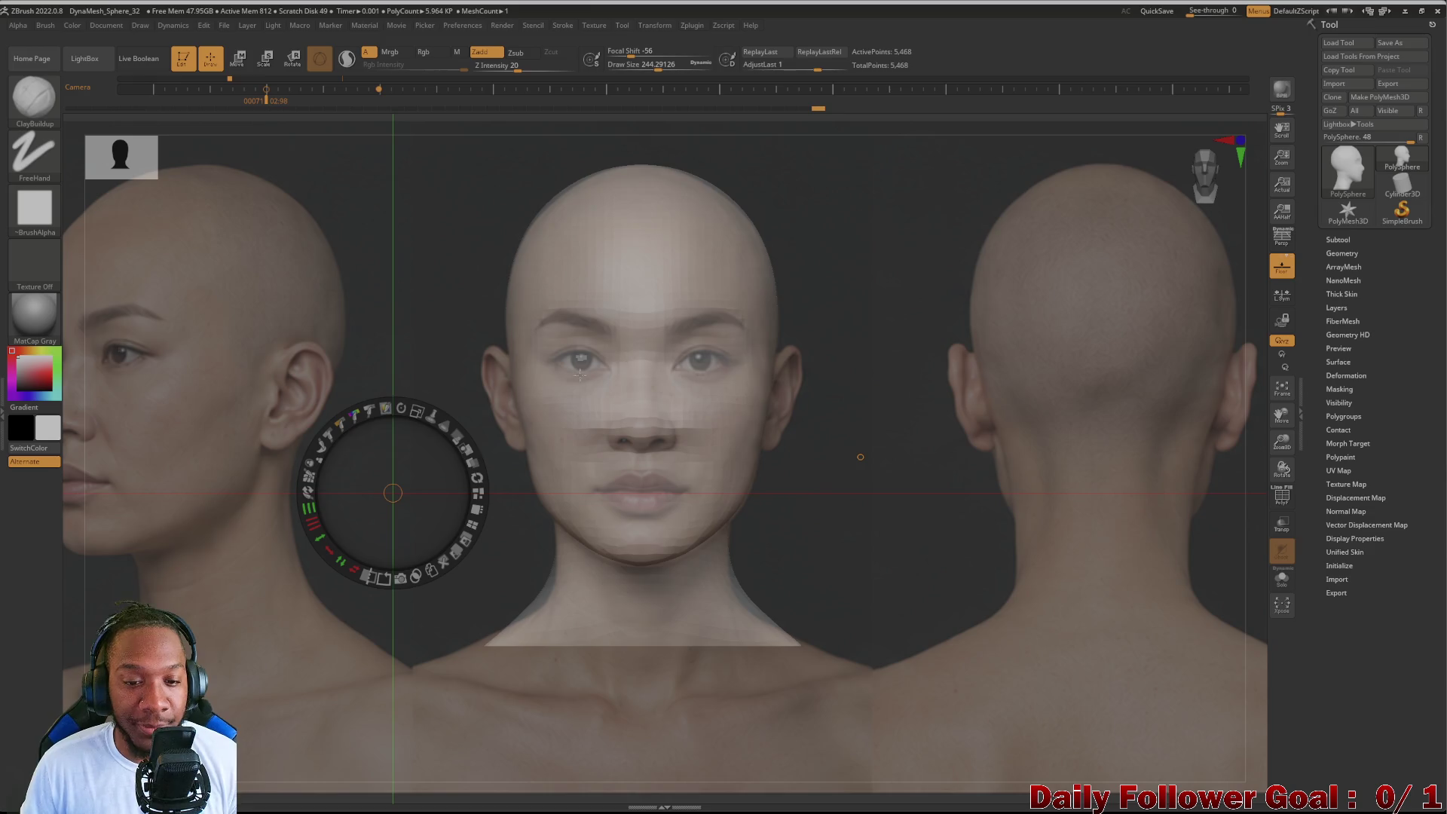
left_click(456, 435)
left_click_drag(455, 432, 404, 428)
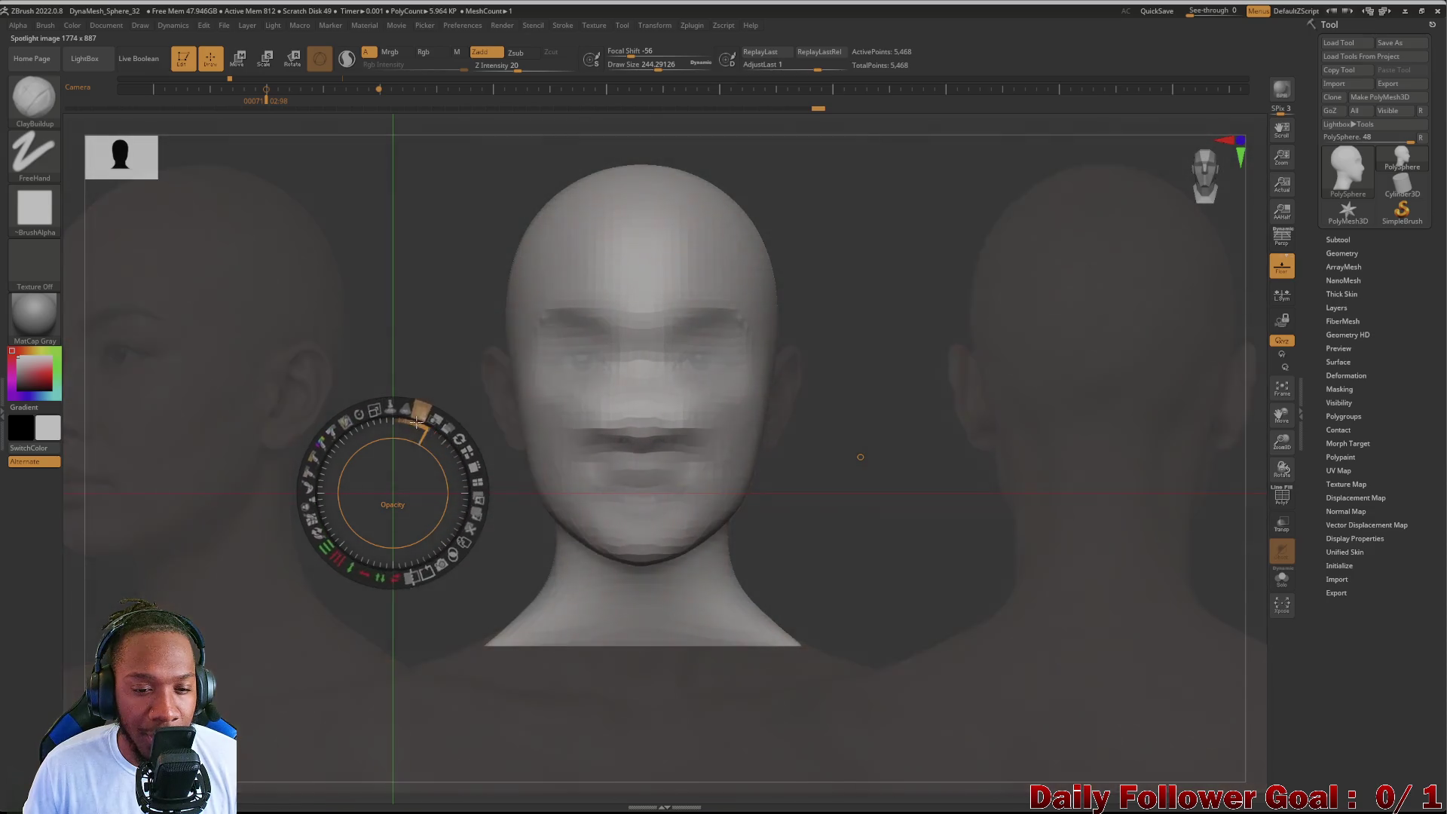
left_click_drag(404, 427, 635, 371)
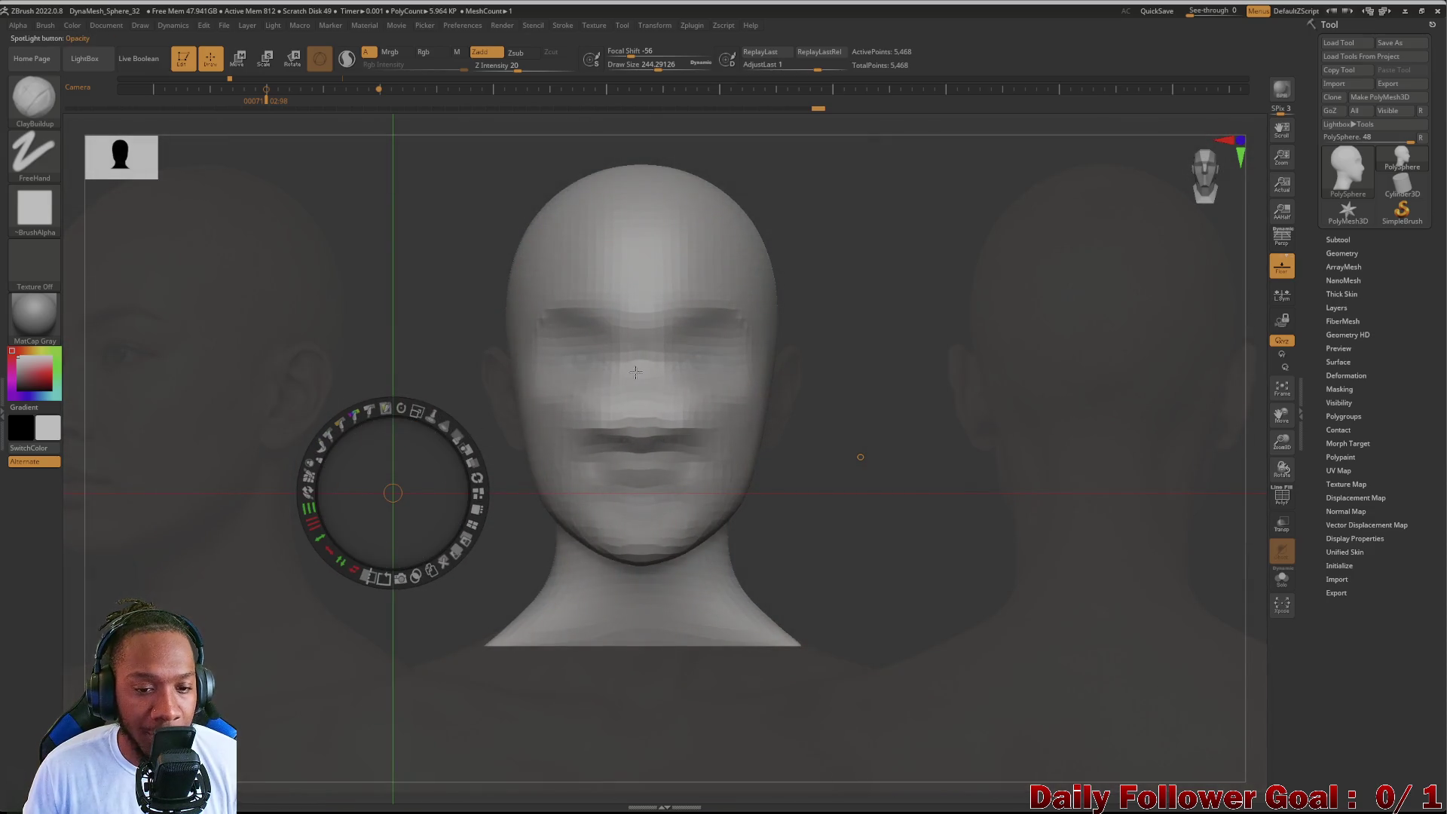
Step: Choose the Move Topological brush for reshaping the head
left_click(56, 113)
left_click(435, 245)
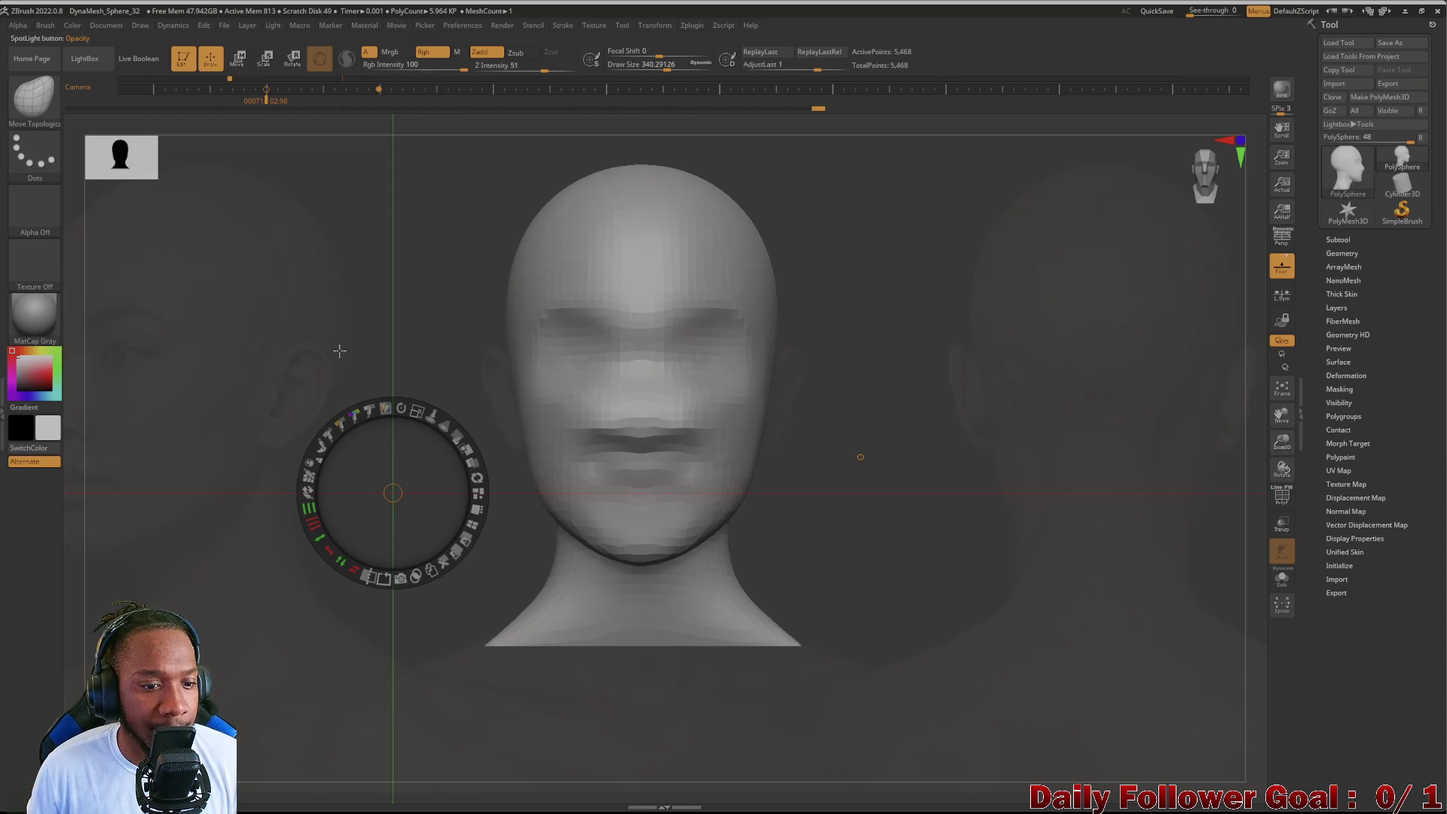
Step: Shrink the brush slightly and make the reference photos more opaque behind the head
key("z")
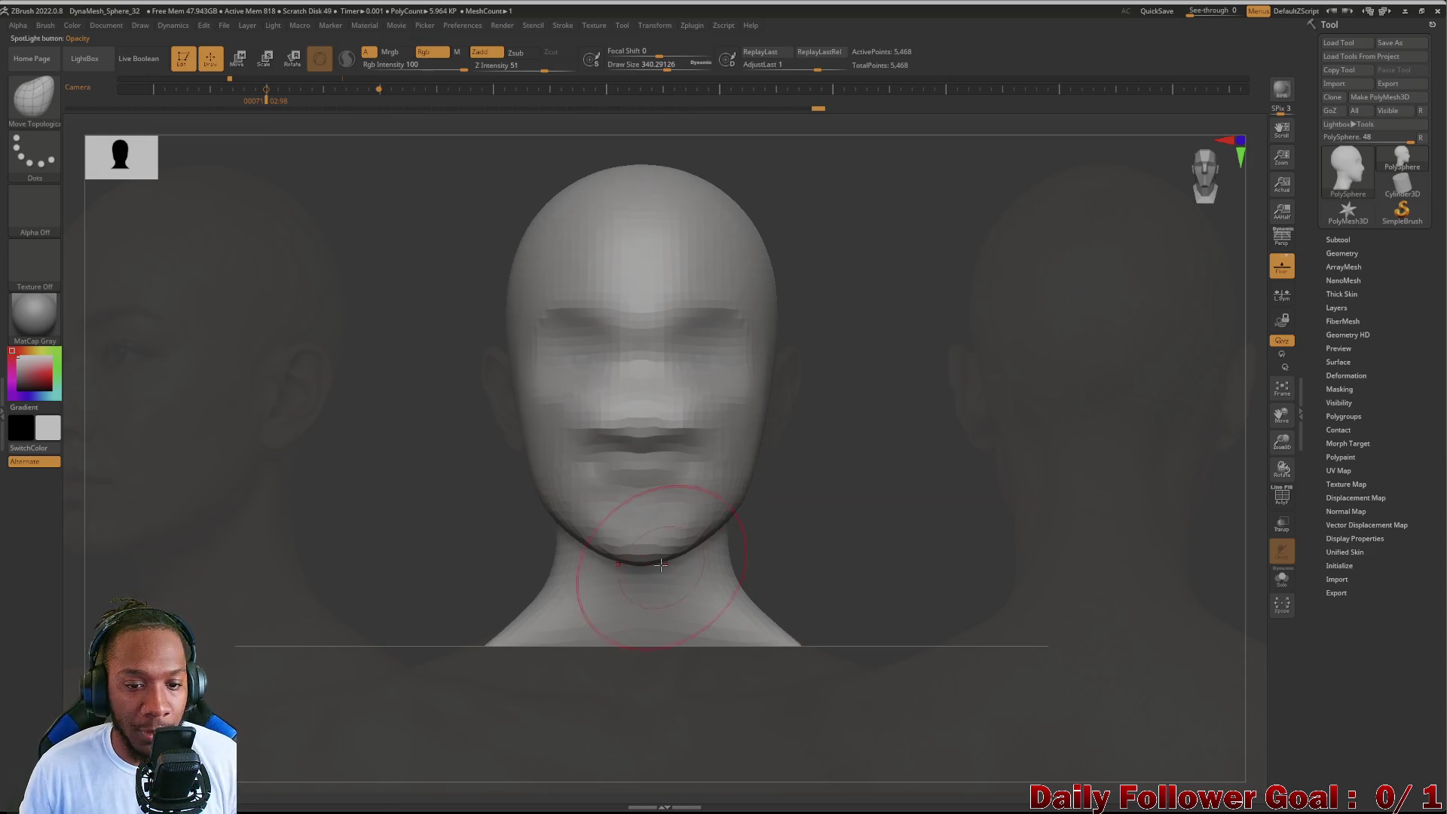
key("space")
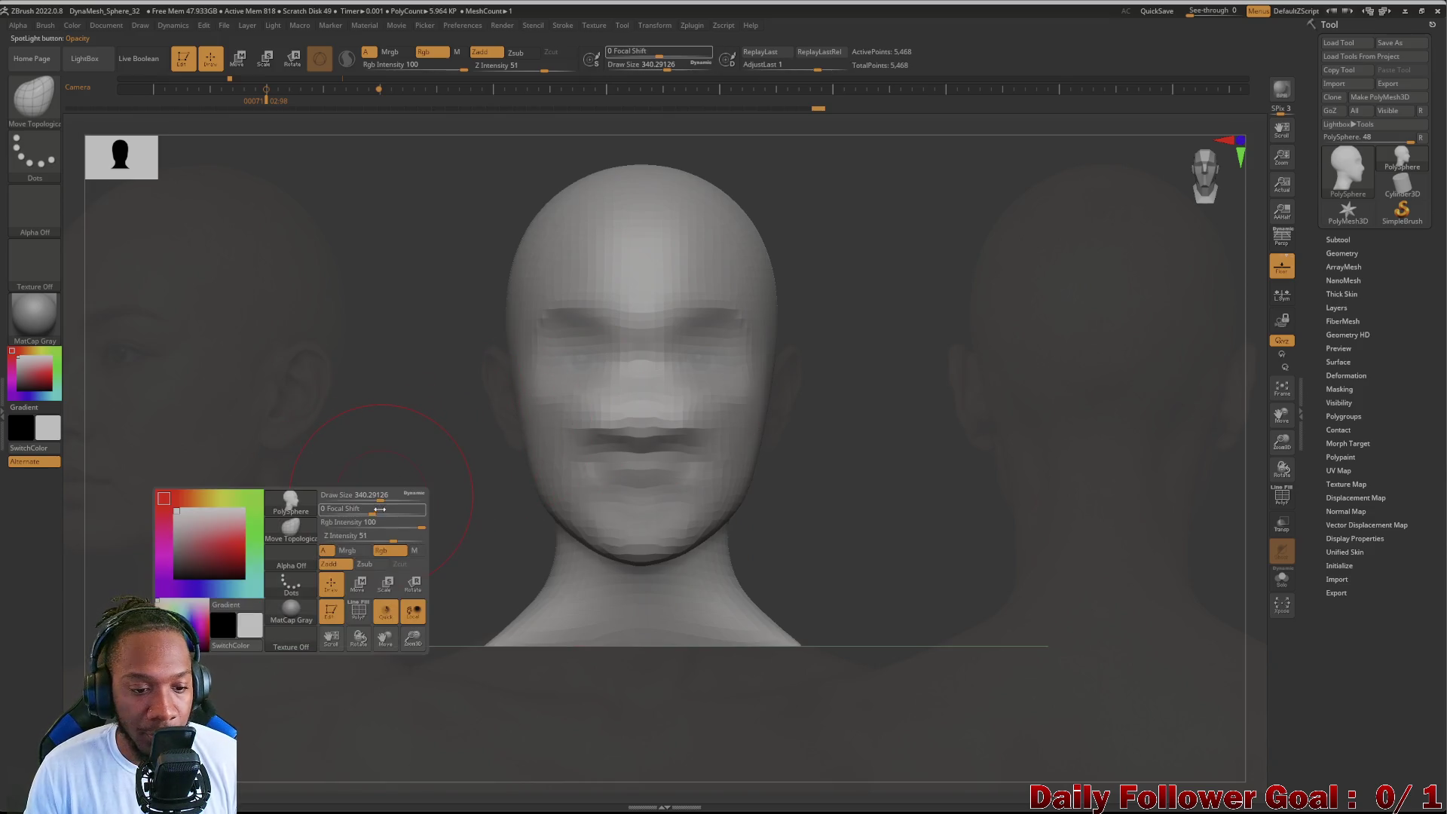
left_click_drag(360, 498, 352, 497)
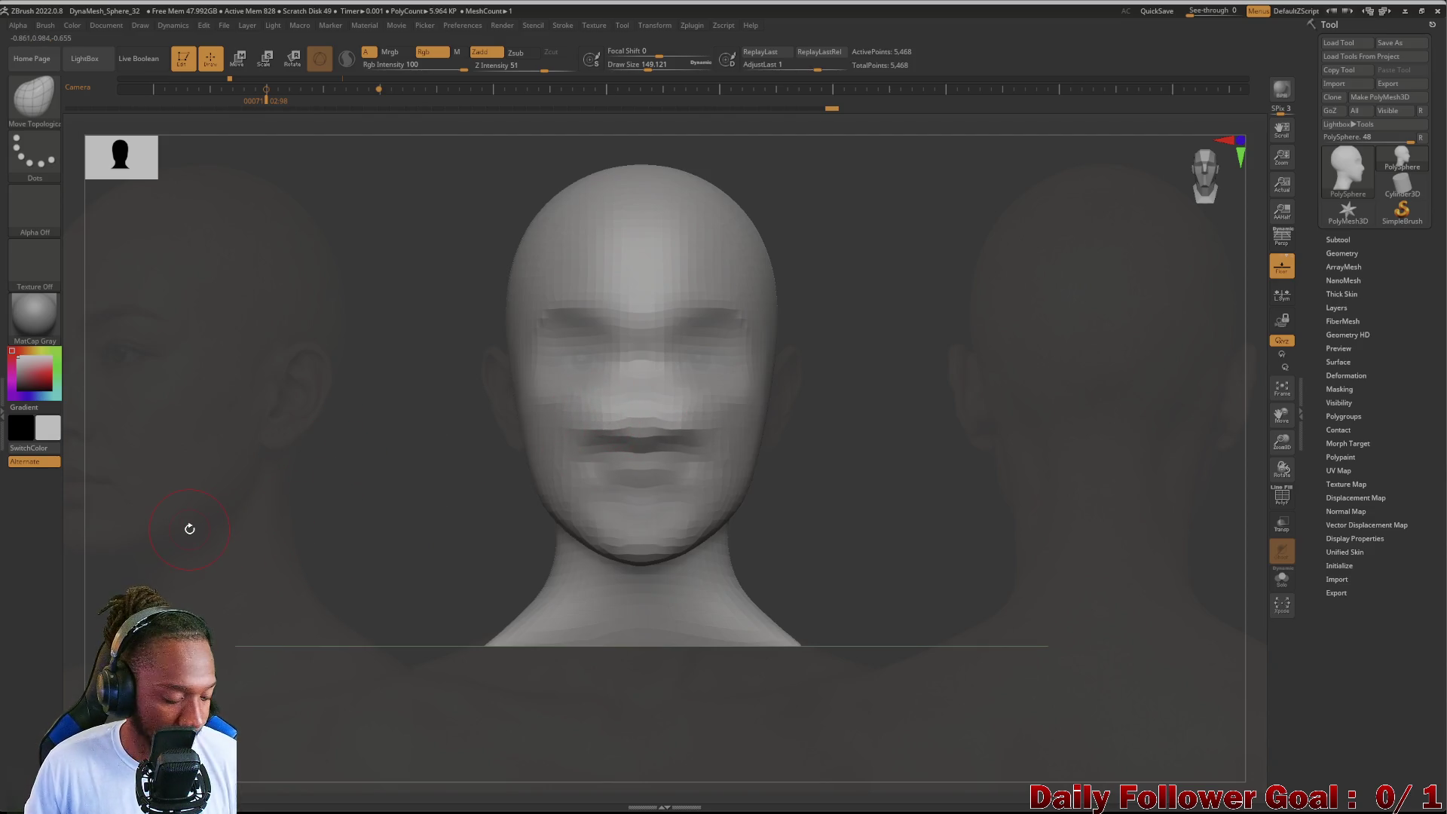
key("w")
left_click_drag(444, 446, 460, 463)
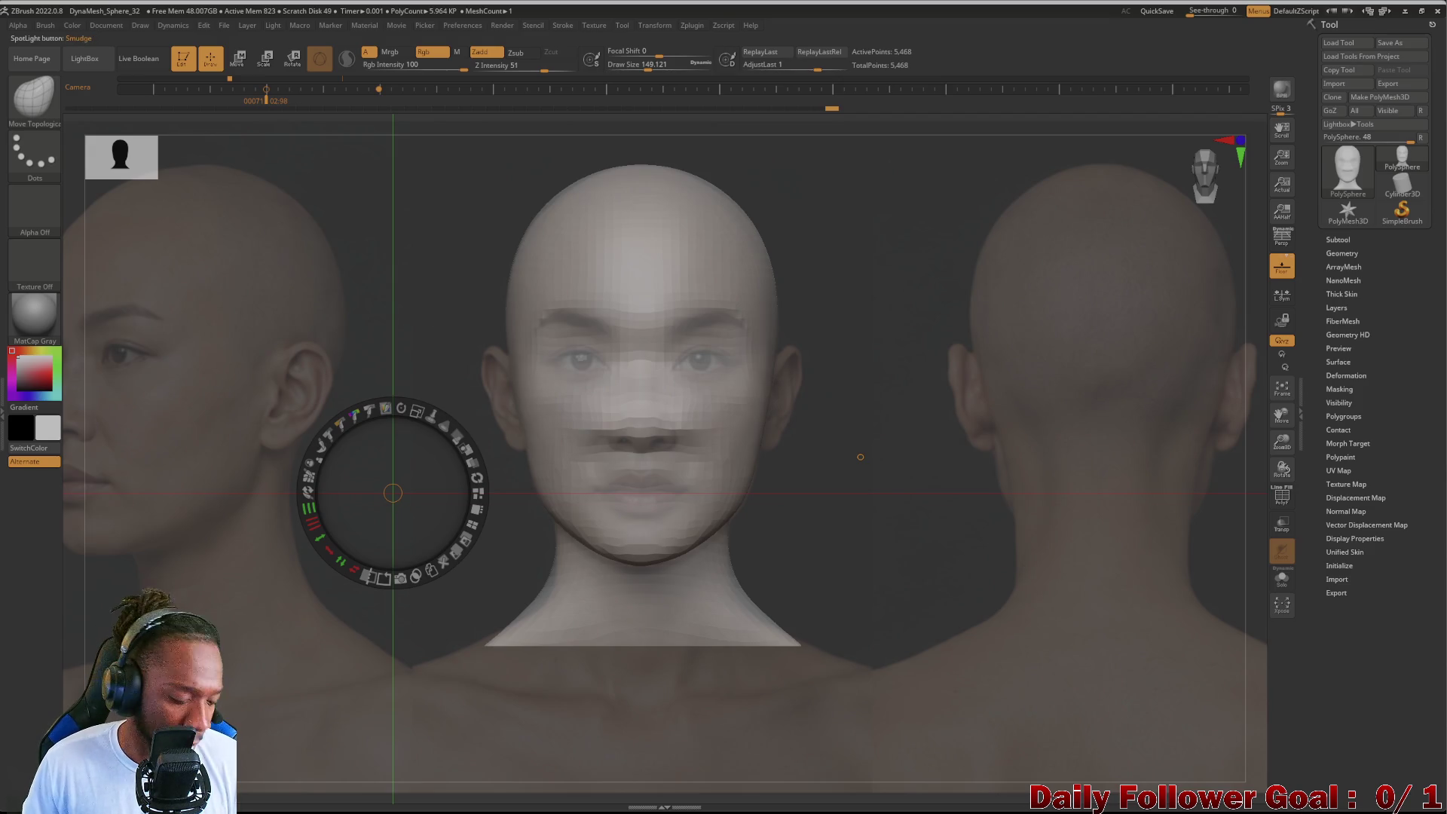
key("z")
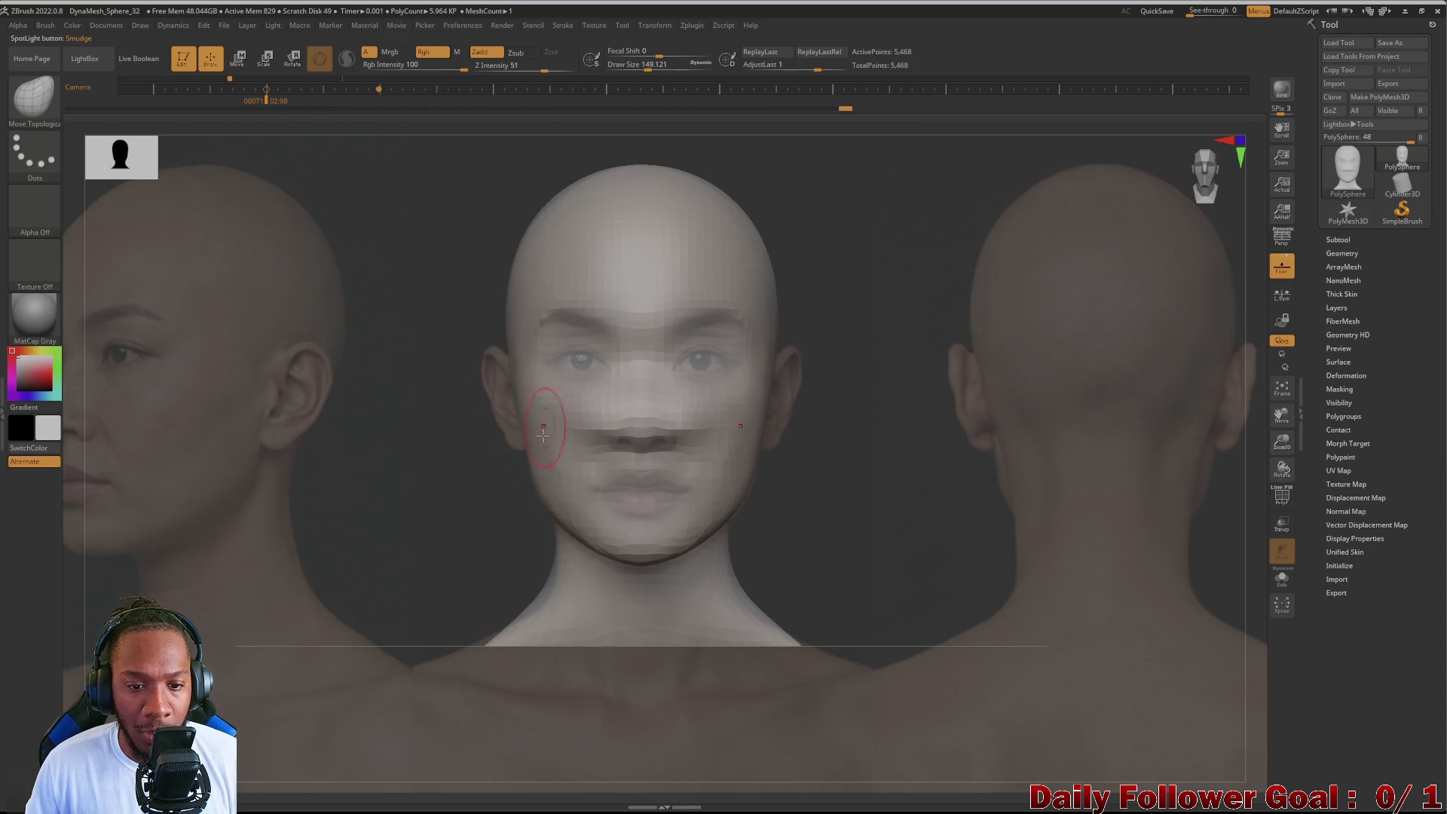
Step: Smooth the mouth and nose, reshape the cheek beside the nose, and check from profile
left_click_drag(542, 433, 579, 419, "shift")
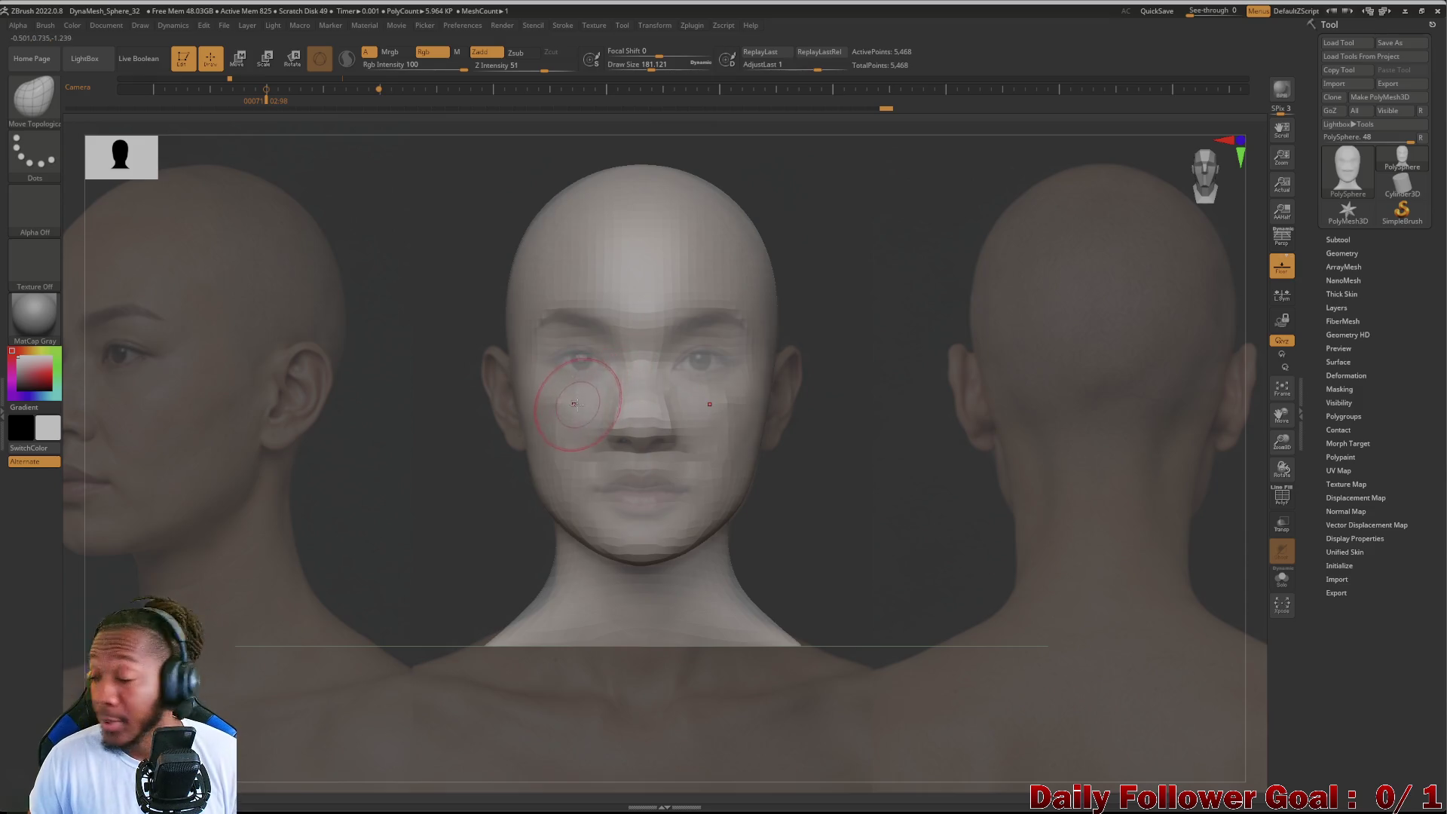
left_click_drag(618, 351, 593, 403)
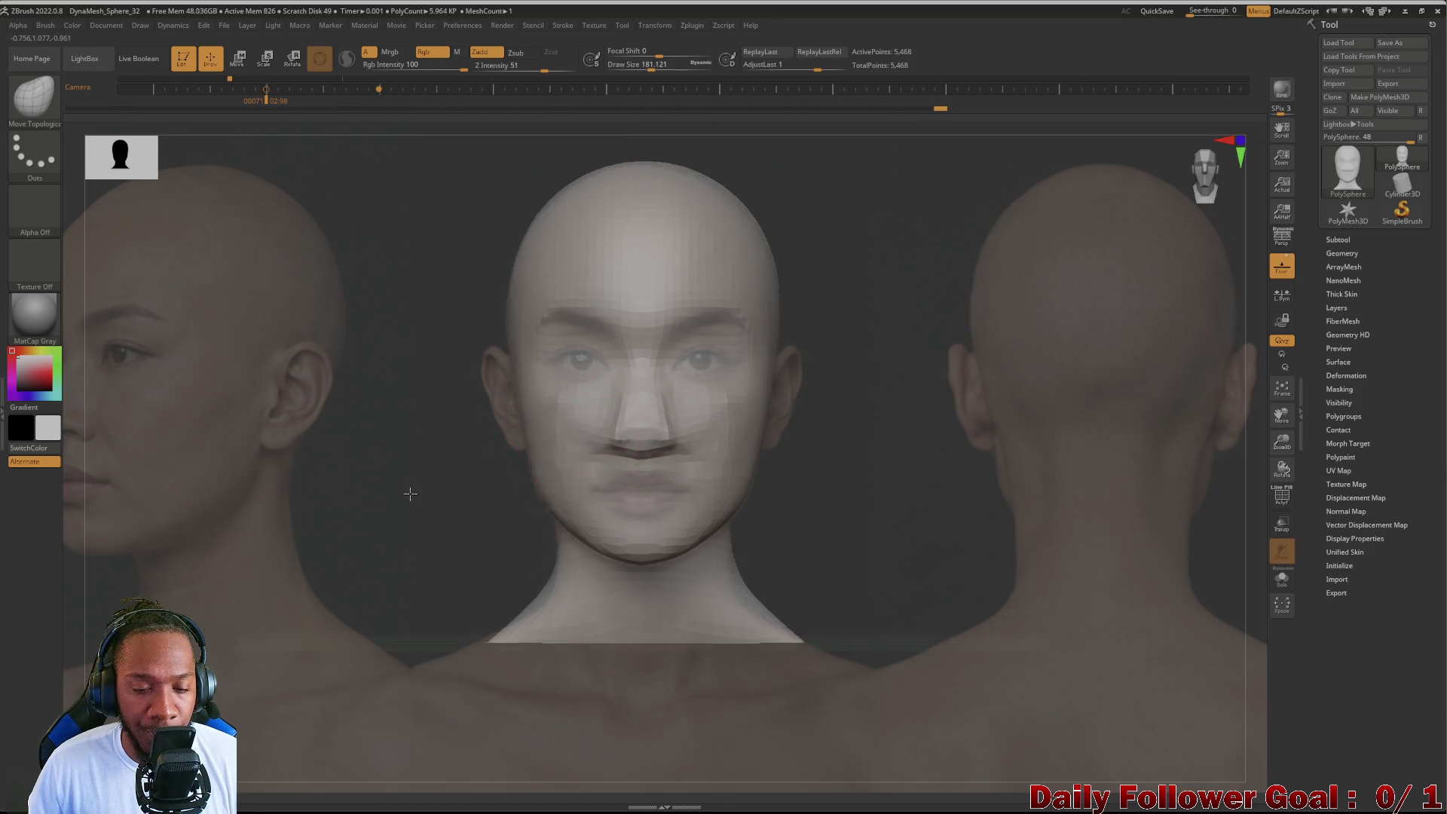
left_click_drag(411, 495, 402, 486)
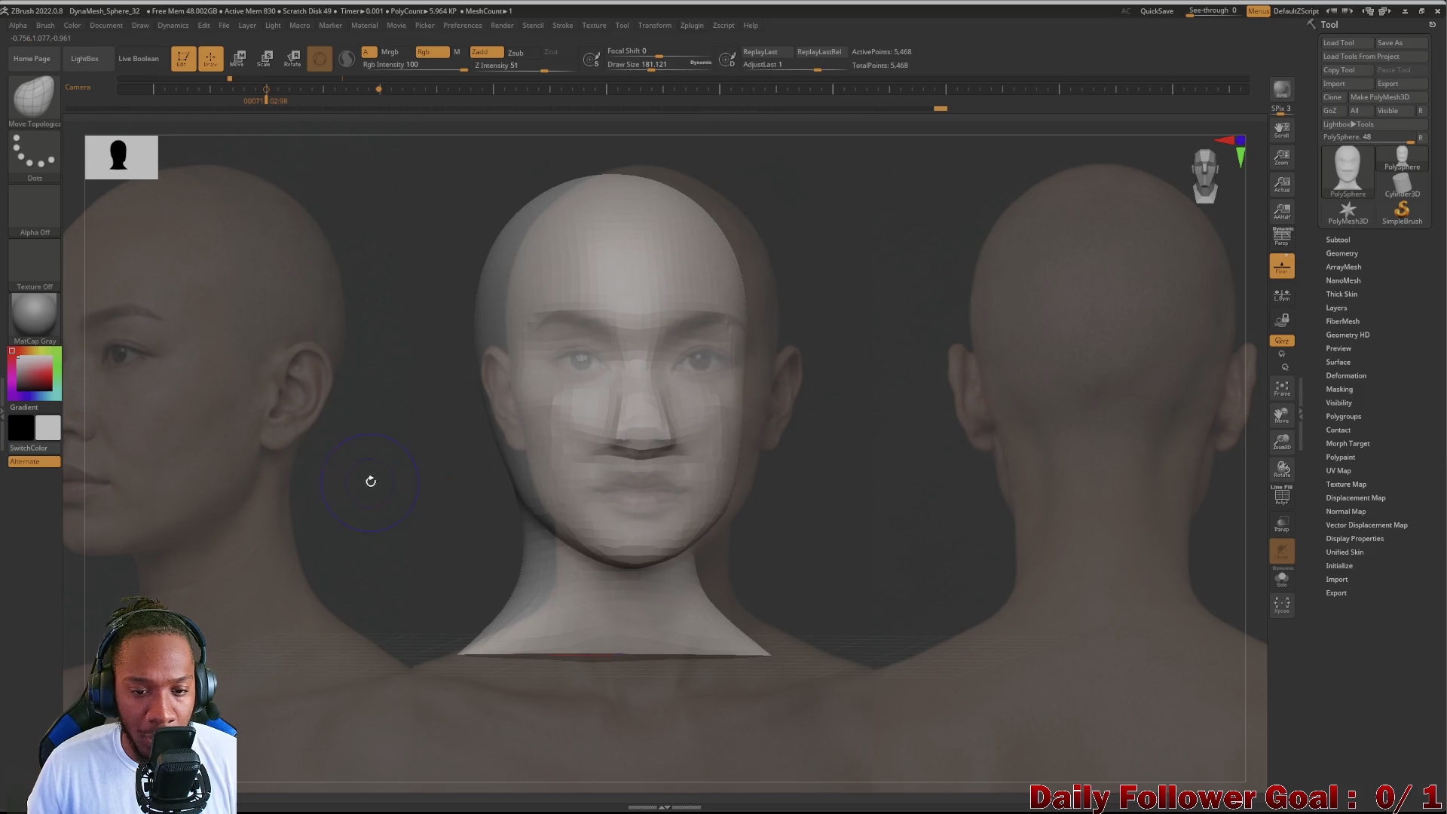
mouse_move(370, 479)
left_mouse_down()
mouse_move(278, 493)
mouse_move(374, 478)
mouse_move(283, 486)
mouse_move(335, 491)
mouse_move(437, 450)
mouse_move(297, 486)
mouse_move(251, 553)
left_mouse_up()
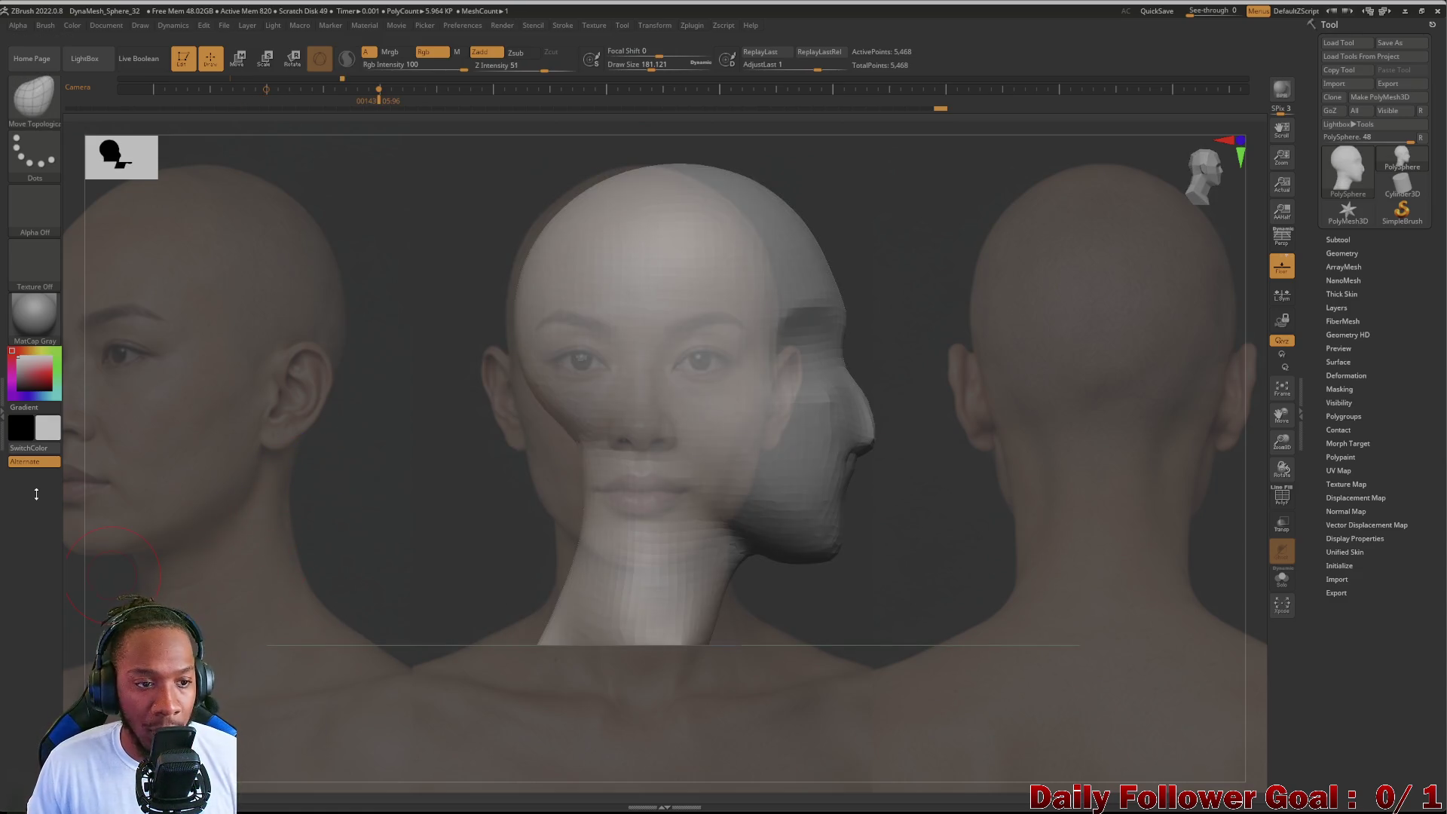
Step: Slide the reference photos left until the side-profile face sits behind the profile head
key("shift+z")
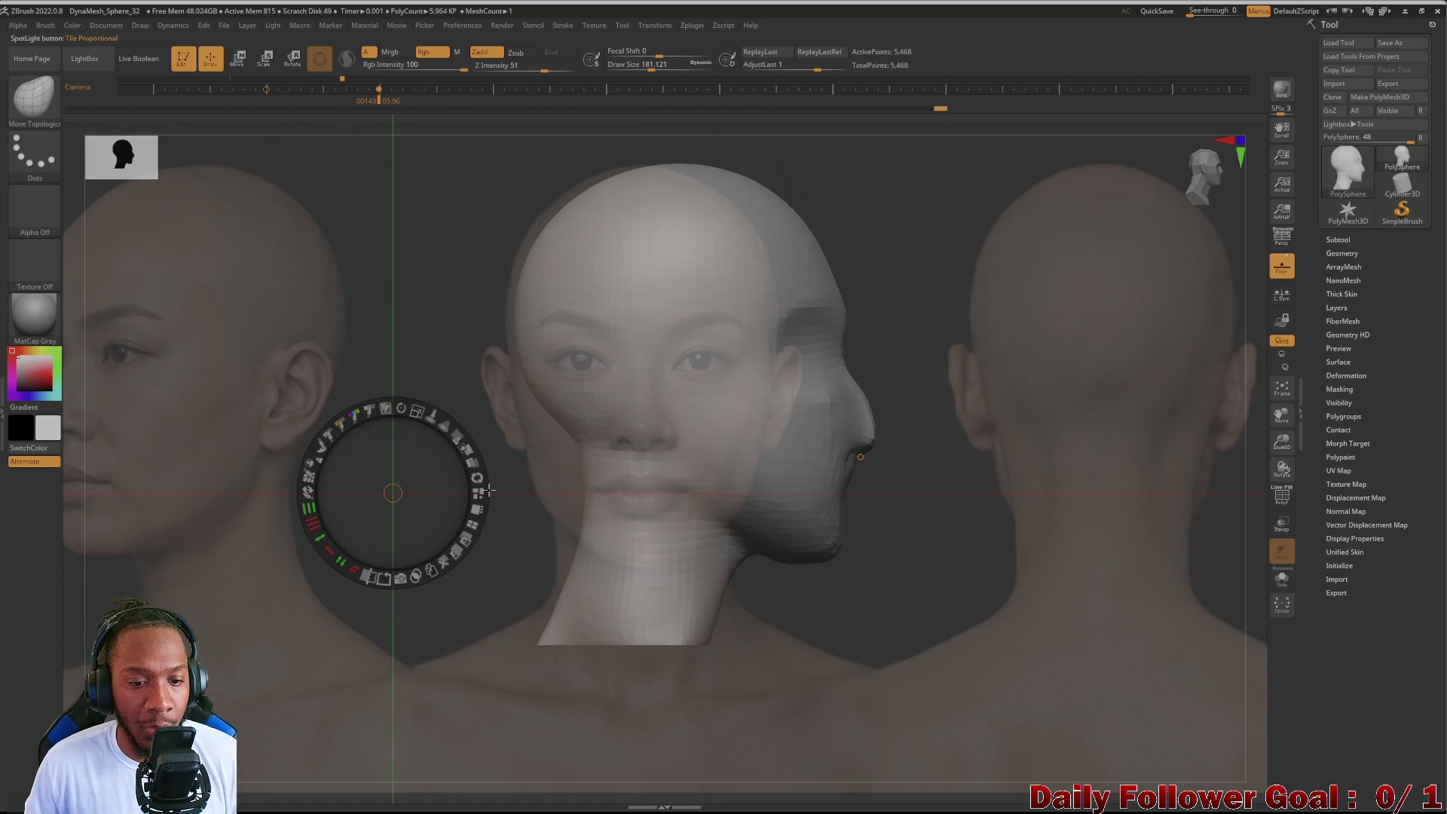
mouse_move(446, 634)
left_mouse_down()
mouse_move(286, 486)
mouse_move(164, 464)
left_mouse_up()
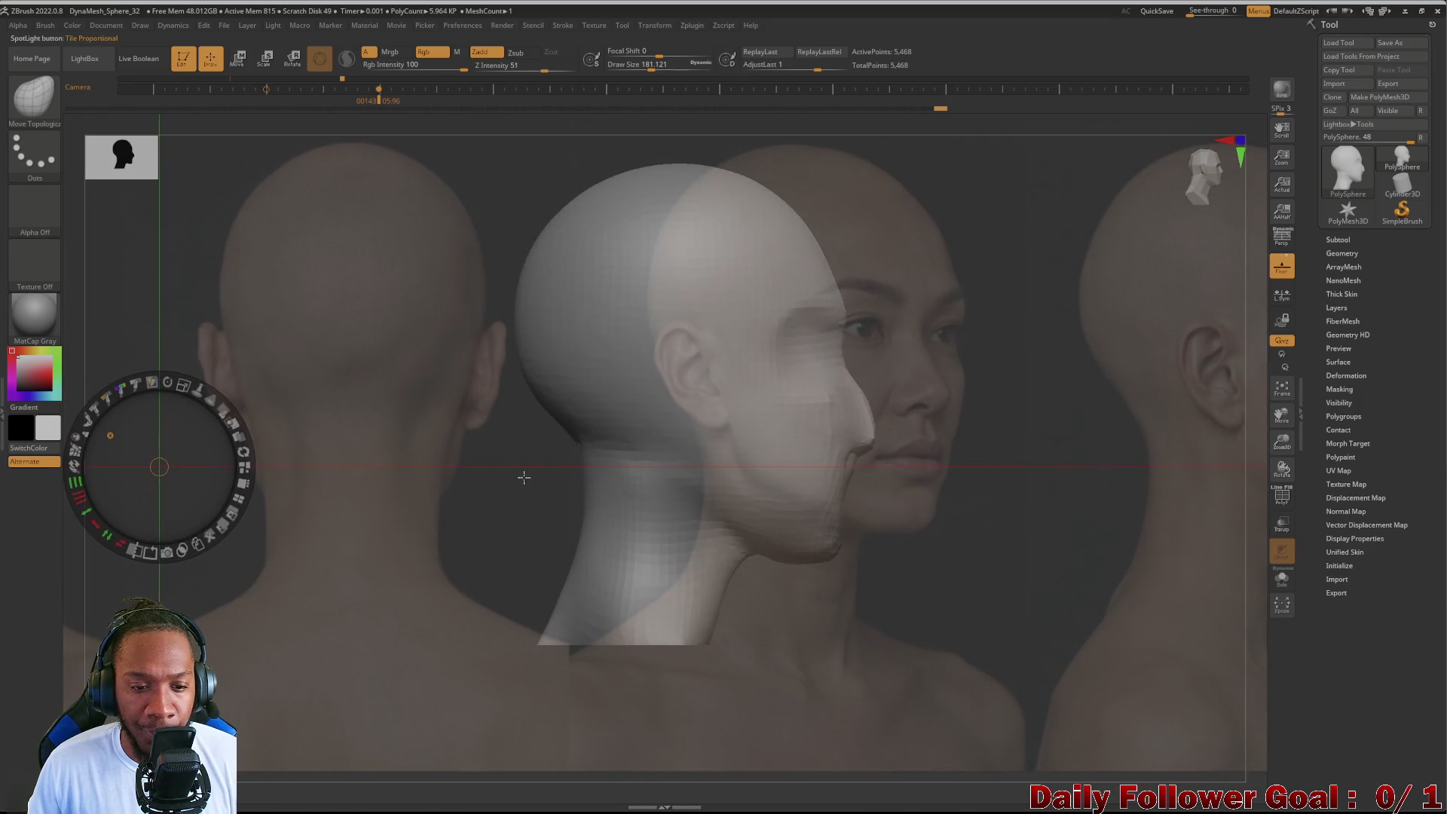
mouse_move(523, 474)
left_mouse_down()
mouse_move(479, 462)
mouse_move(263, 500)
left_mouse_up()
left_click(441, 504)
left_click_drag(441, 505, 436, 516)
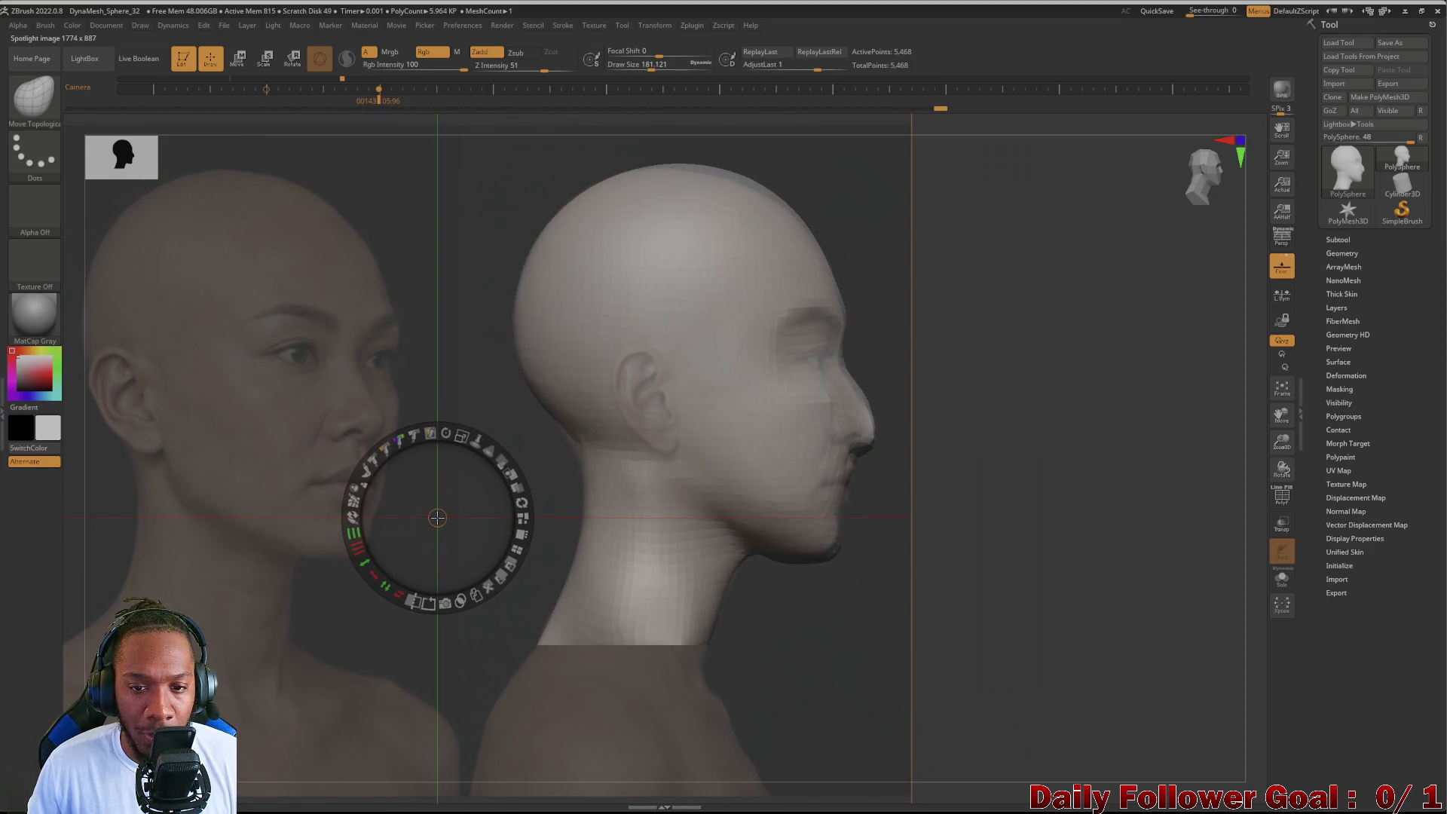
left_click_drag(437, 516, 441, 513)
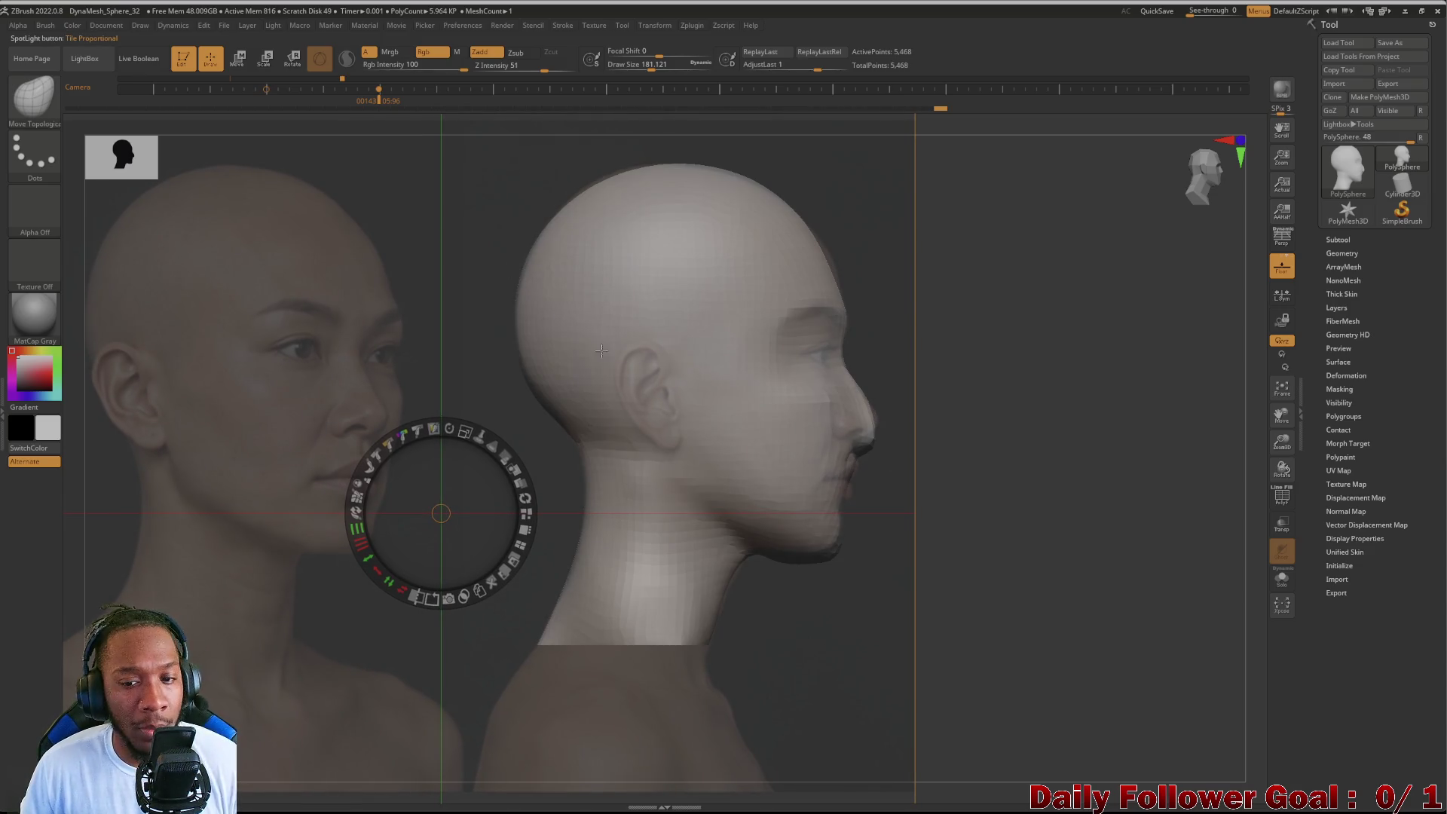
key("z")
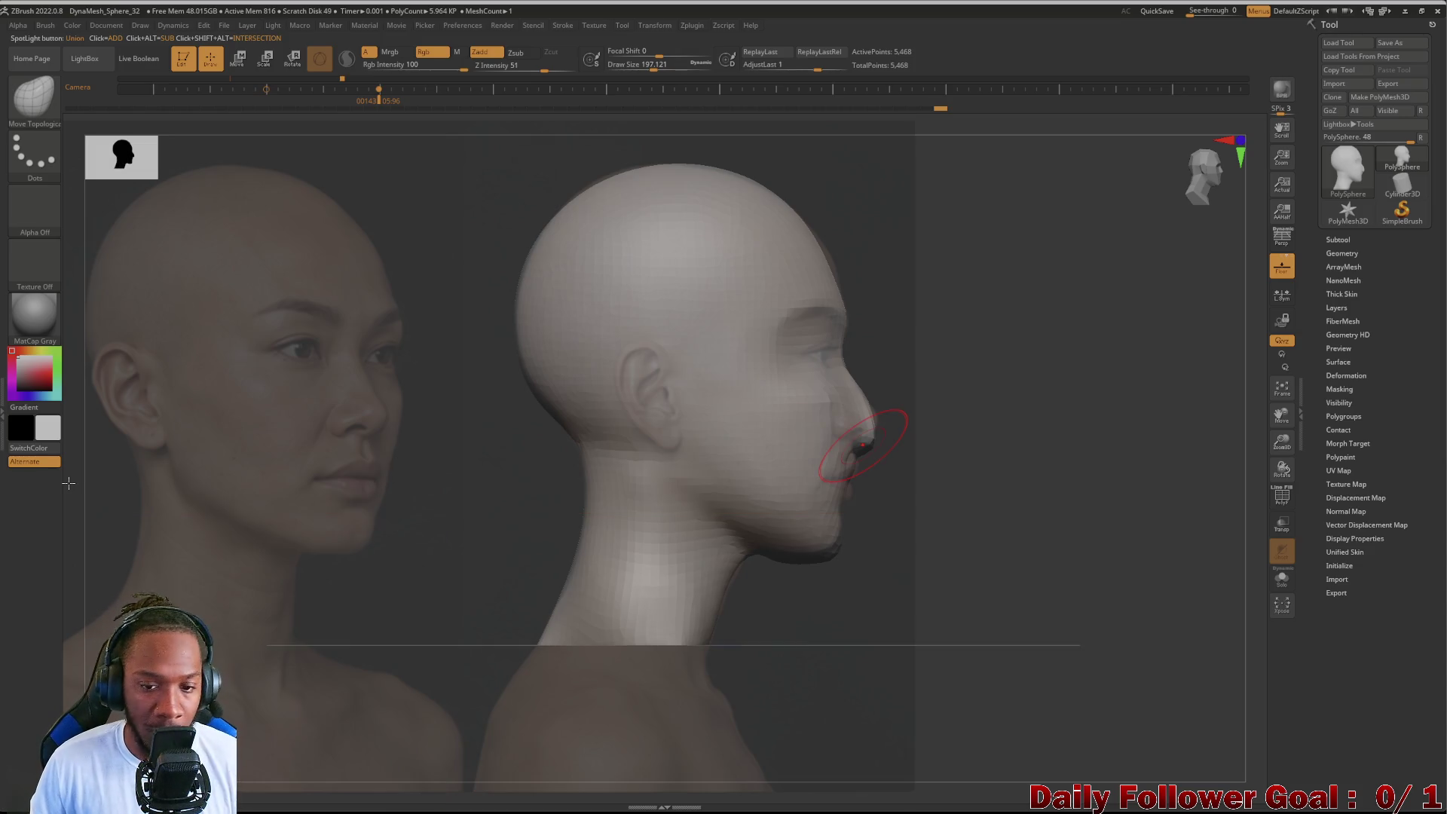
Step: Enlarge the brush and push the nose profile to match the side reference
key("space")
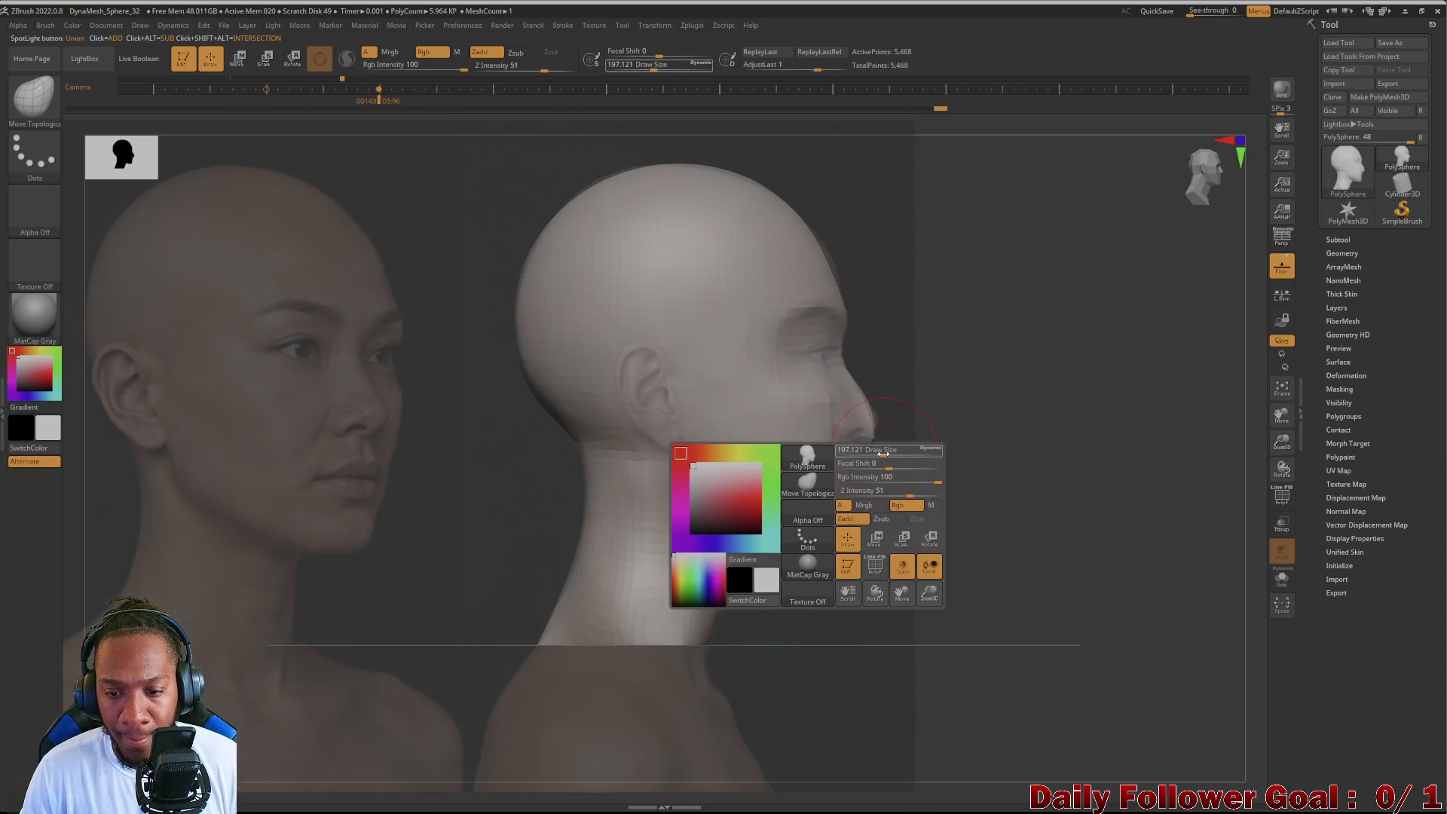
left_click_drag(883, 453, 874, 438)
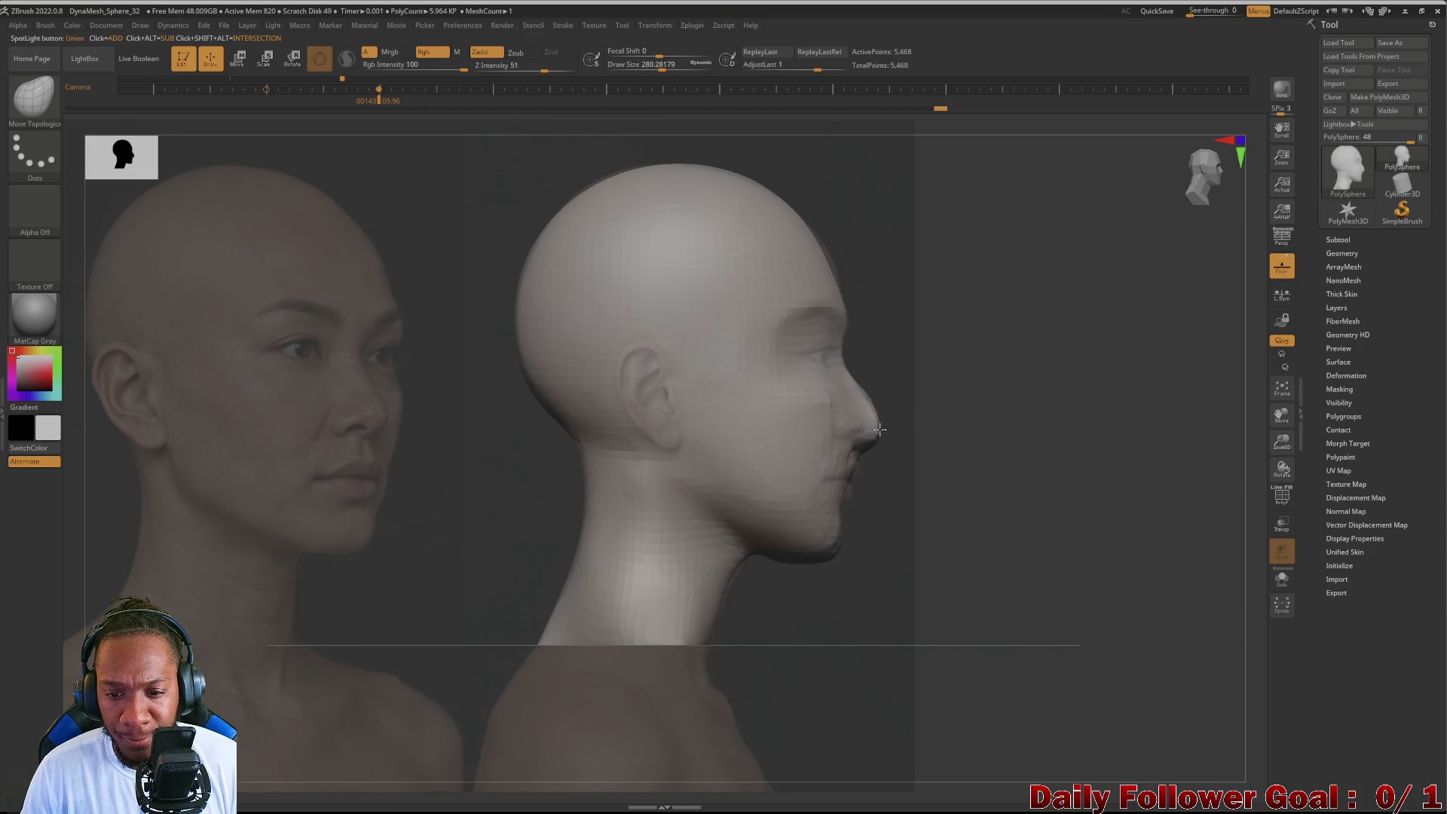
left_click_drag(871, 418, 862, 388)
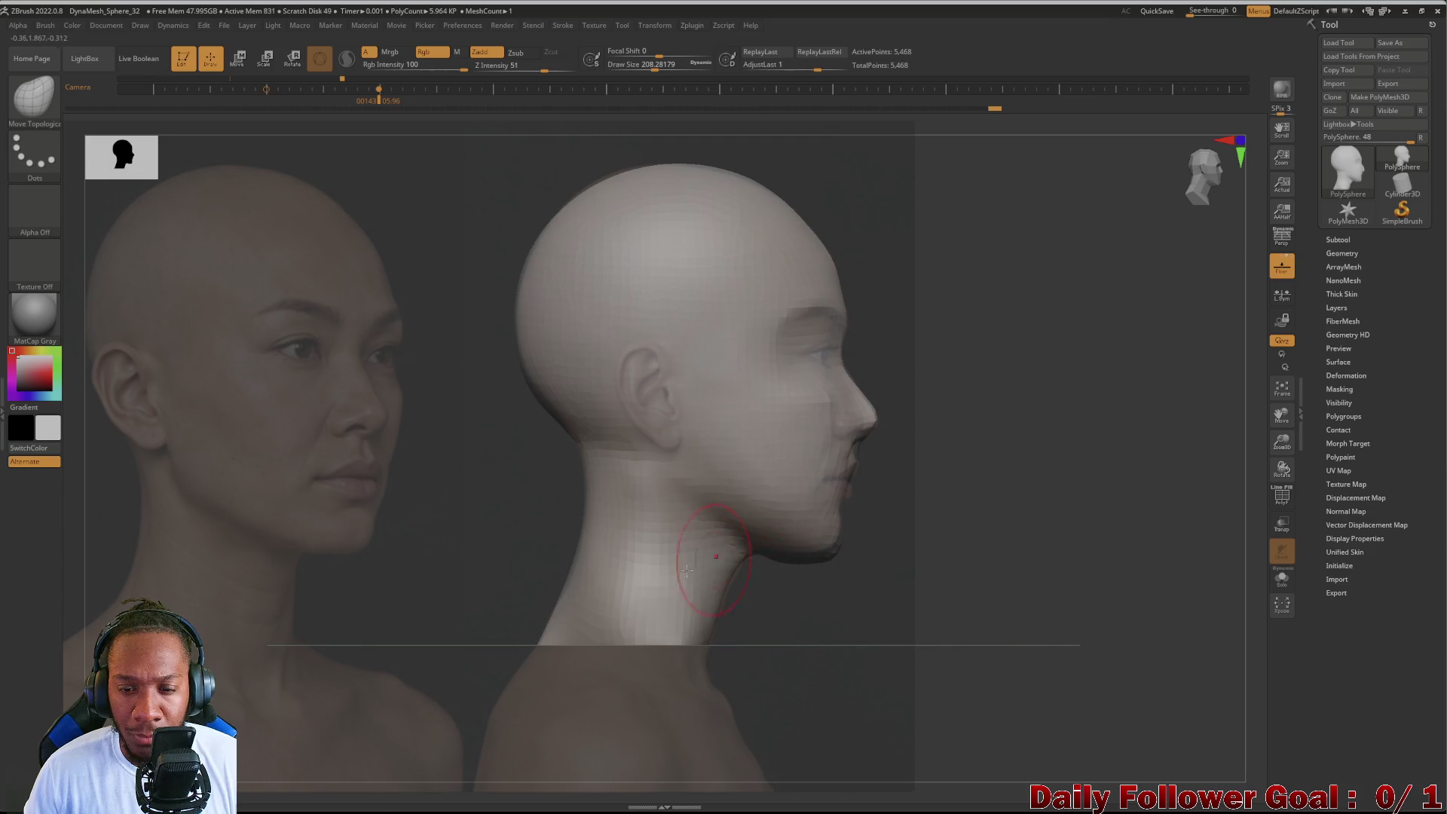
mouse_move(429, 545)
left_mouse_down()
mouse_move(399, 531)
mouse_move(452, 521)
mouse_move(446, 544)
left_mouse_up()
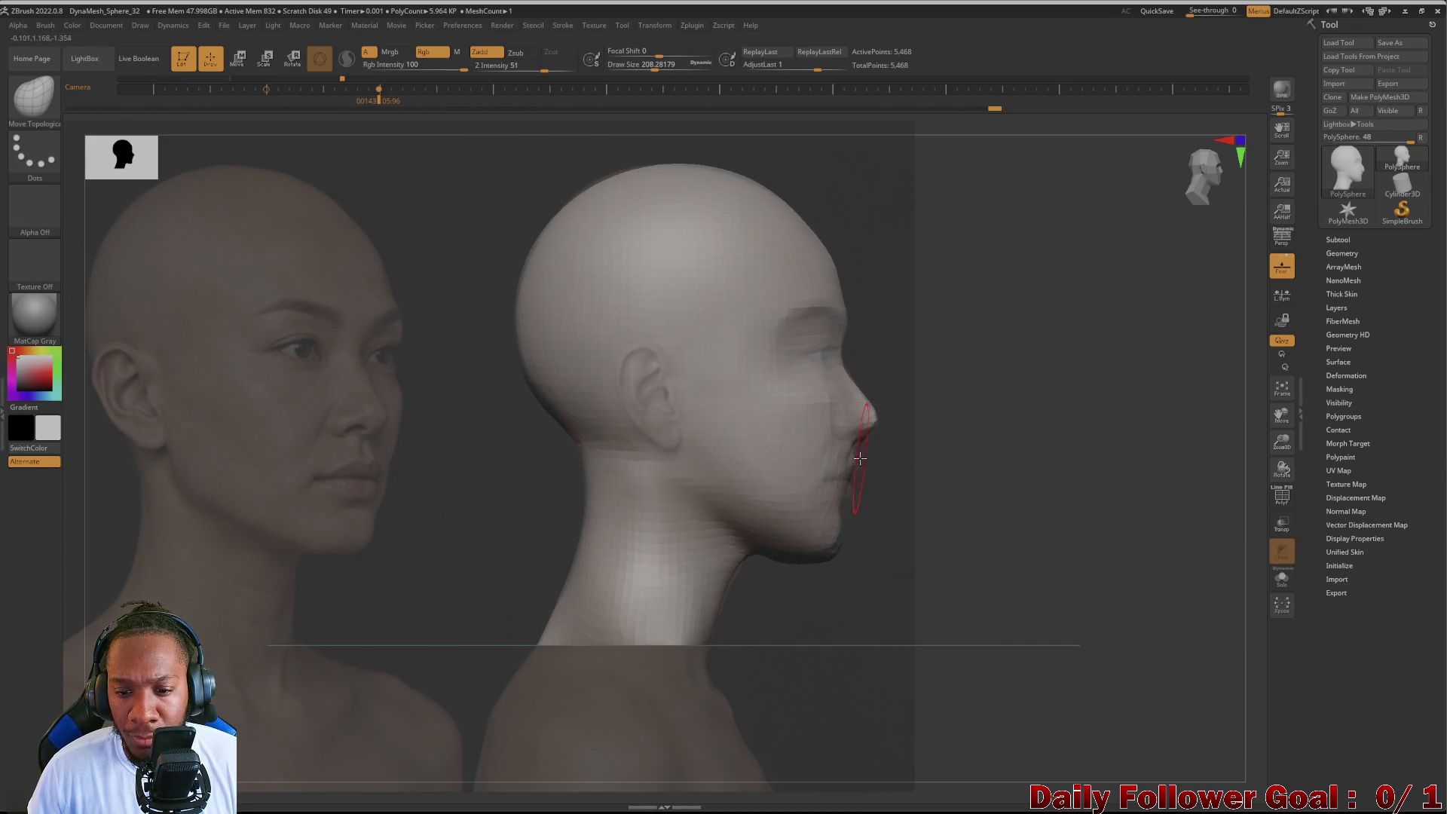
Step: Make the brush smaller for refining the lip profile
key("space")
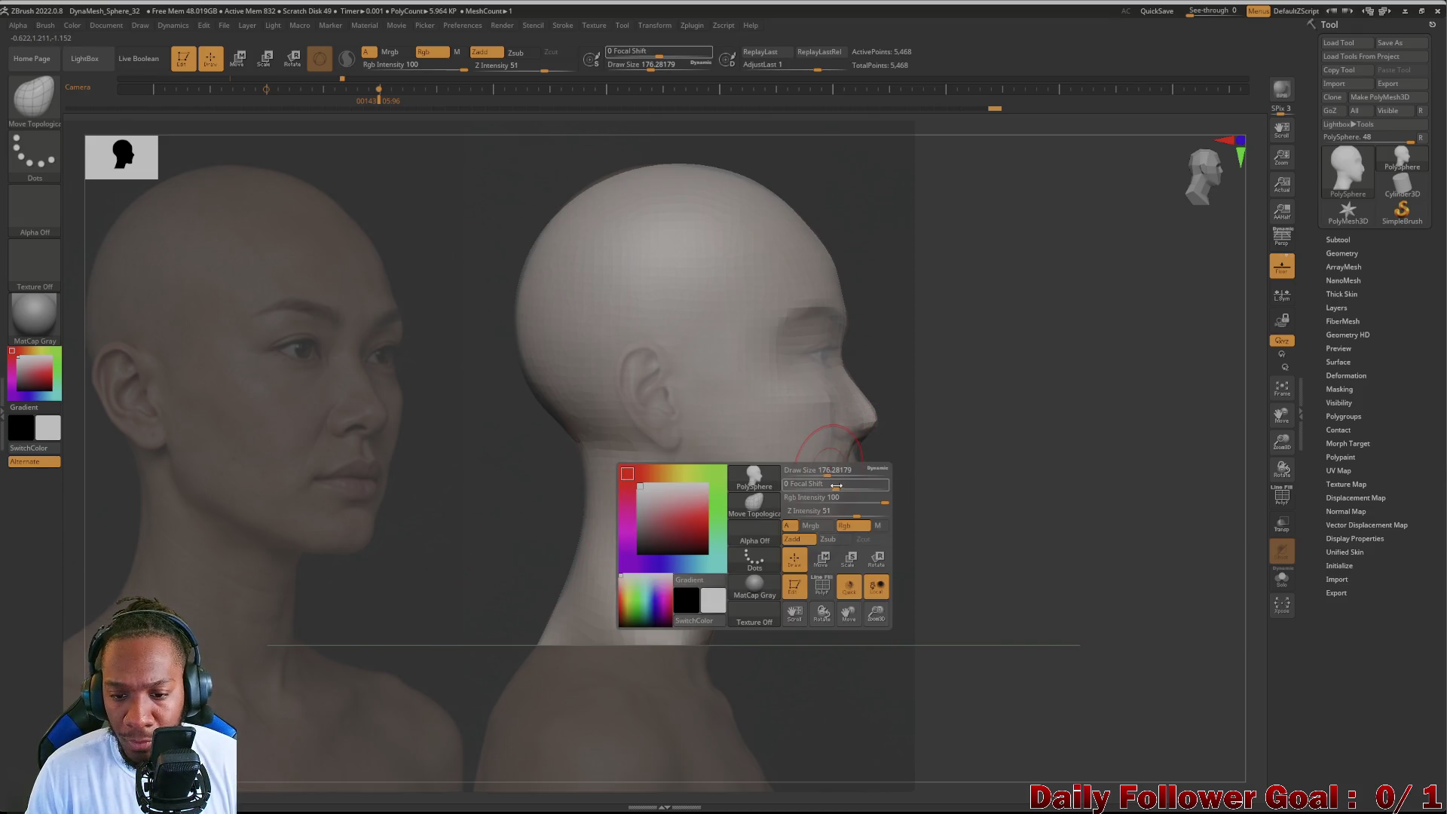
left_click_drag(828, 474, 816, 474)
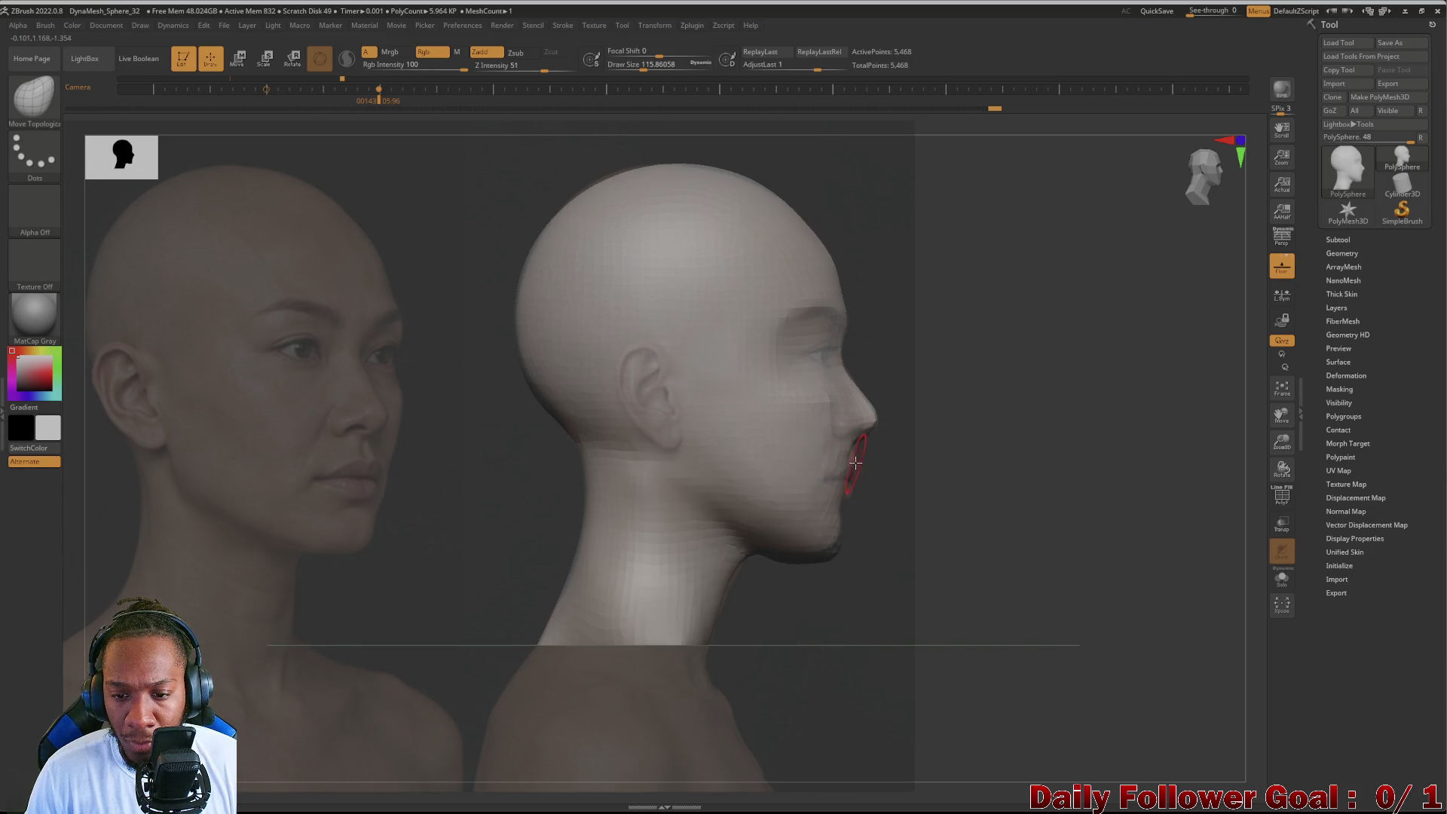
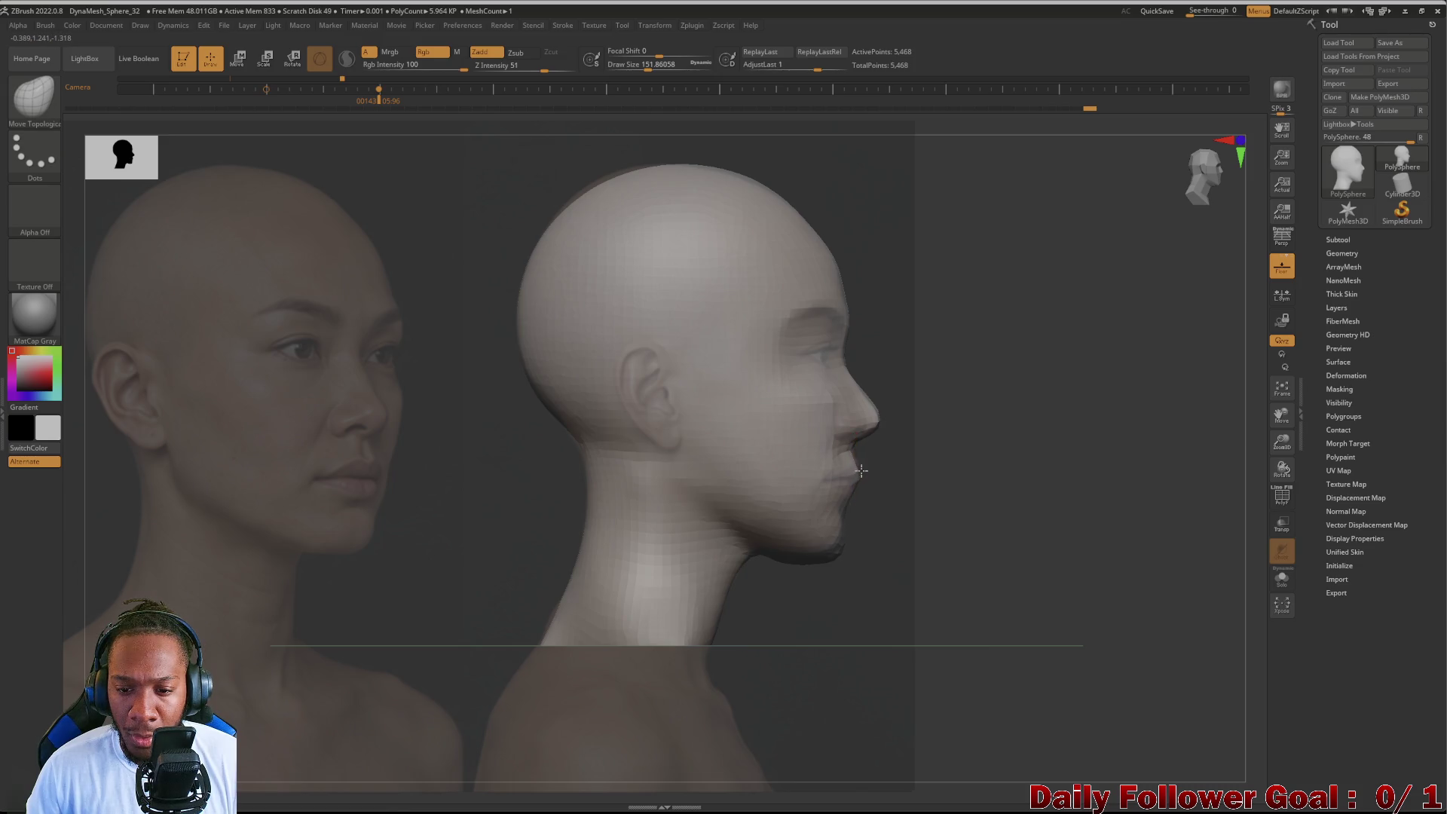
Step: Undo and redo to settle on the preferred version of the face shape
key("ctrl+z")
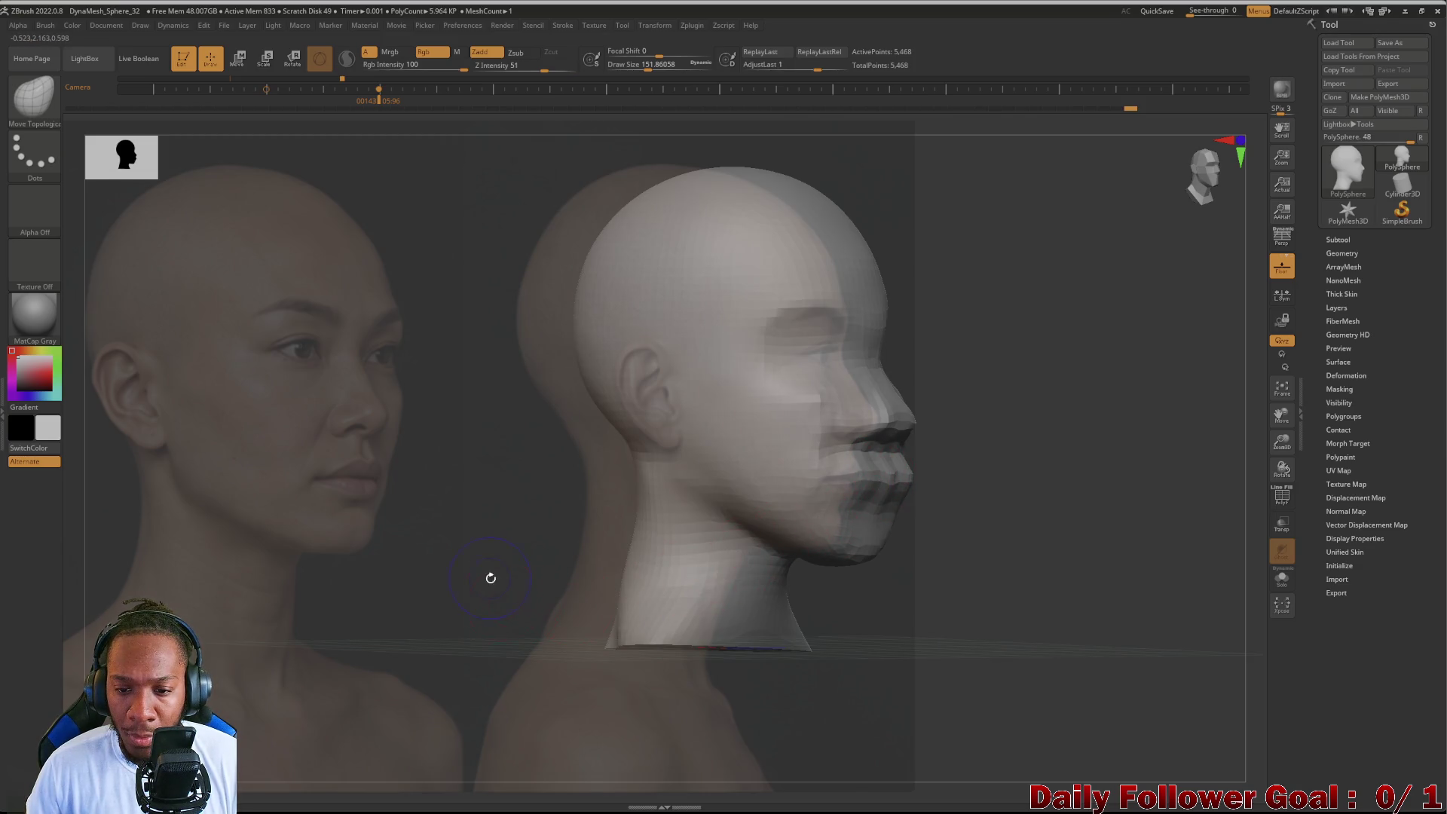
key("ctrl+shift+z")
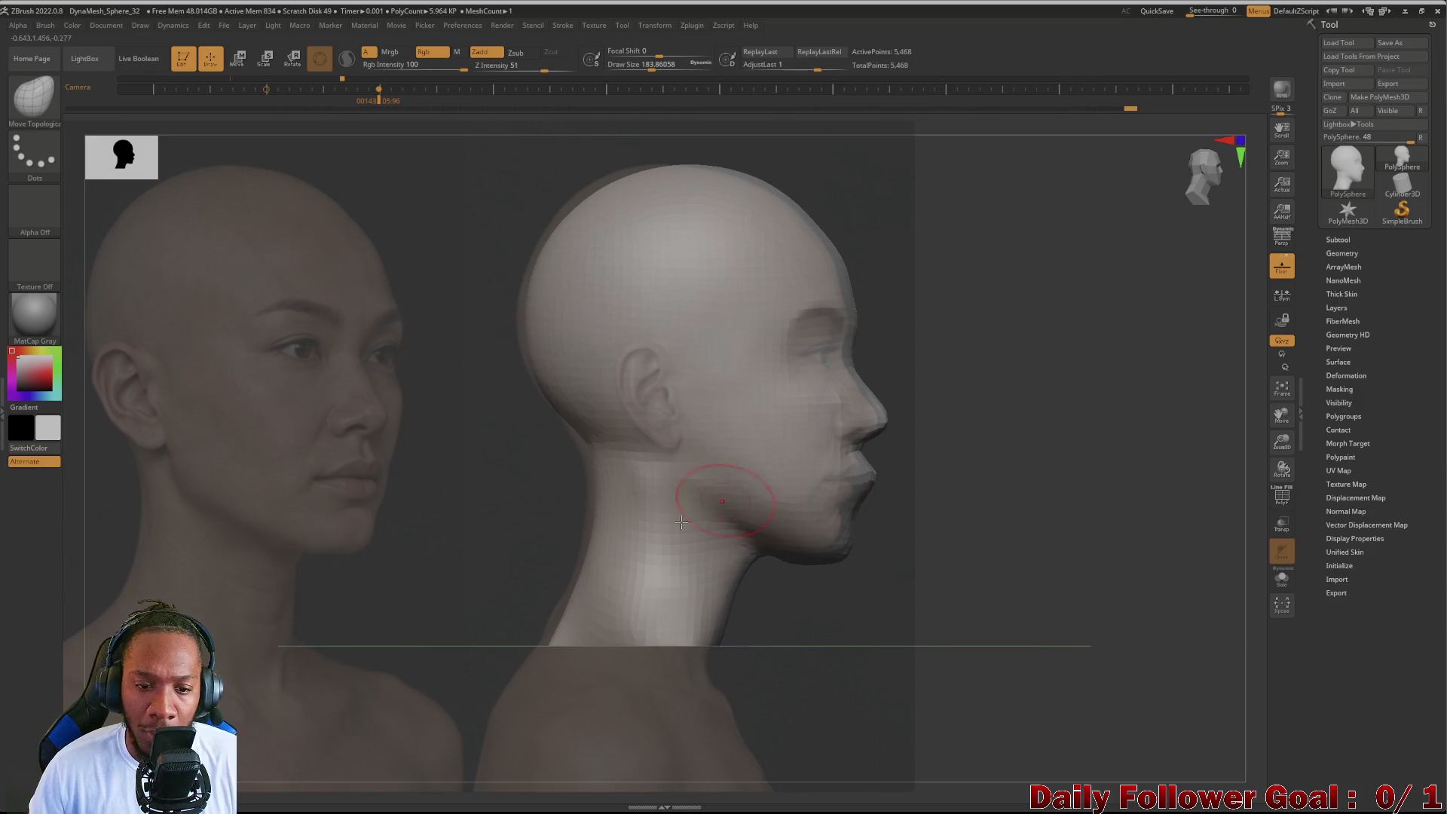
key("]")
key("ctrl+z")
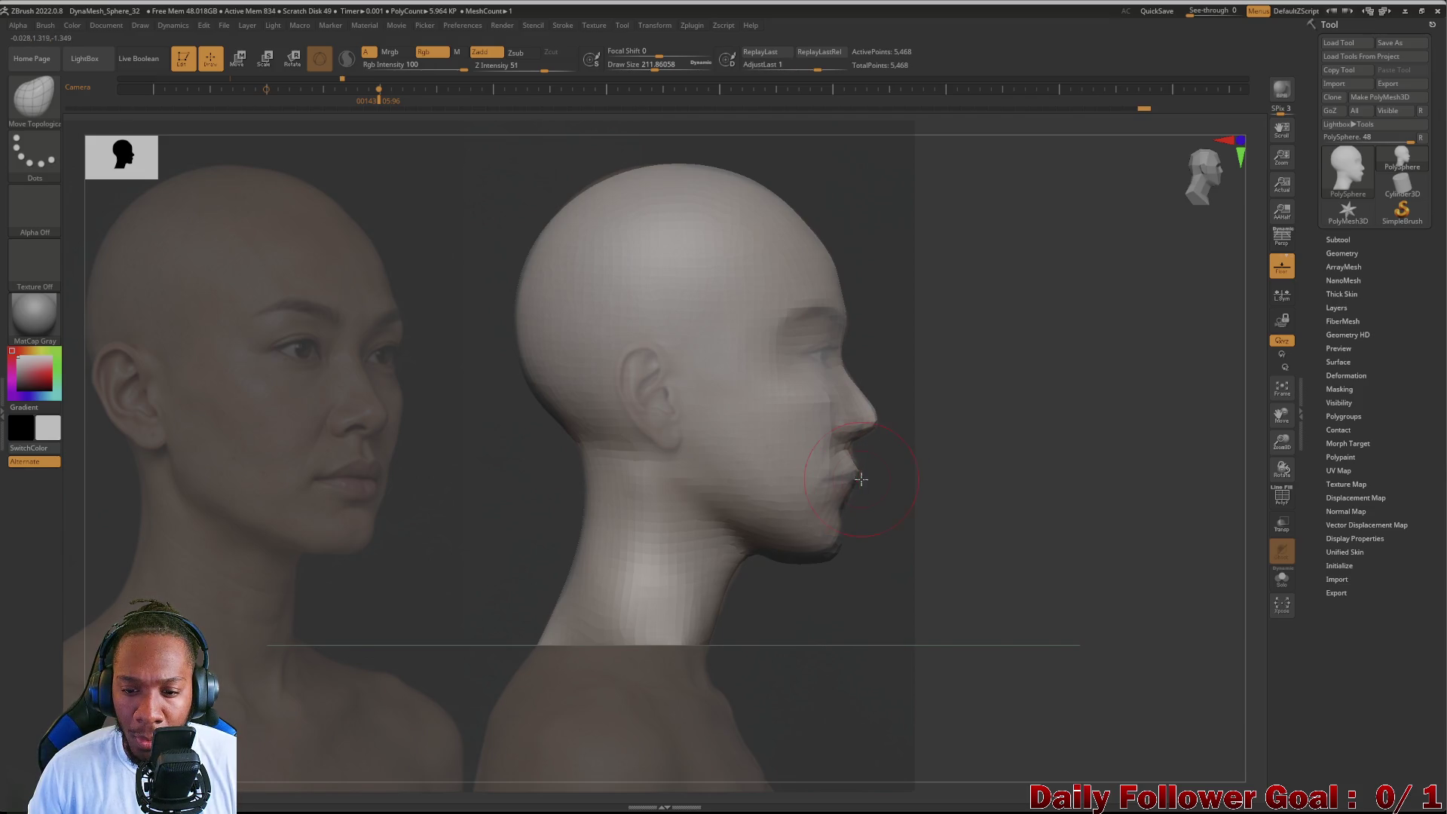
Step: Face the head front and slide the Spotlight reference photos to align with it
mouse_move(455, 549)
left_mouse_down("shift")
mouse_move(411, 539)
mouse_move(115, 598)
left_mouse_up("shift")
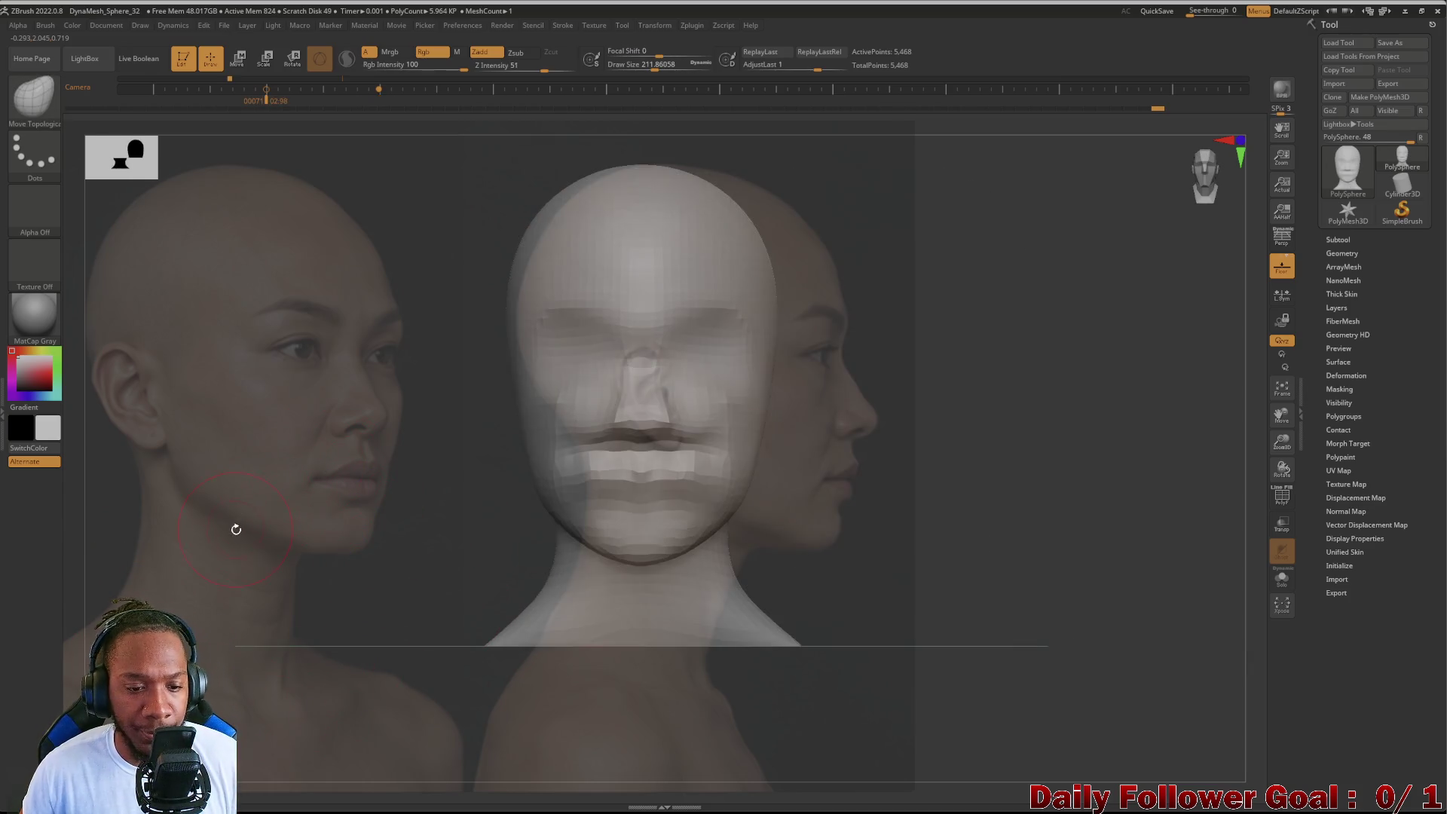
key("shift+z")
mouse_move(441, 512)
left_mouse_down()
mouse_move(374, 508)
mouse_move(386, 540)
left_mouse_up()
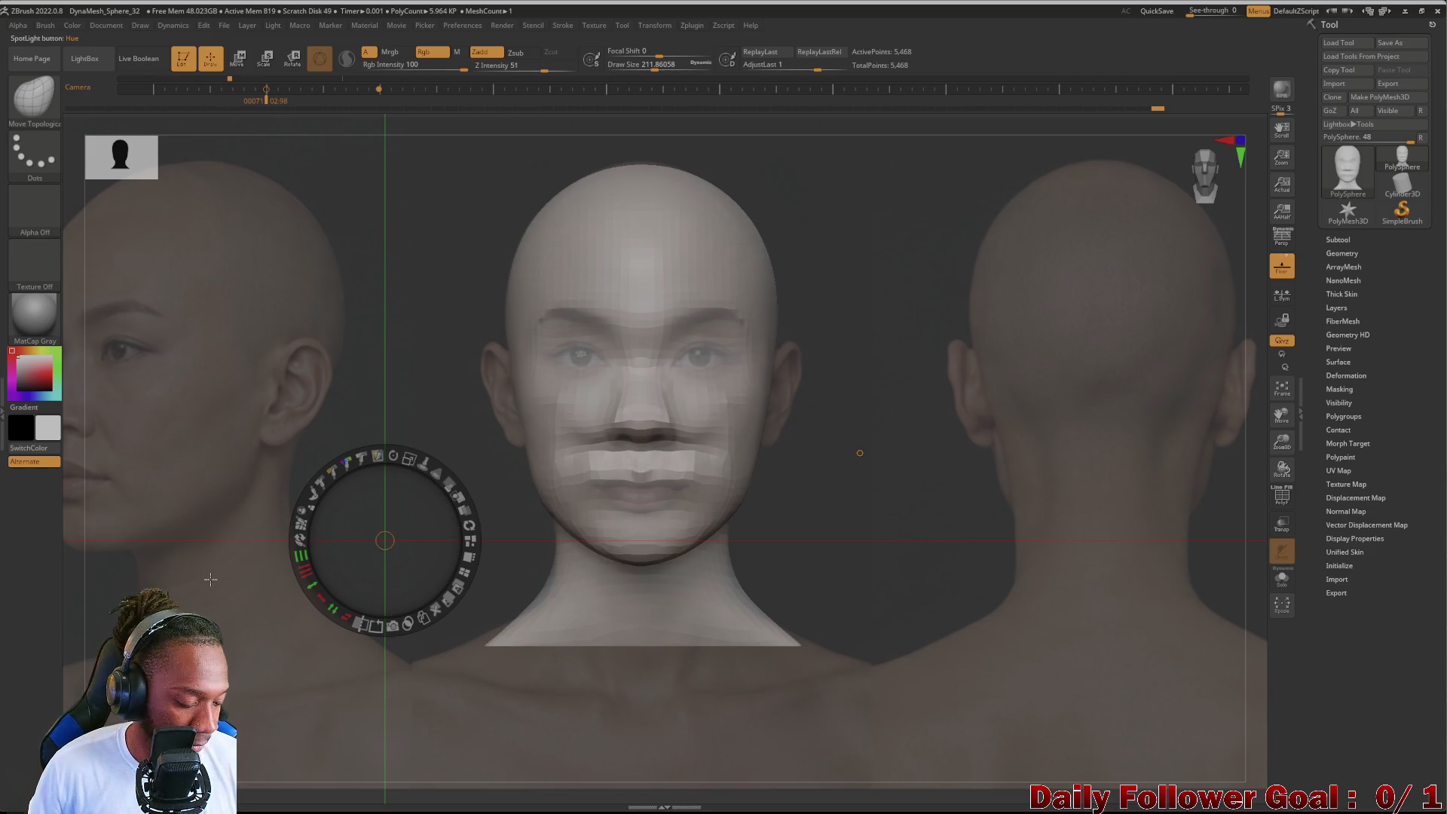
Step: Reshape the upper lip, mouth corners and lower lip with Move Topological, then smooth them
key("z")
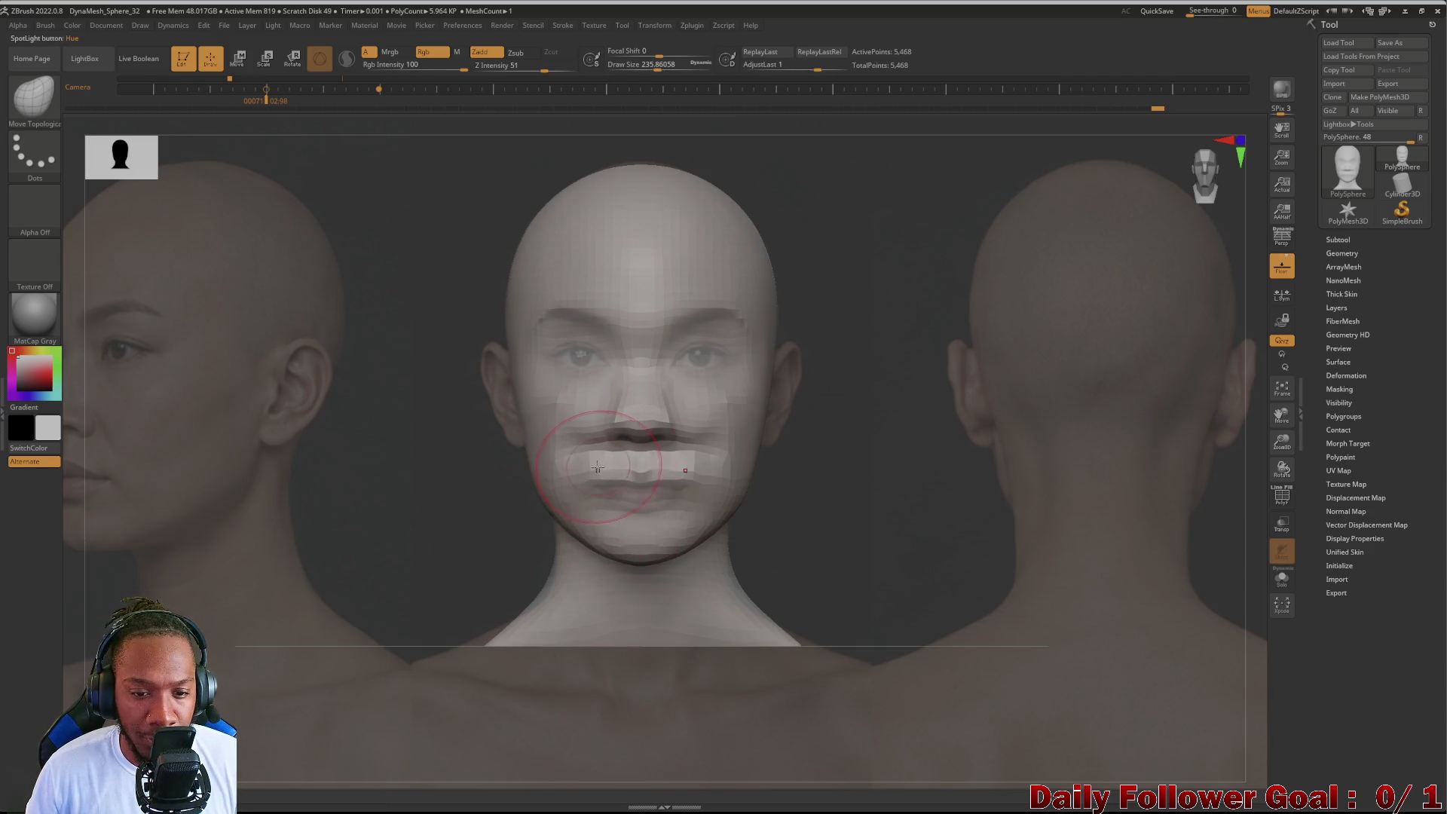
left_click_drag(596, 459, 596, 461, "shift")
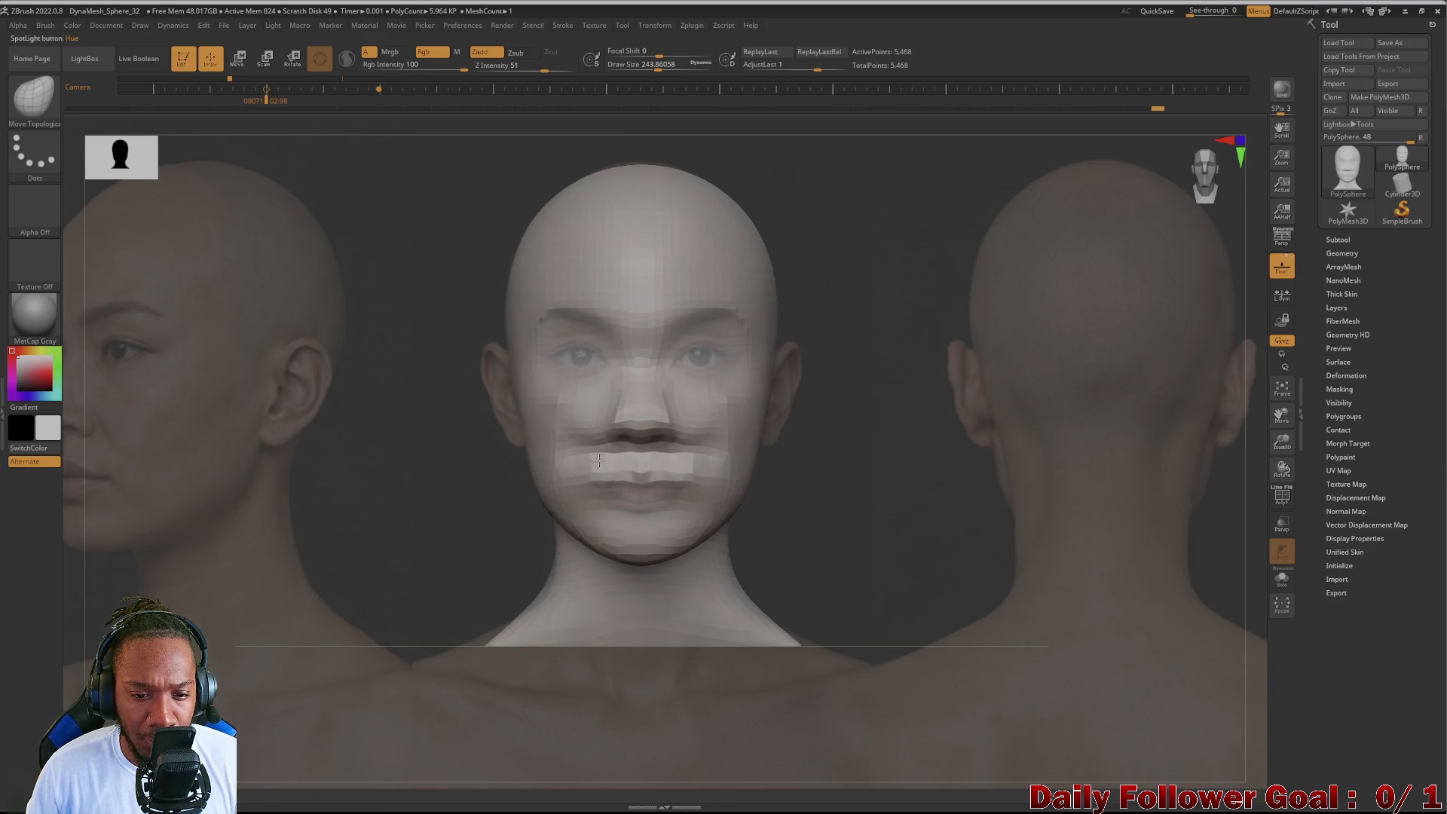
key("bracketleft")
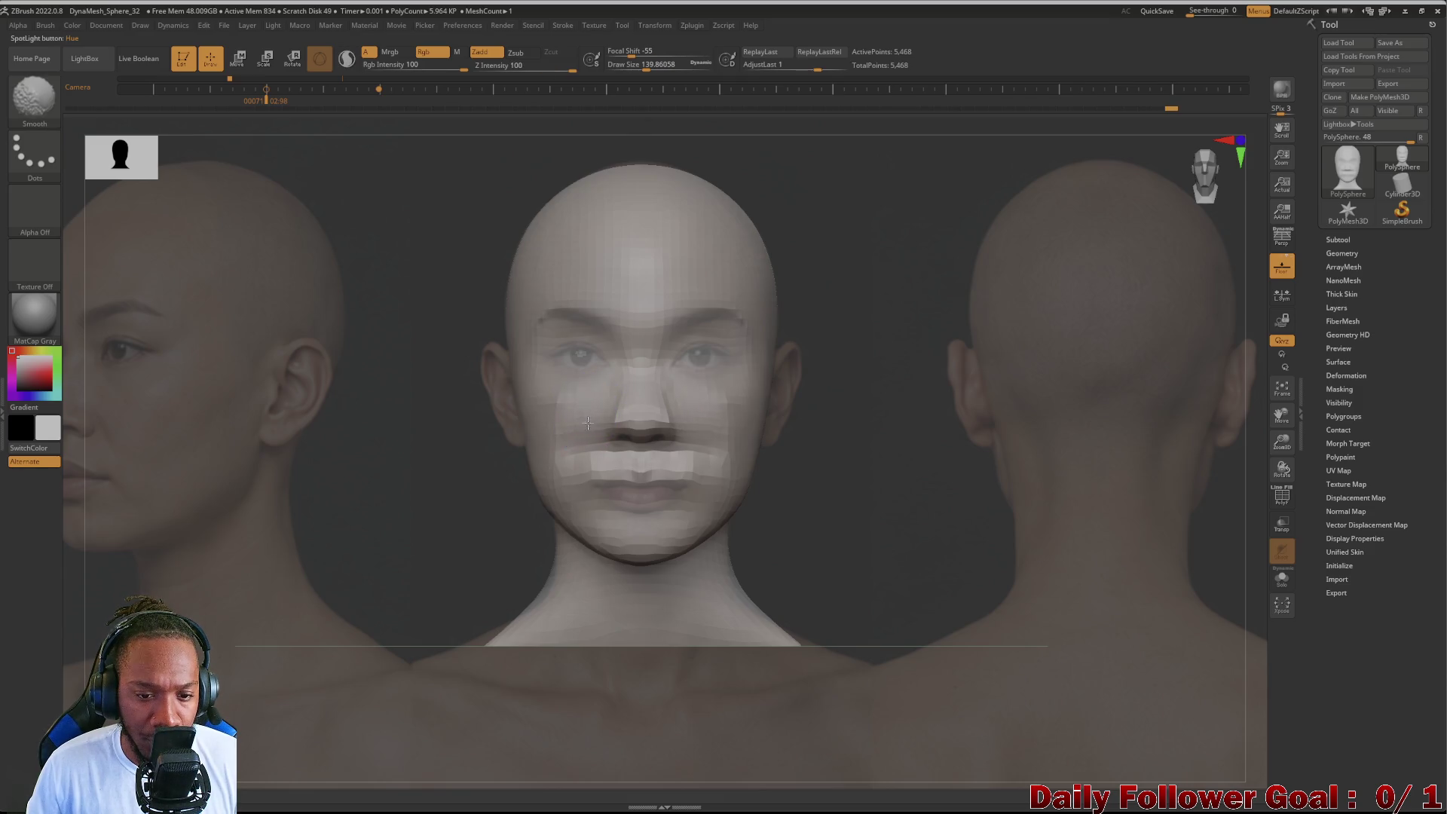
left_click_drag(626, 461, 642, 470)
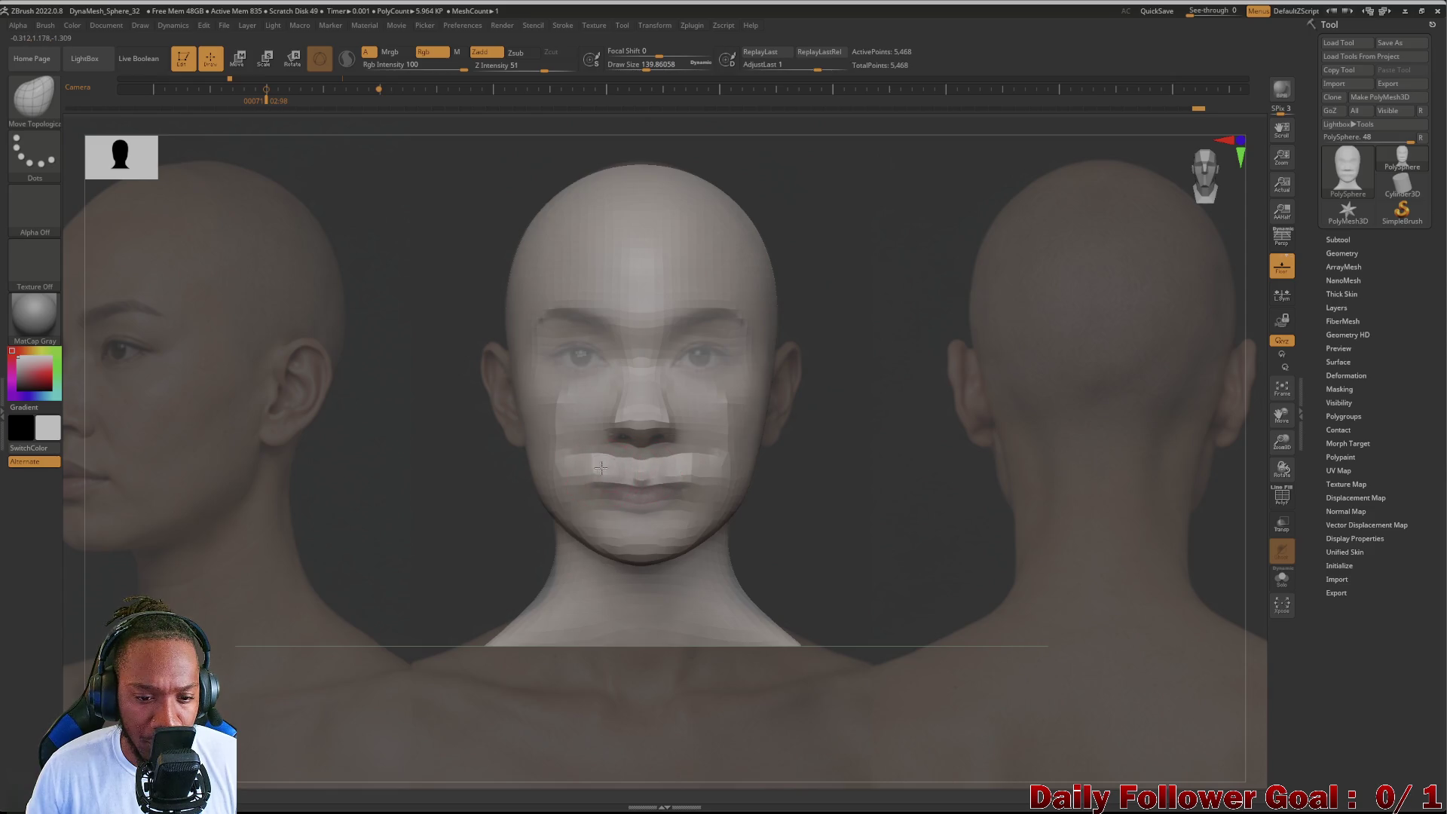
left_click_drag(601, 466, 570, 486)
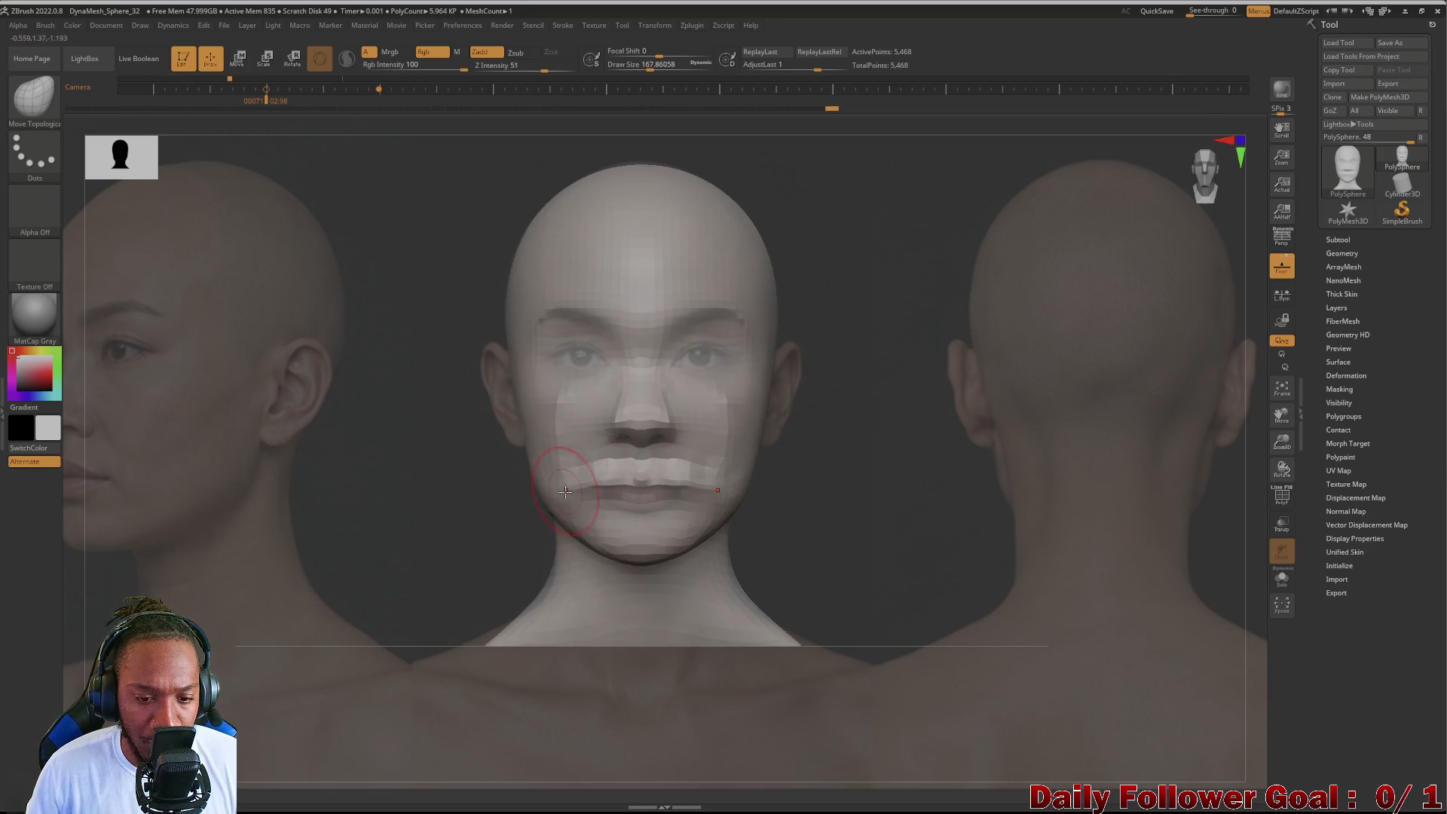
left_click_drag(593, 484, 597, 491)
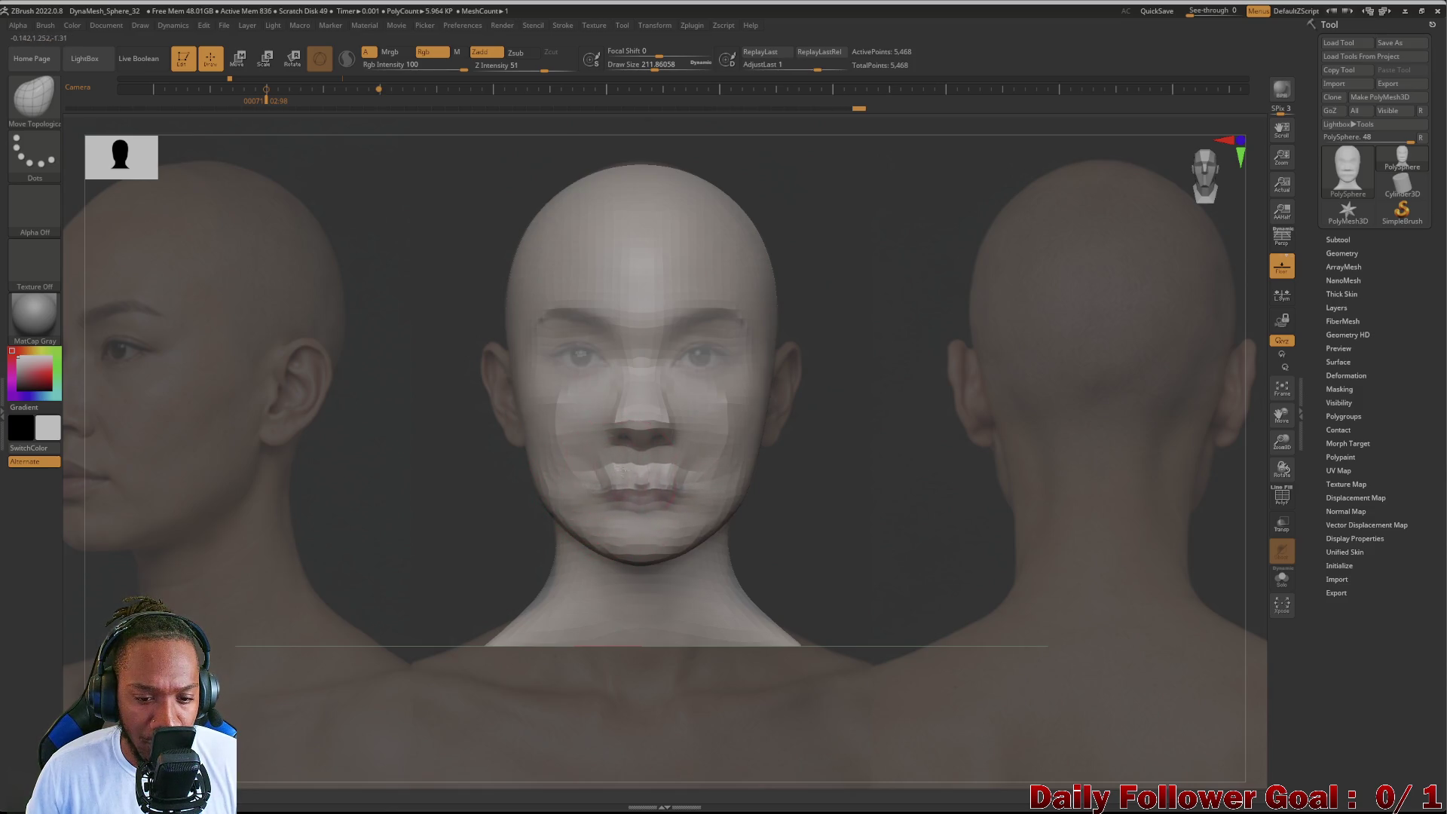
left_click_drag(589, 489, 636, 492)
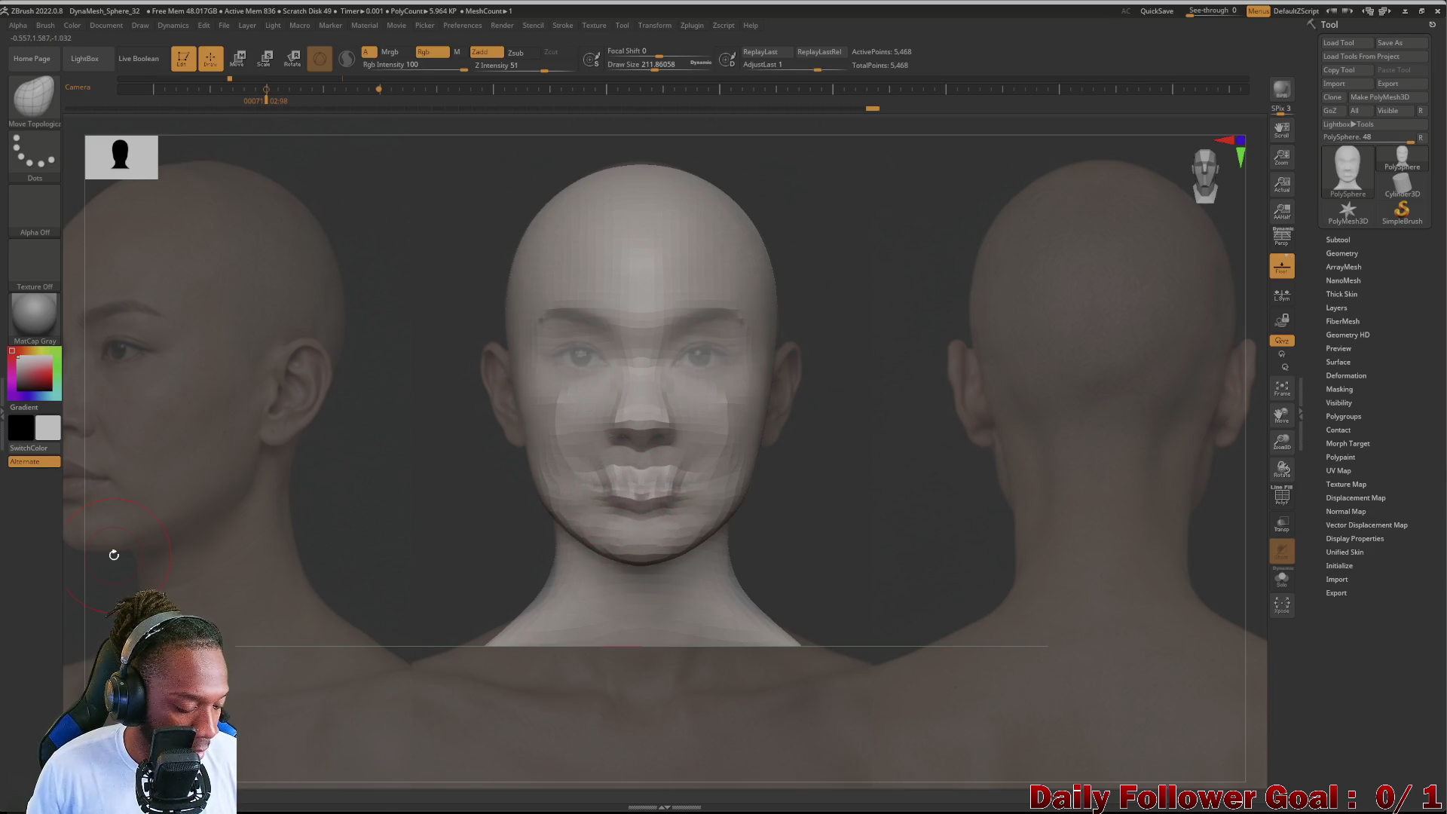
key("shift")
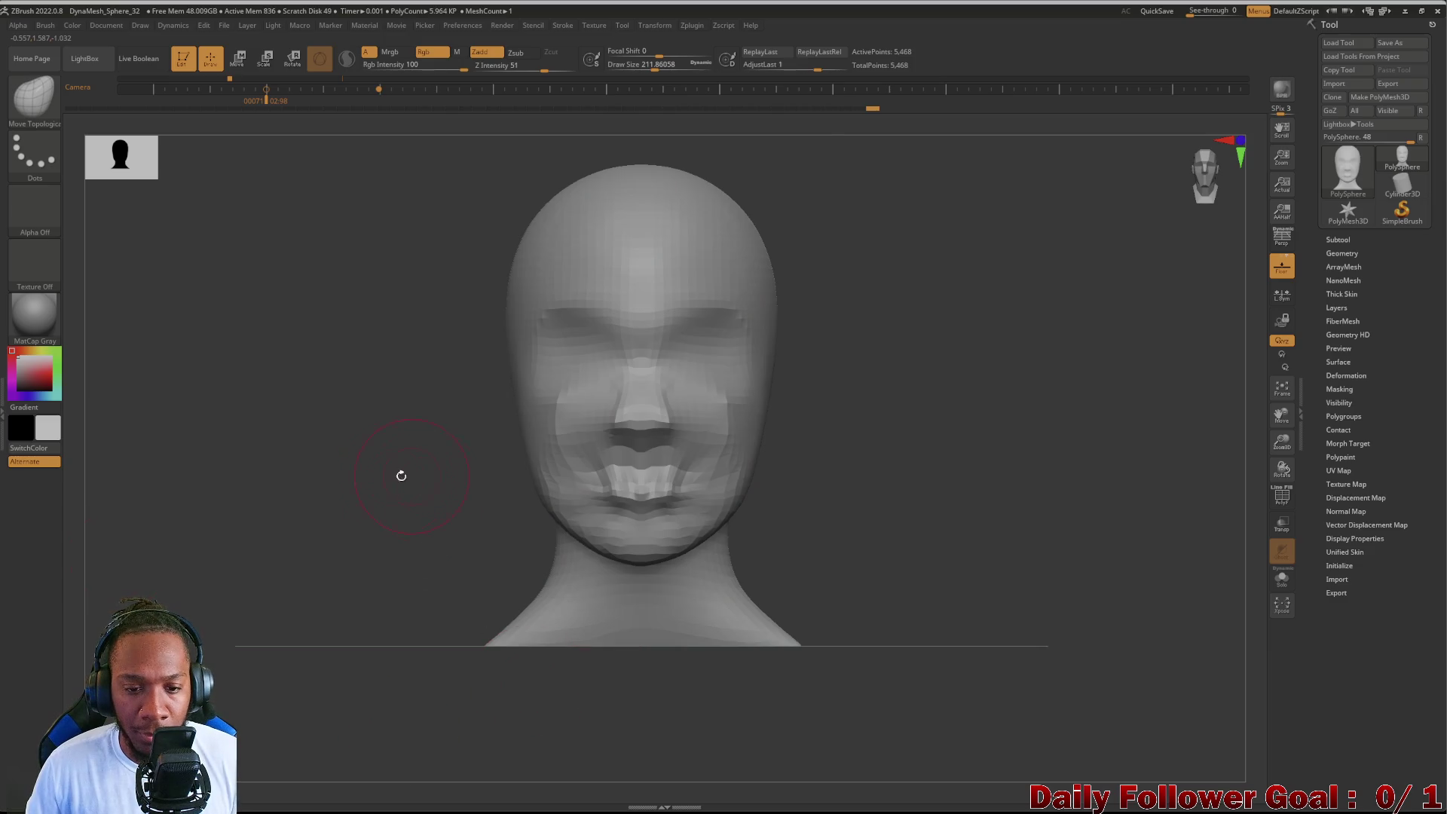
Step: Orbit the head through three-quarter and profile views back to an enlarged front view
mouse_move(401, 479)
left_mouse_down()
mouse_move(405, 498)
mouse_move(349, 468)
mouse_move(303, 533)
mouse_move(271, 533)
mouse_move(335, 546)
mouse_move(237, 527)
mouse_move(226, 507)
left_mouse_up()
mouse_move(207, 581)
left_mouse_down("alt")
mouse_move(256, 396)
mouse_move(287, 495)
left_mouse_up("alt")
mouse_move(437, 555)
left_mouse_down("alt")
mouse_move(475, 578)
mouse_move(346, 581)
mouse_move(339, 532)
left_mouse_up("alt")
Step: Smooth the mouth area, then show the reference photos behind the front-facing head
left_click_drag(532, 430, 565, 394, "shift")
mouse_move(361, 494)
left_mouse_down()
mouse_move(340, 524)
mouse_move(374, 534)
left_mouse_up()
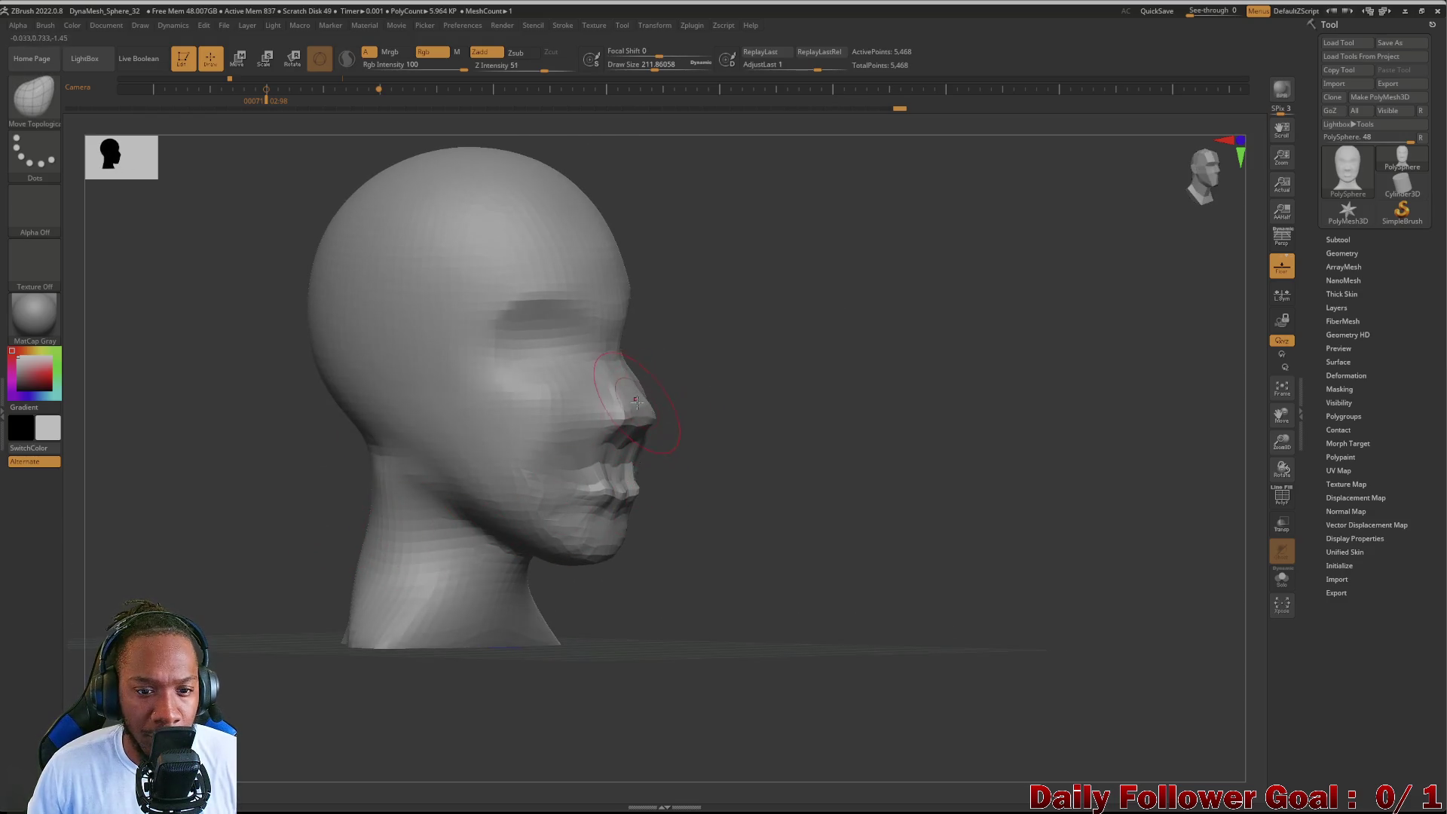
mouse_move(340, 474)
left_mouse_down()
mouse_move(233, 491)
mouse_move(350, 471)
mouse_move(301, 479)
mouse_move(326, 591)
mouse_move(327, 517)
mouse_move(379, 536)
left_mouse_up()
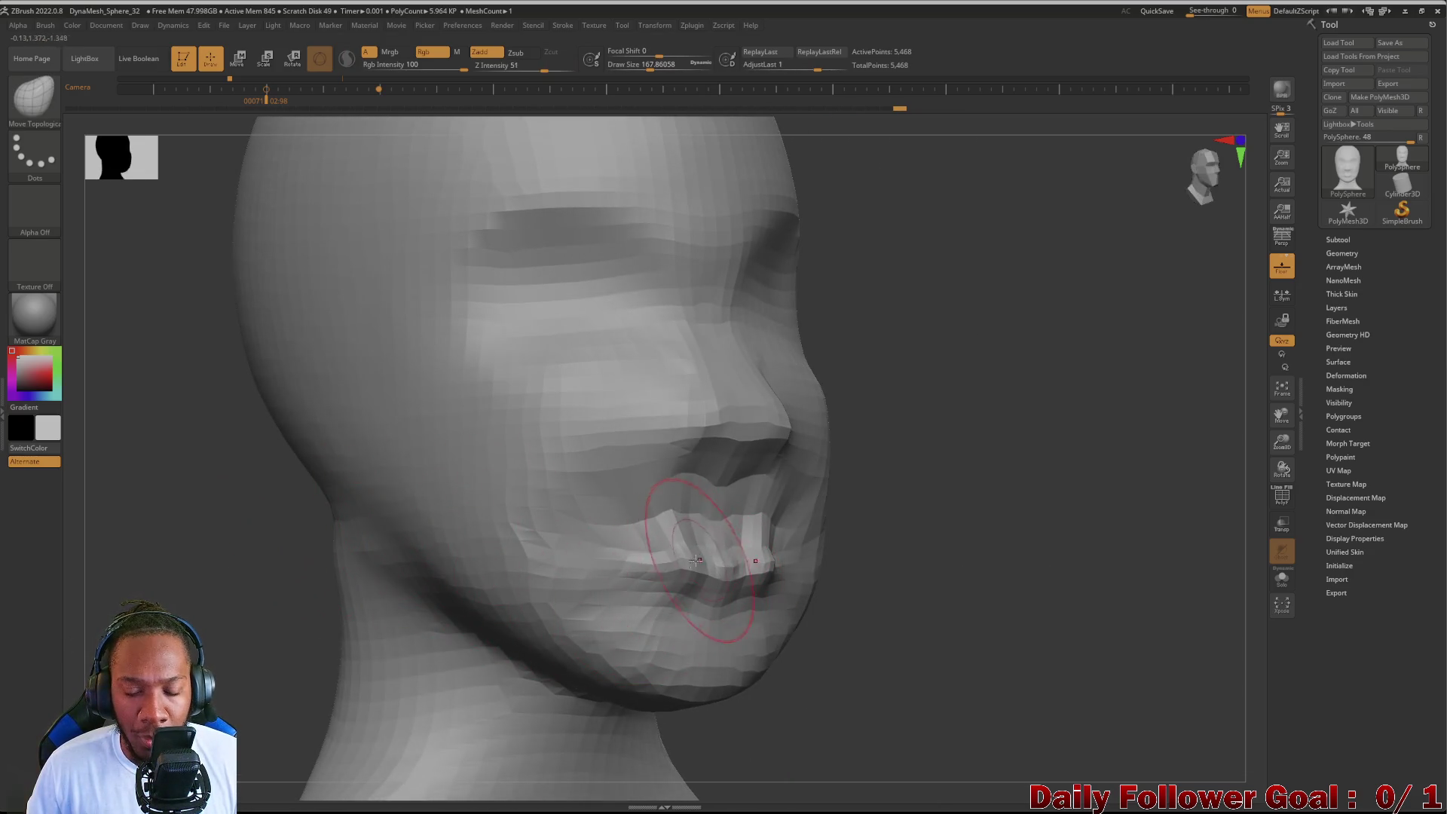
left_click_drag(226, 588, 120, 597)
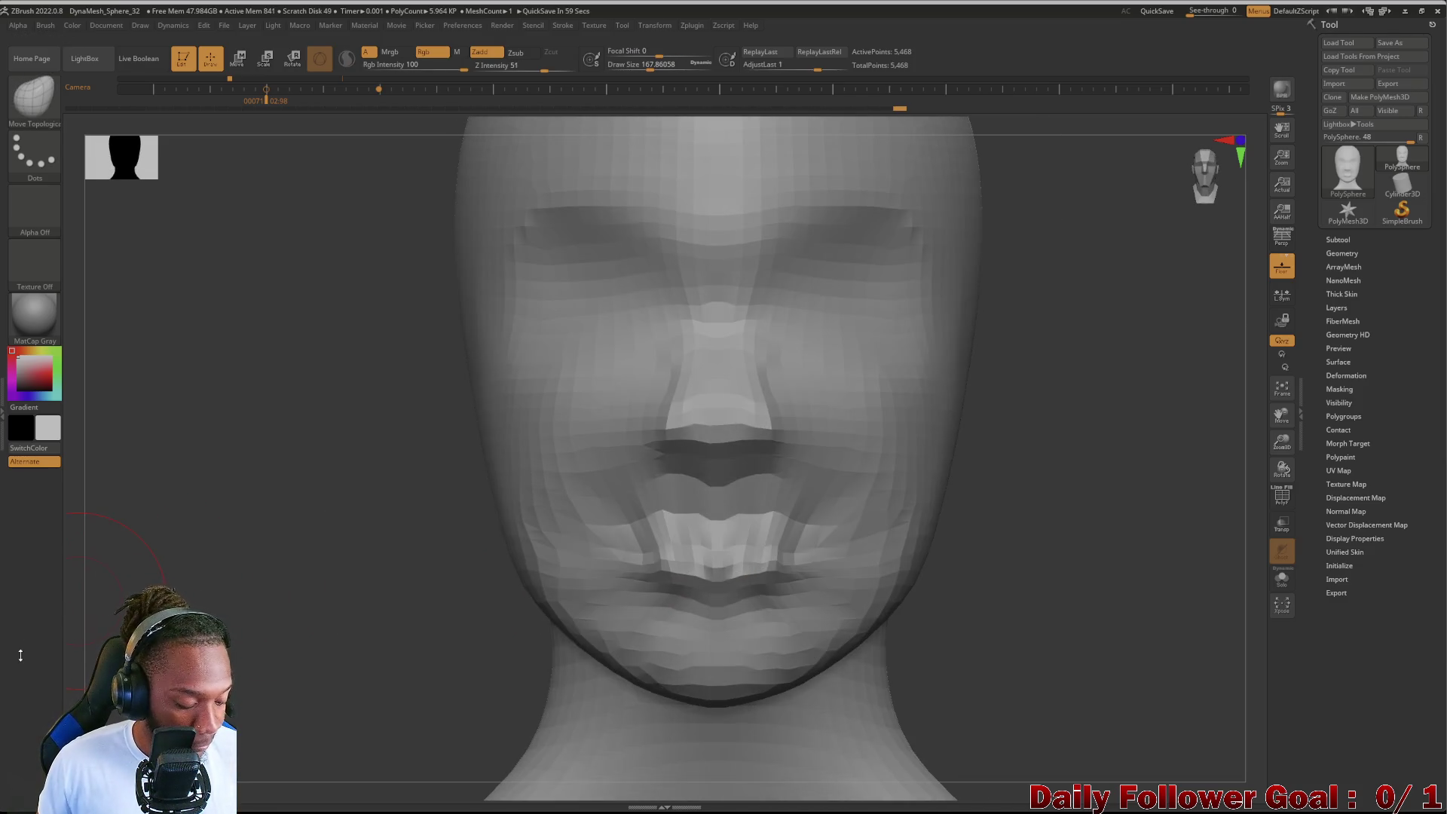
key("shift+z")
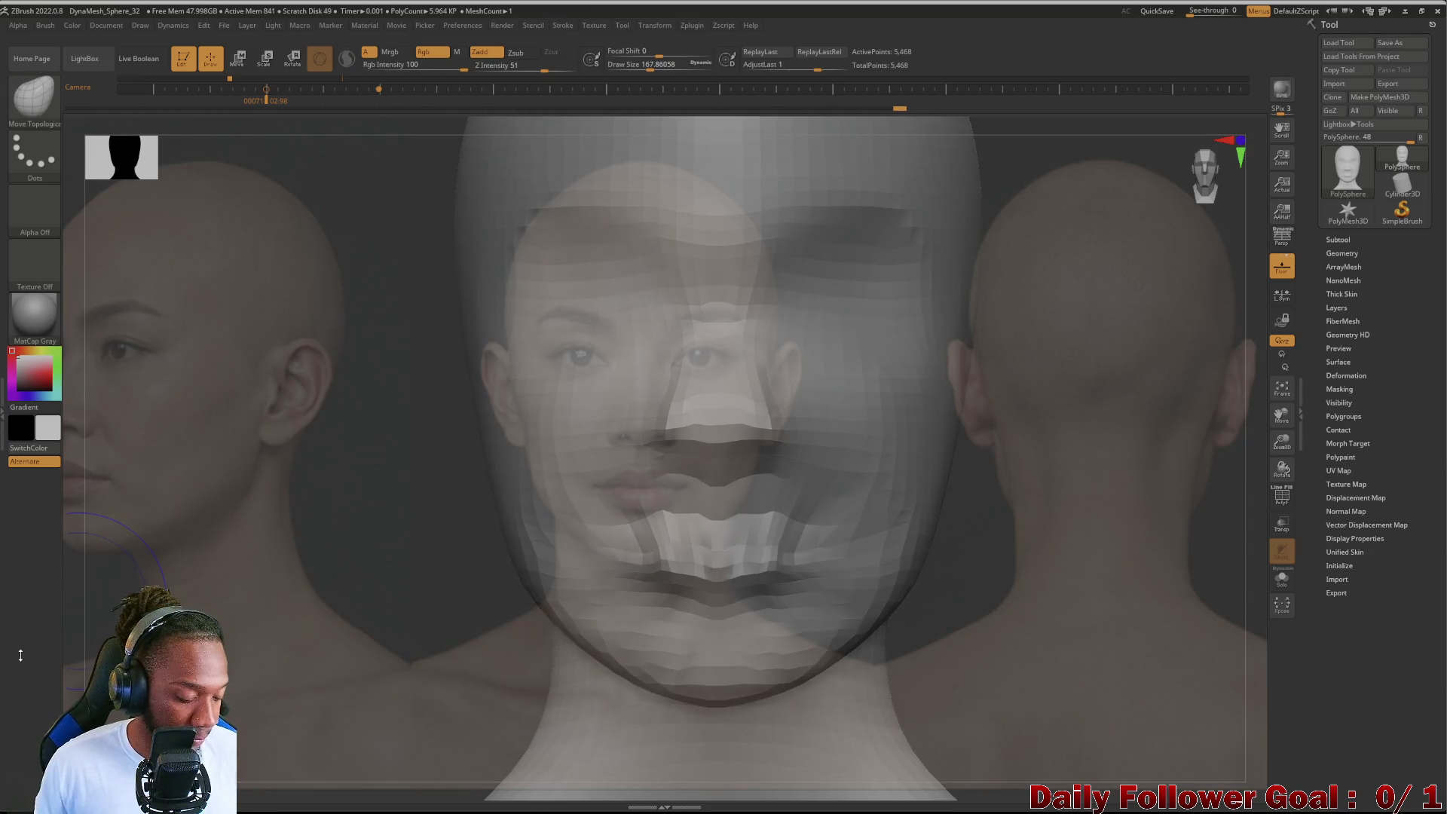
key("ctrl+z")
key("ctrl+z")
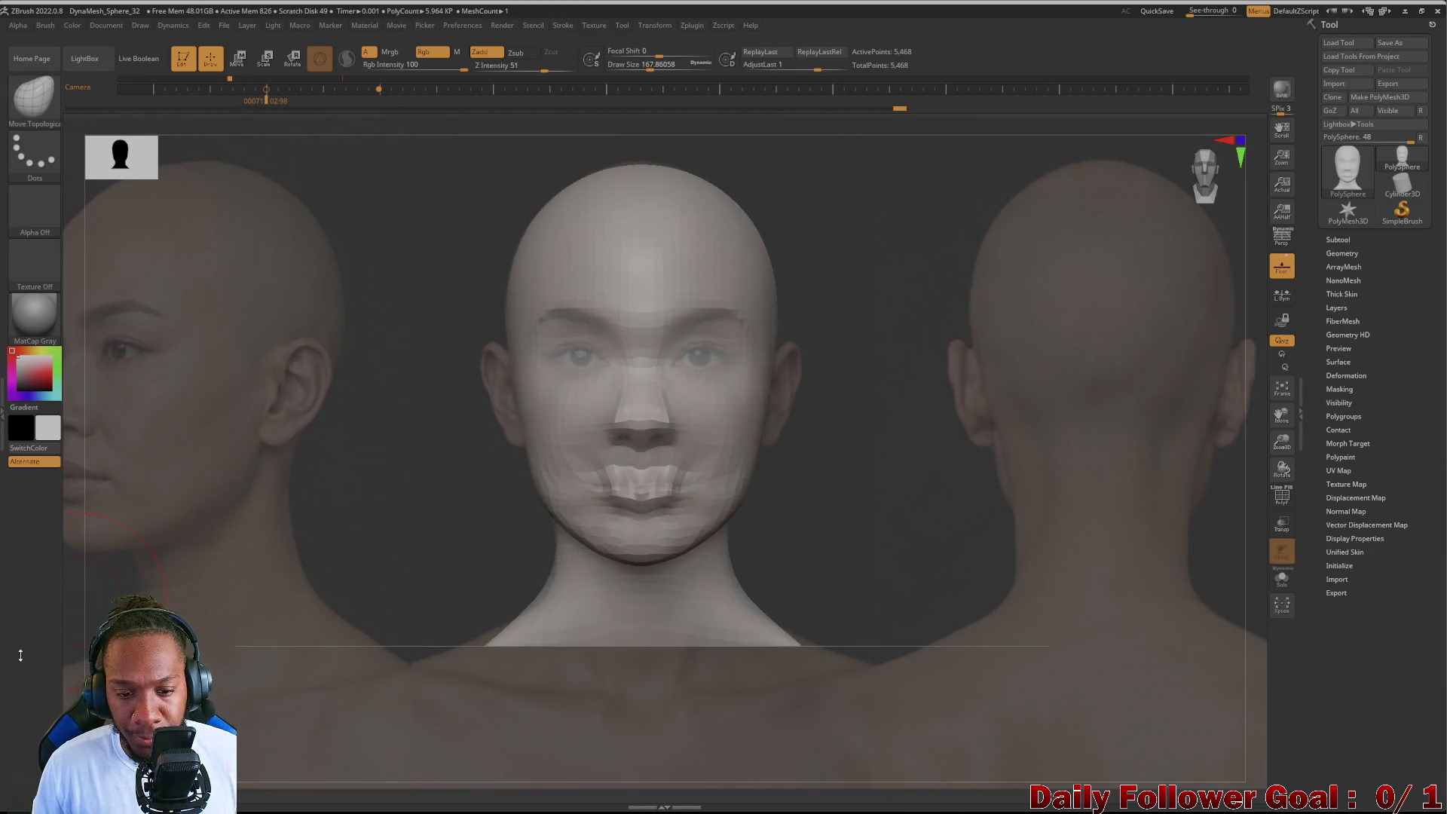
Step: Pull the mouth down, reshape and smooth the lips, then pick the DamStandard brush
key("bracketright")
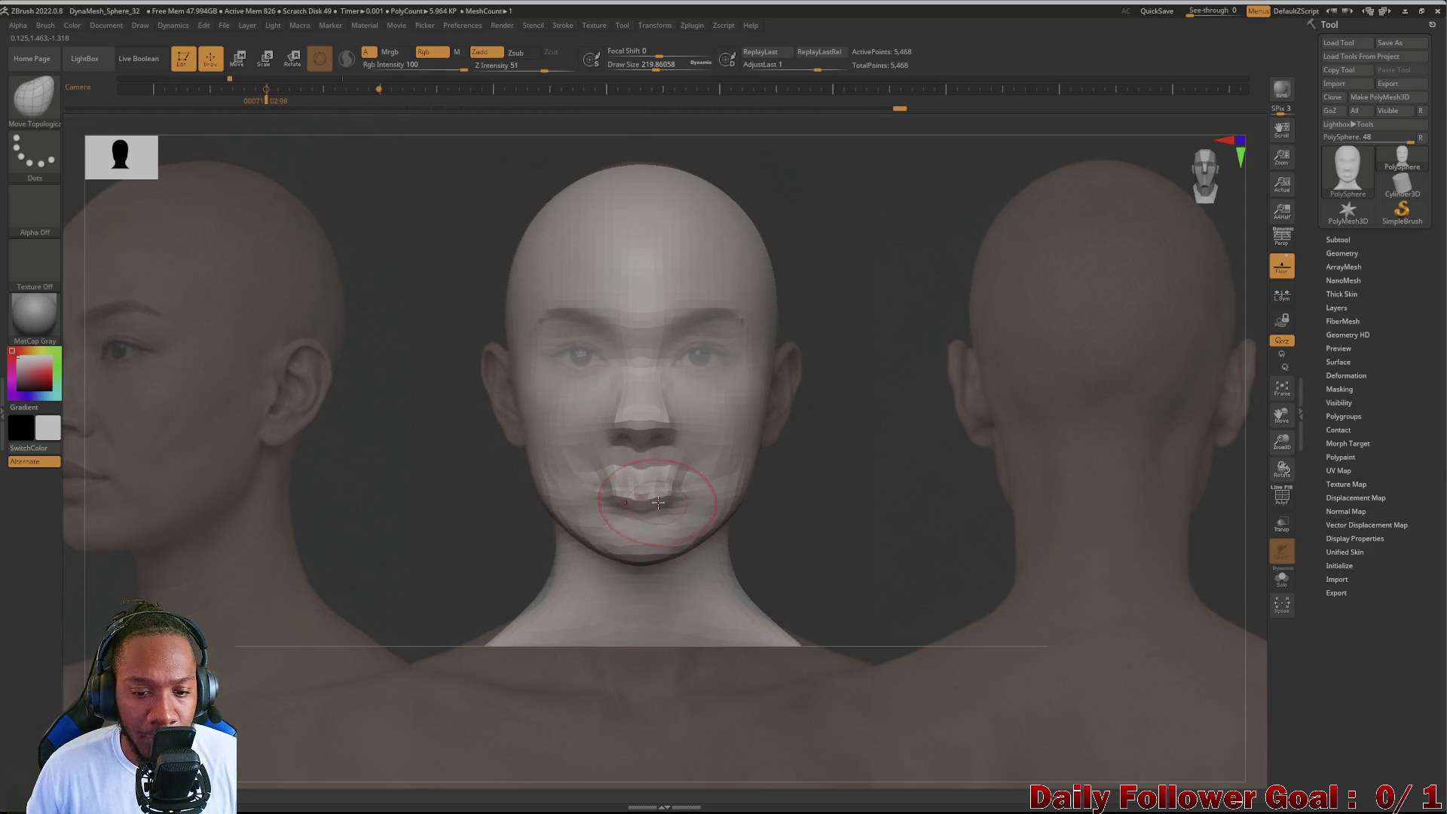
left_click_drag(593, 465, 598, 486)
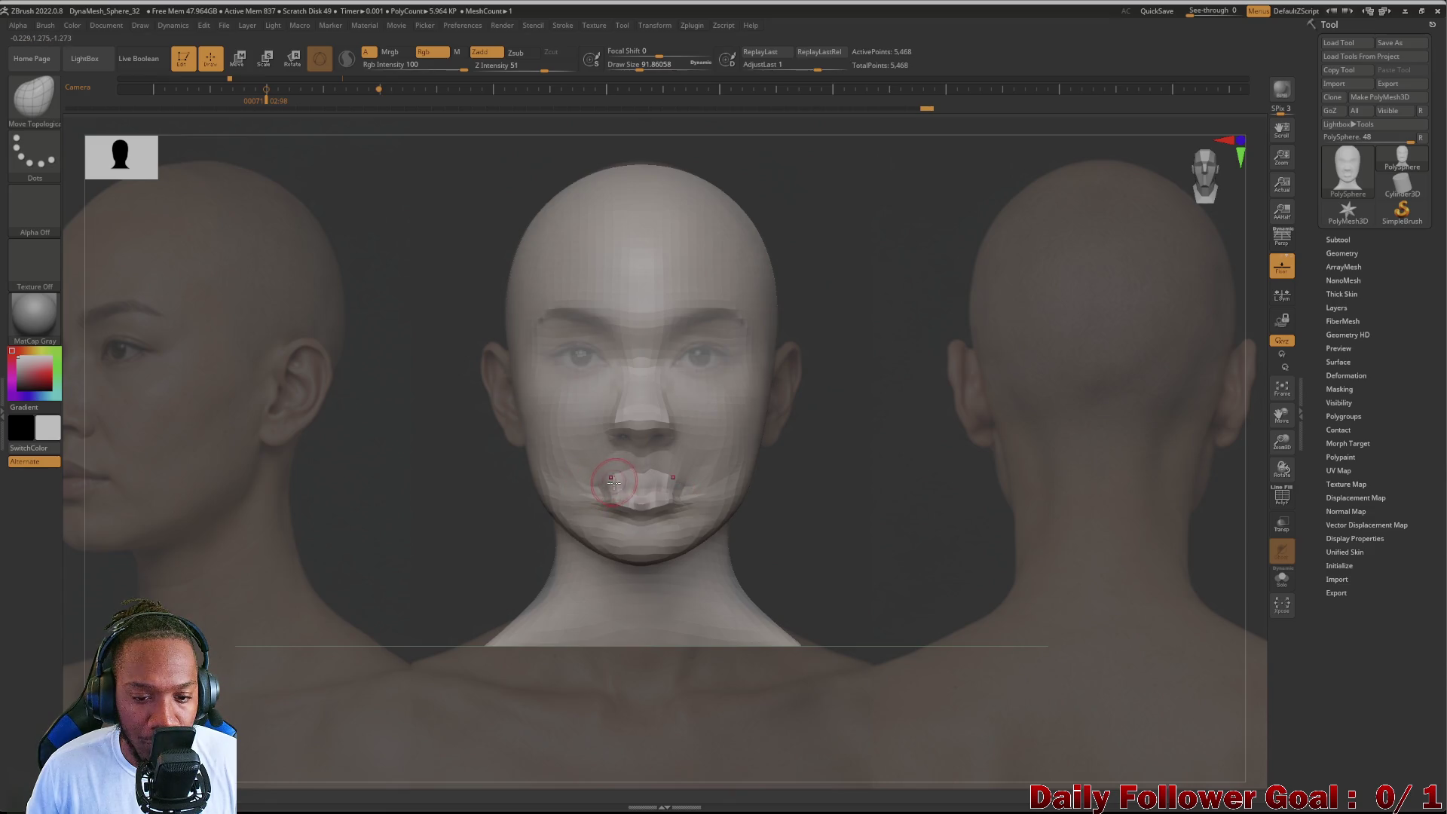
left_click_drag(641, 494, 640, 490)
left_click_drag(569, 498, 649, 549, "shift")
left_click(34, 100)
left_click(212, 111)
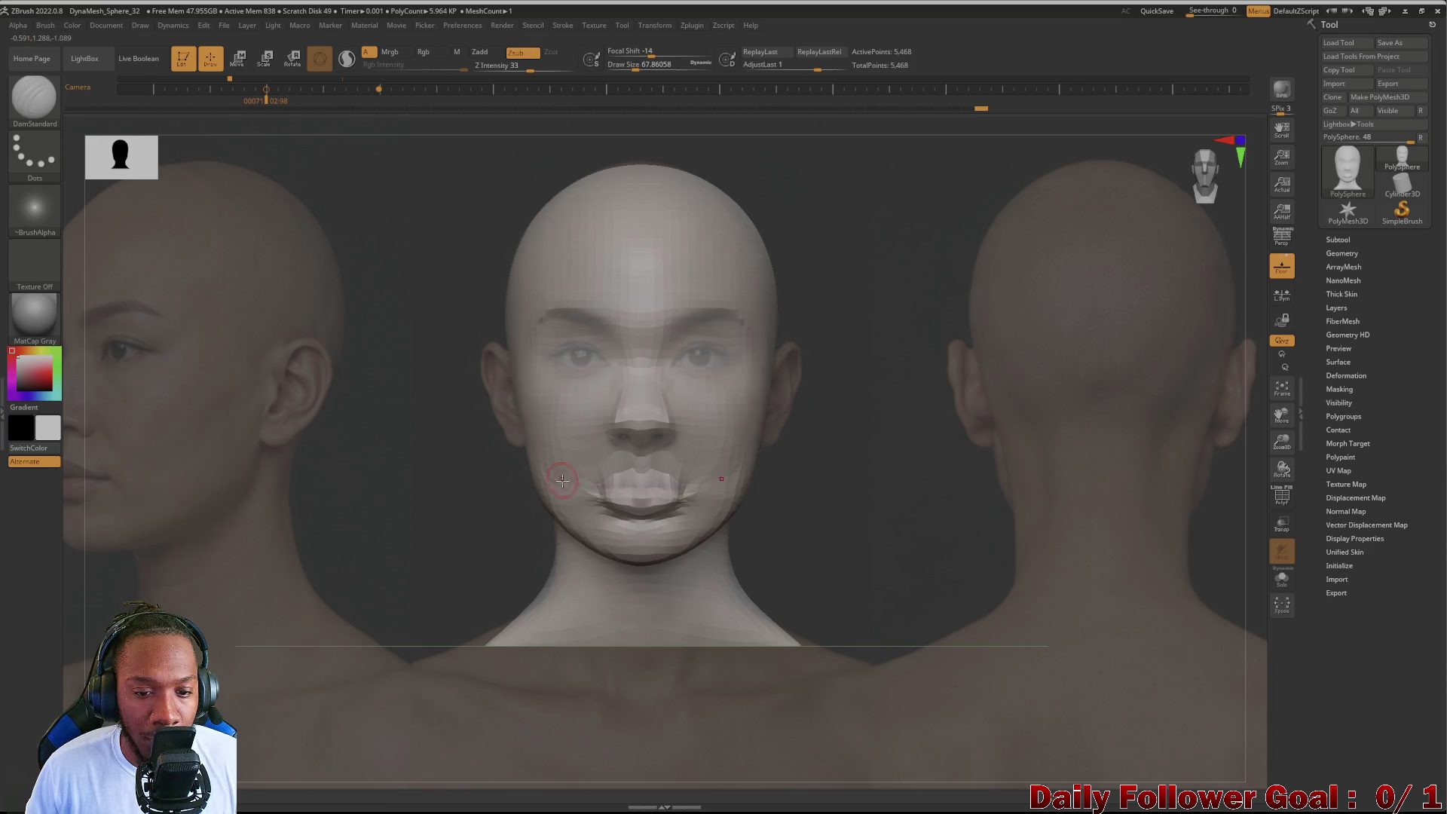
Step: Orbit to check the head, then choose the Move Topological brush from the palette
left_click_drag(402, 520, 385, 539)
mouse_move(405, 534)
left_mouse_down()
mouse_move(351, 527)
mouse_move(384, 549)
mouse_move(339, 539)
mouse_move(352, 556)
mouse_move(396, 552)
mouse_move(262, 512)
mouse_move(301, 556)
left_mouse_up()
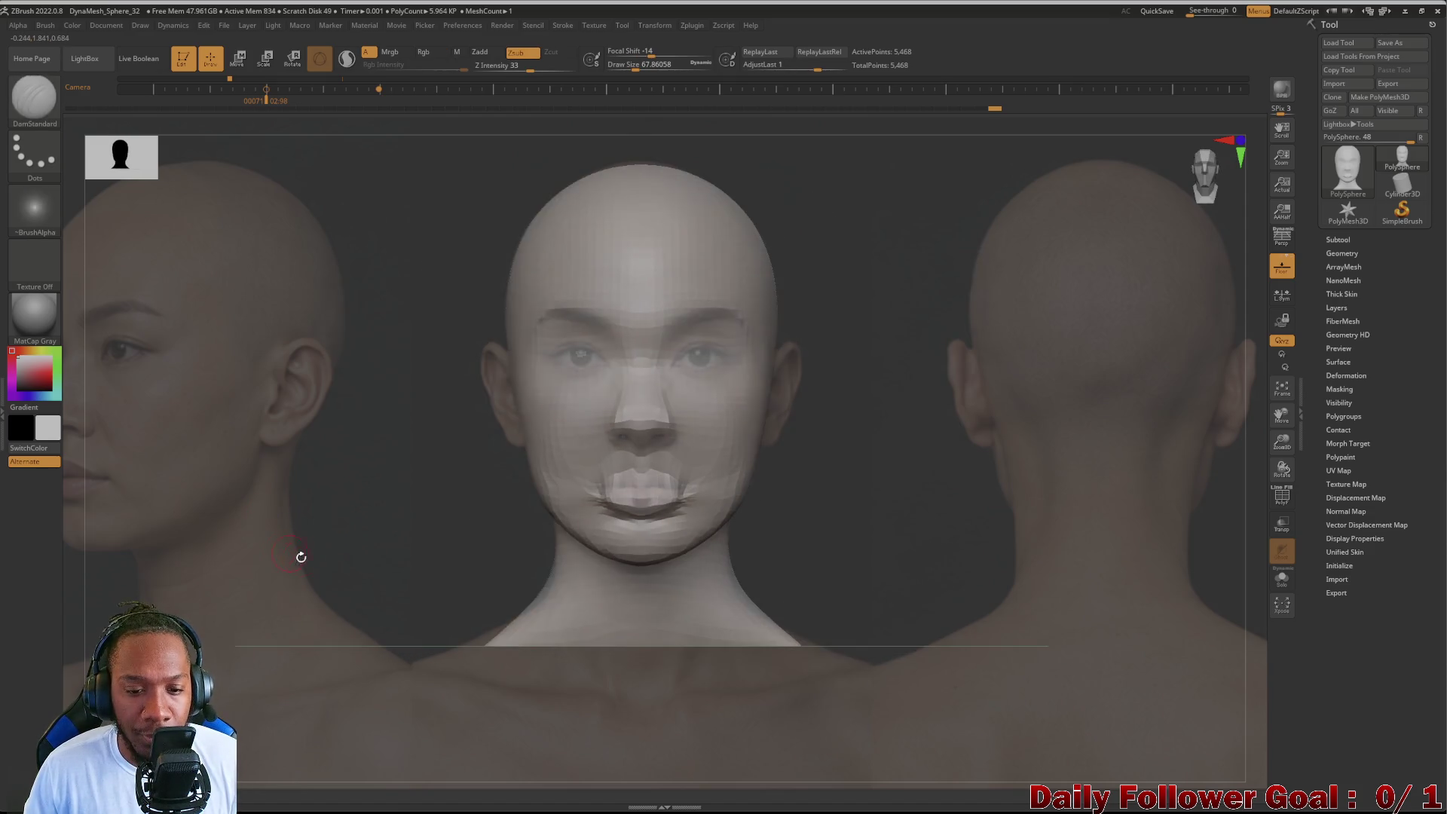
left_click(33, 97)
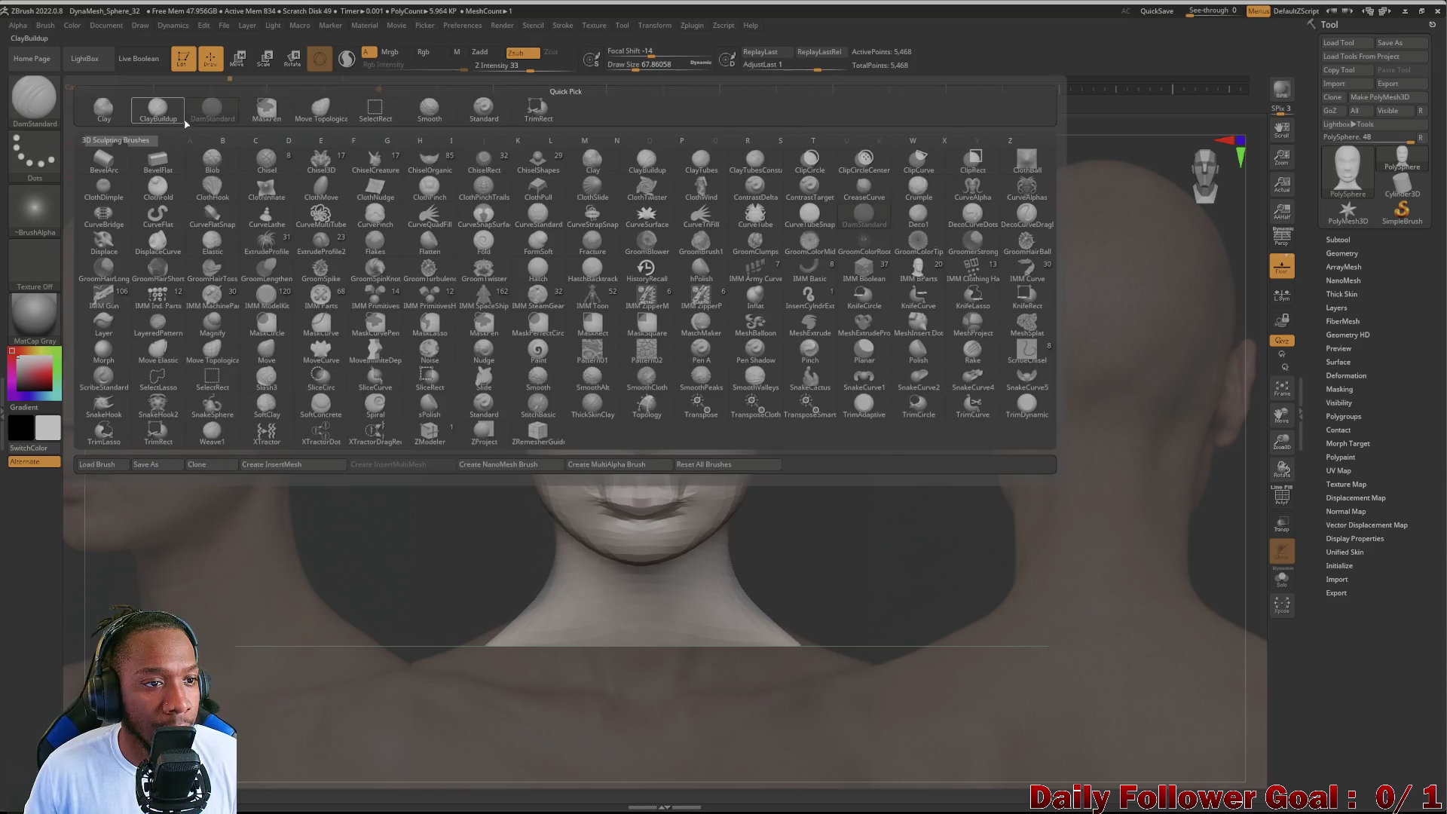
left_click(322, 111)
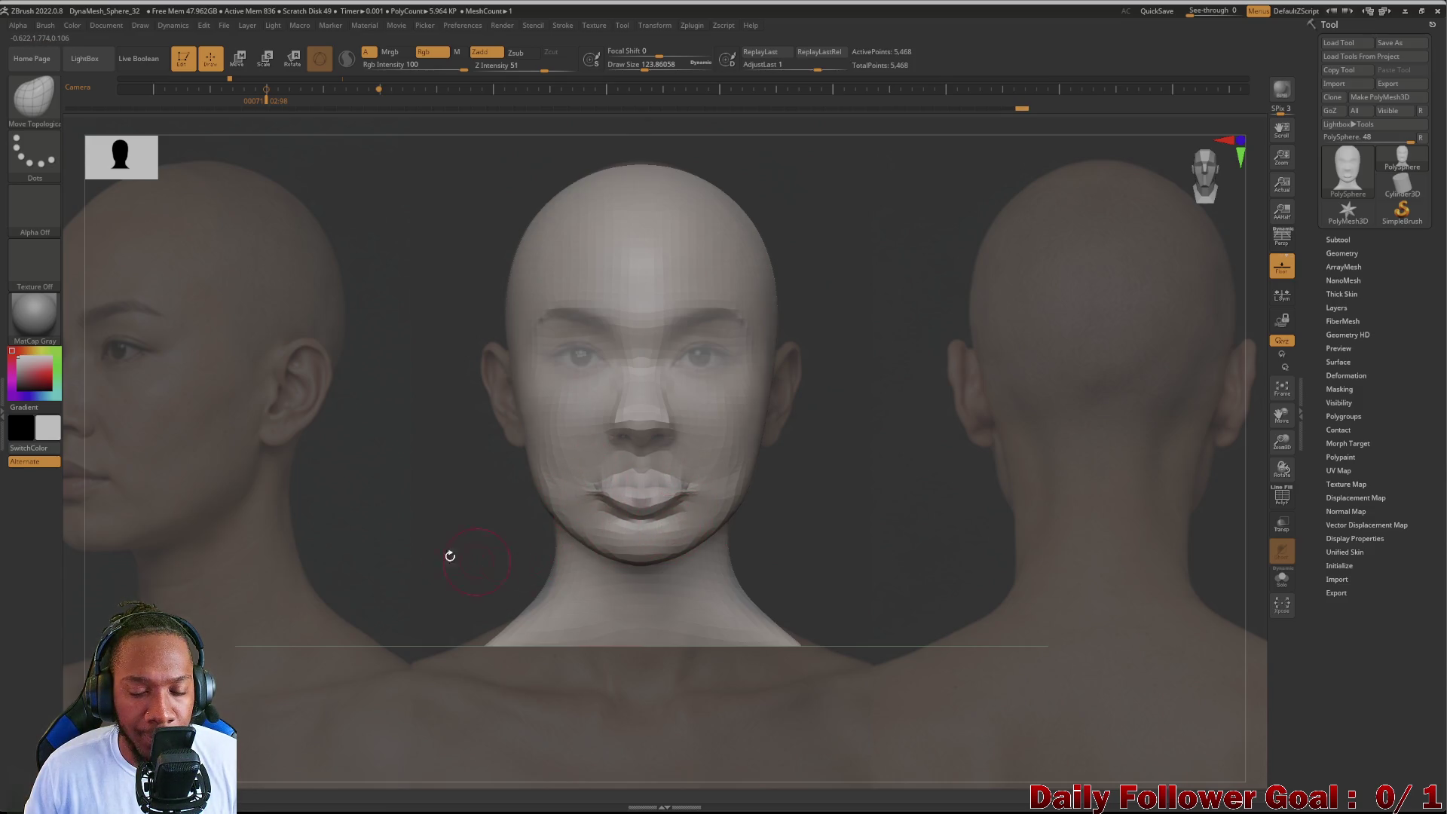
Step: Smooth the side of the face and review the head from side, three-quarter and front angles
left_click_drag(449, 555, 369, 546)
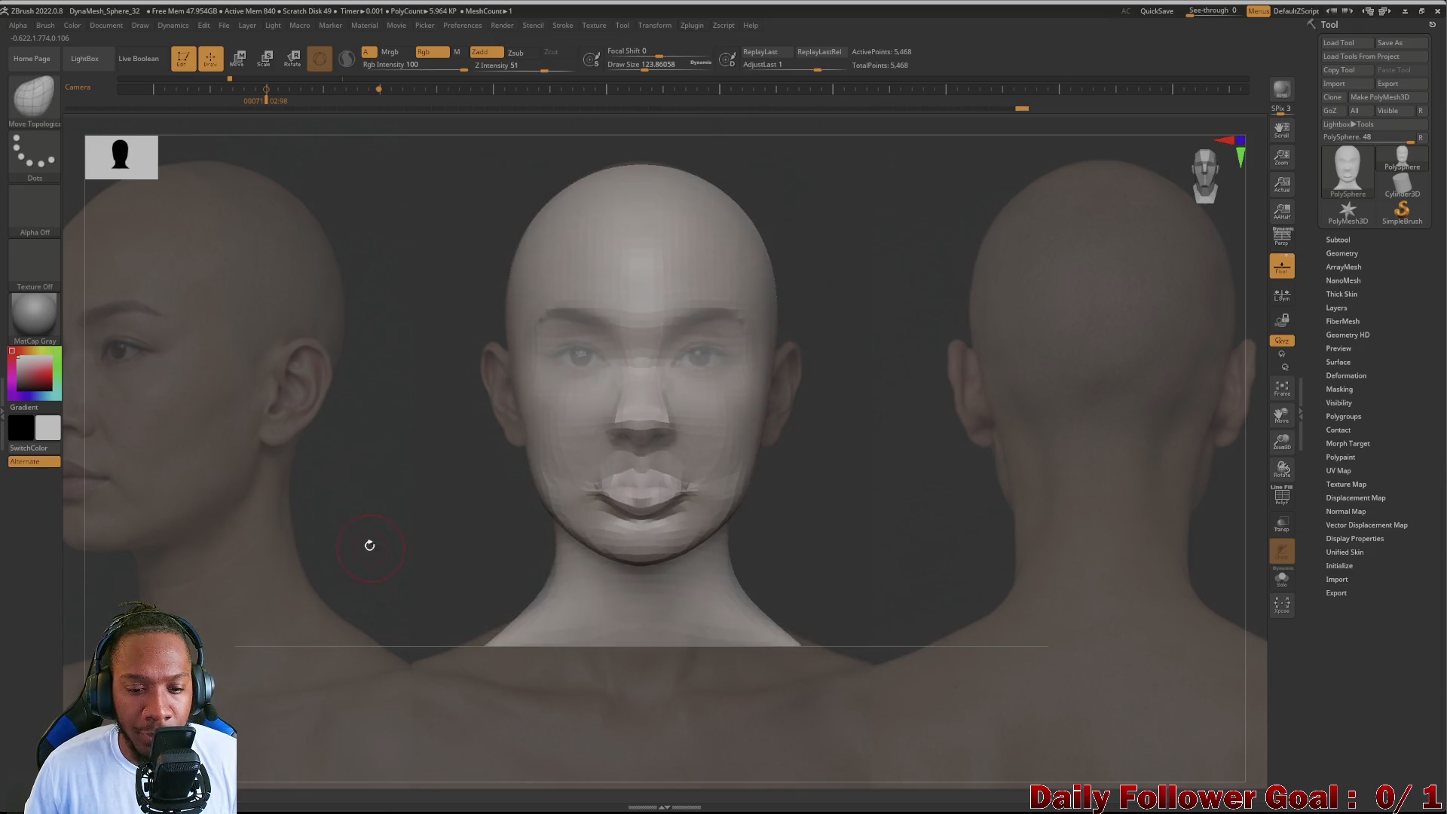
mouse_move(369, 546)
left_mouse_down("shift")
mouse_move(366, 533)
mouse_move(443, 543)
left_mouse_up("shift")
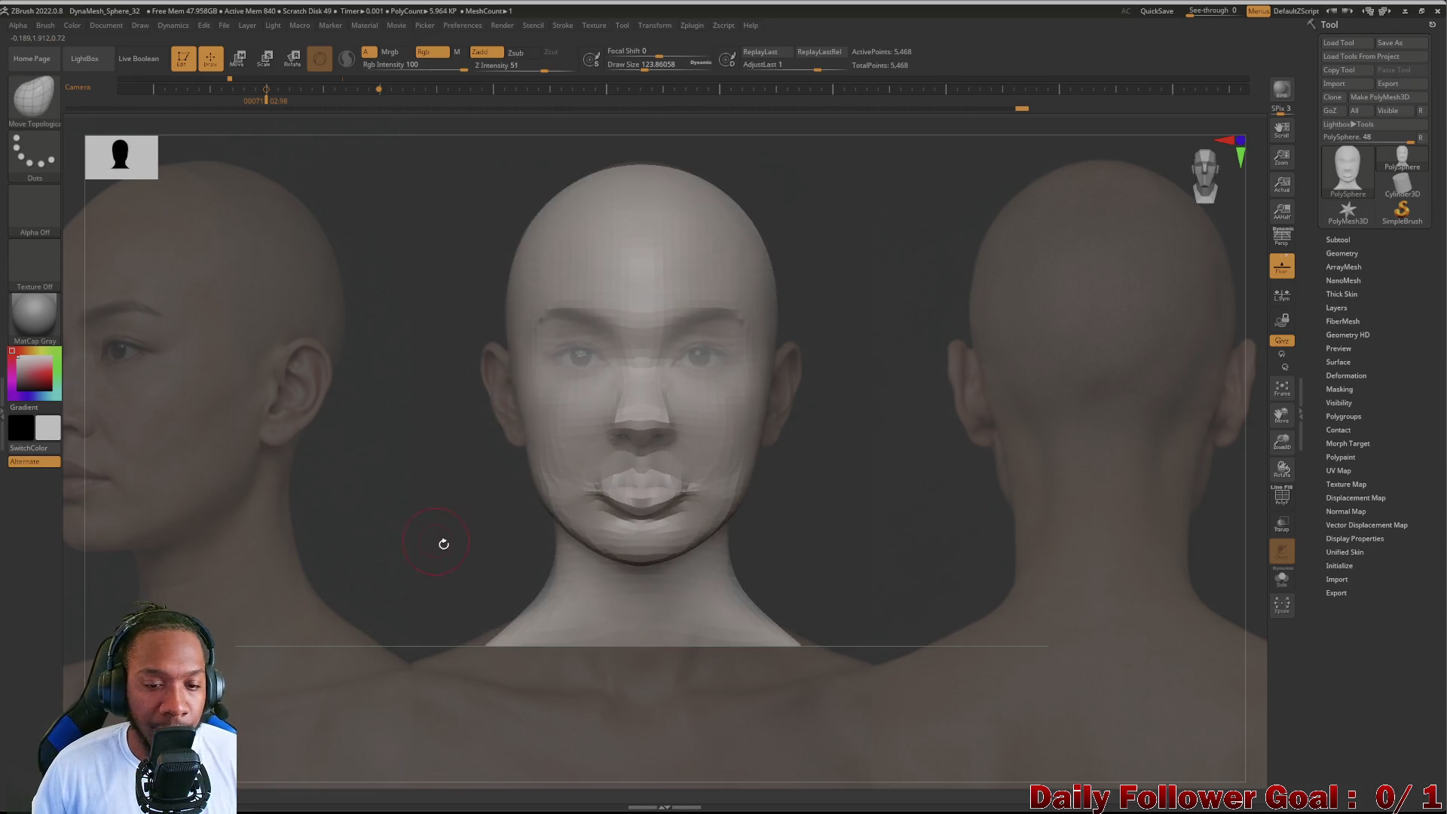
mouse_move(463, 508)
left_mouse_down()
mouse_move(376, 539)
mouse_move(365, 535)
mouse_move(415, 531)
mouse_move(313, 524)
mouse_move(350, 540)
mouse_move(351, 515)
mouse_move(333, 504)
mouse_move(396, 468)
left_mouse_up()
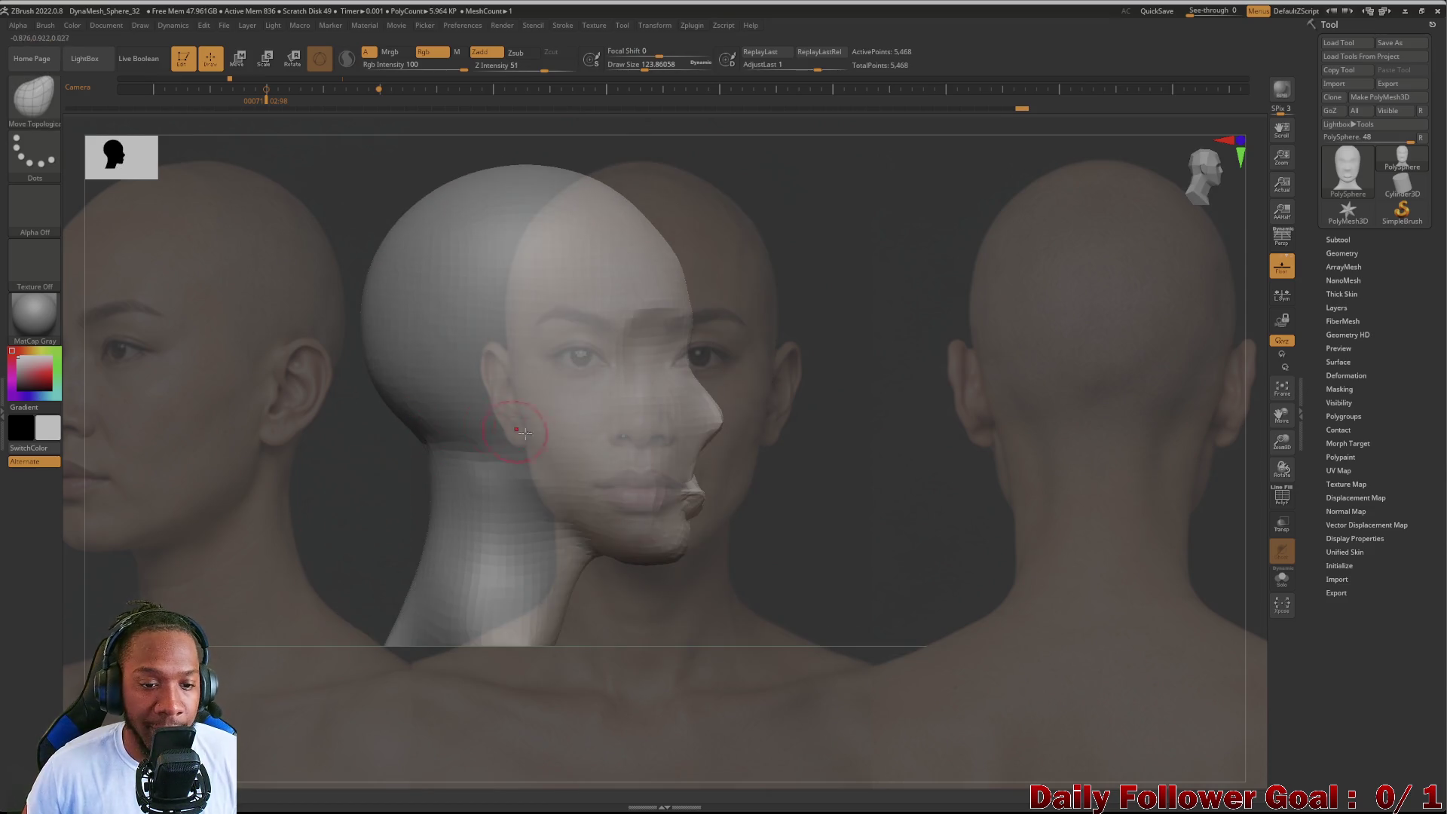
mouse_move(324, 507)
left_mouse_down()
mouse_move(300, 517)
mouse_move(317, 527)
left_mouse_up()
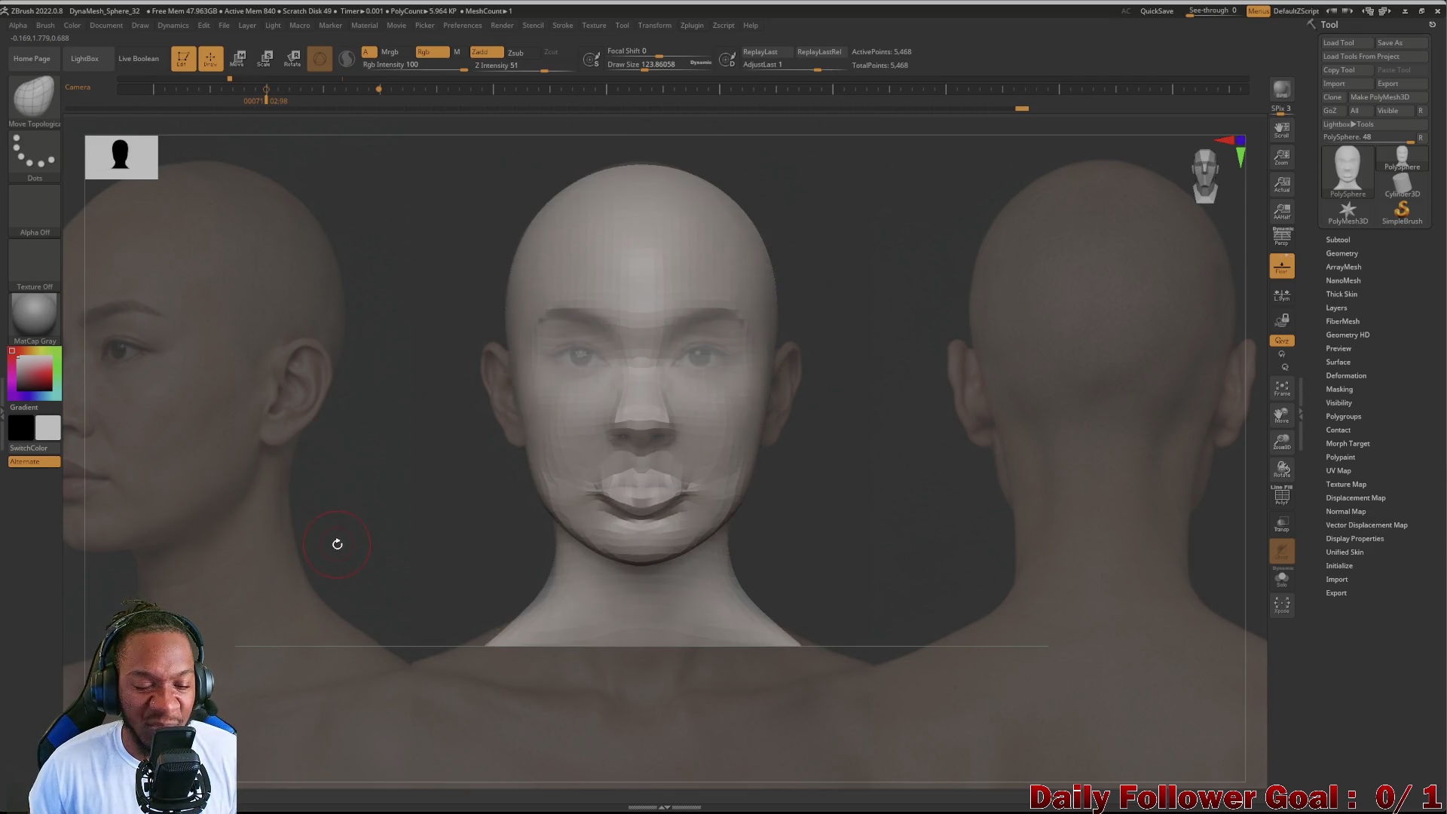
left_click_drag(413, 529, 429, 527)
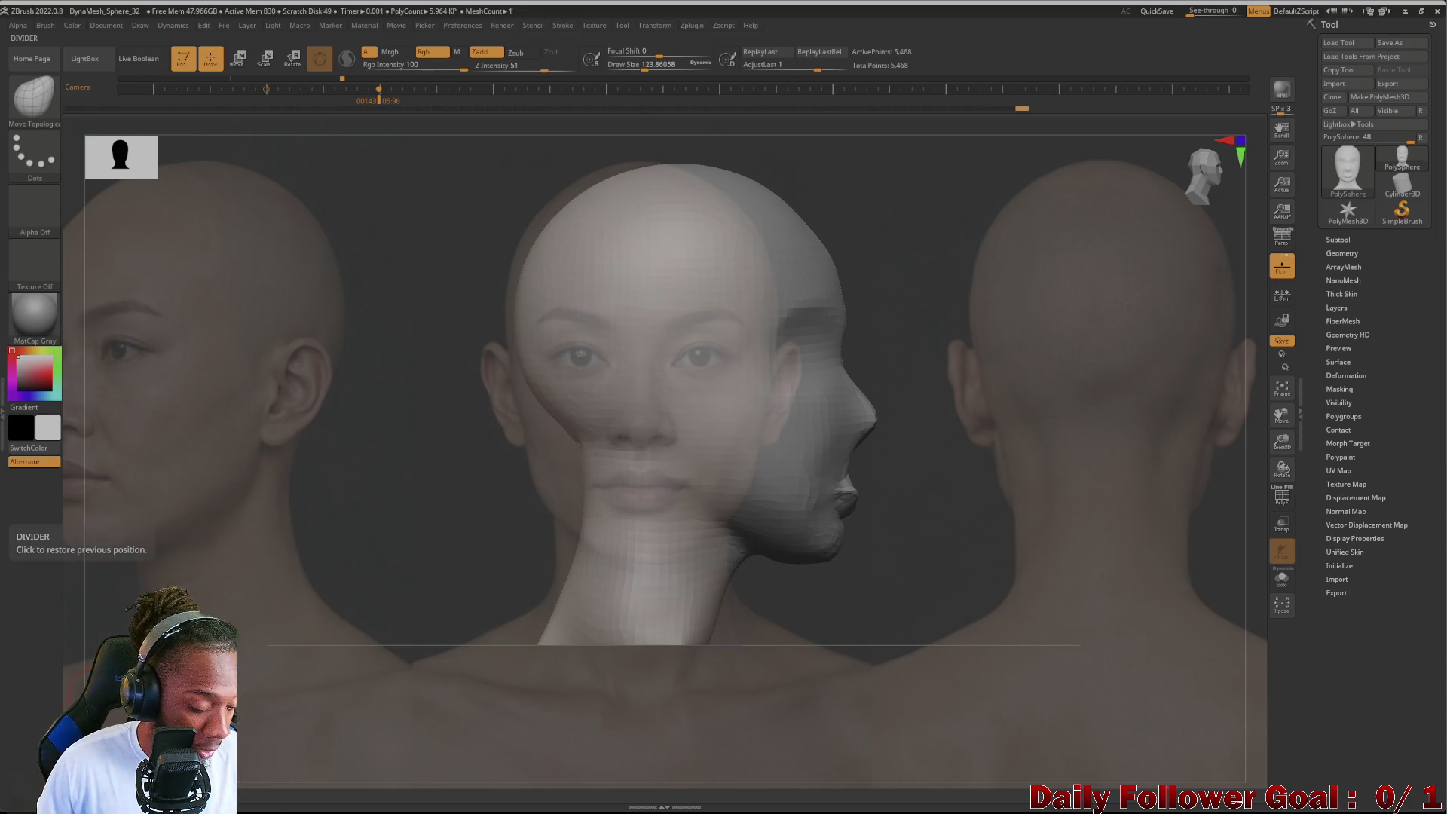
Step: Slide and nudge the side reference photo into place behind the profile, then hide Spotlight
key("shift+z")
mouse_move(315, 419)
left_mouse_down()
mouse_move(241, 512)
mouse_move(332, 489)
mouse_move(336, 508)
mouse_move(453, 521)
left_mouse_up()
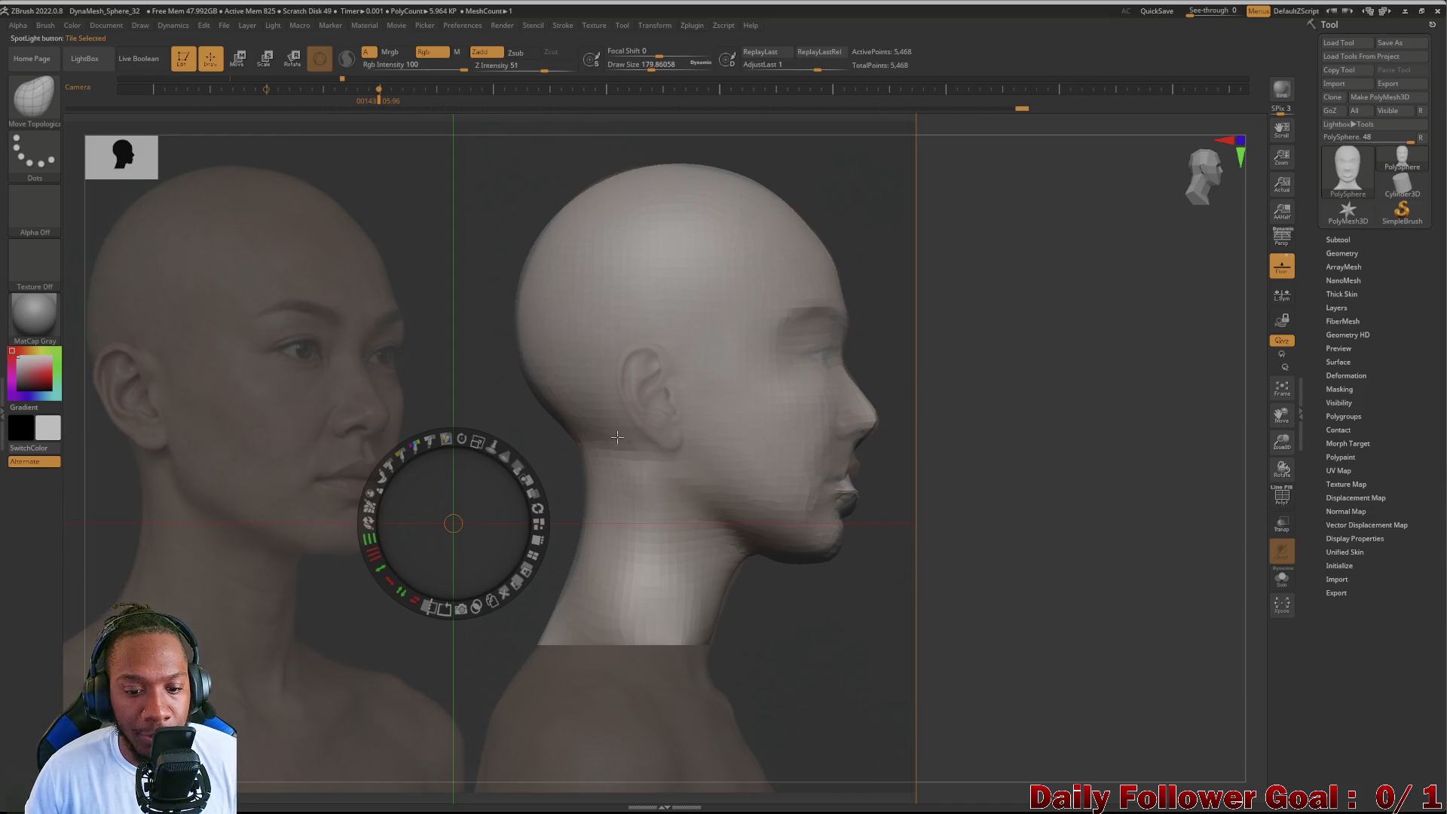
mouse_move(512, 431)
left_mouse_down()
mouse_move(515, 449)
mouse_move(511, 426)
left_mouse_up()
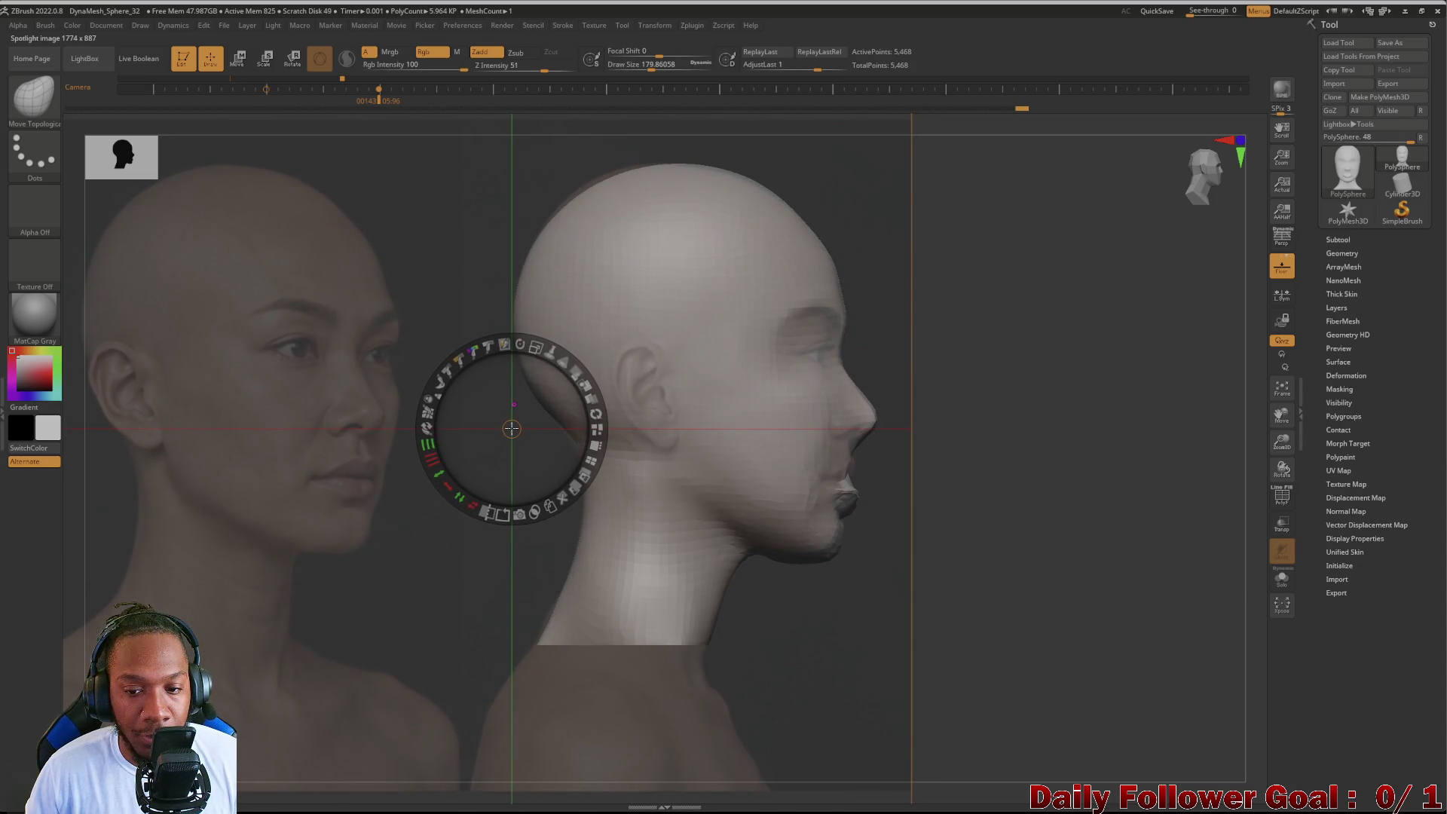
left_click_drag(513, 428, 513, 426)
left_click_drag(512, 428, 515, 430)
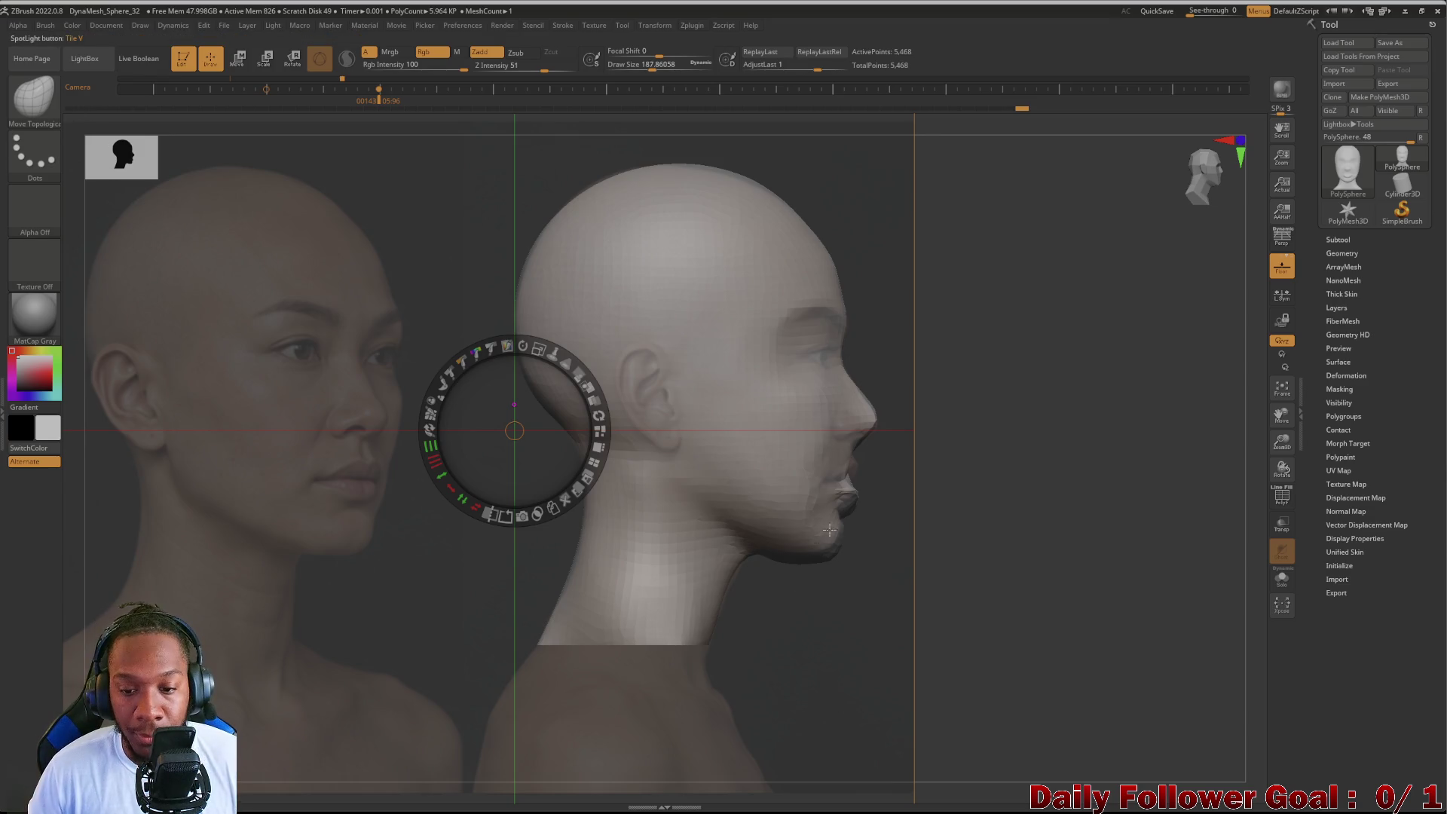
key("z")
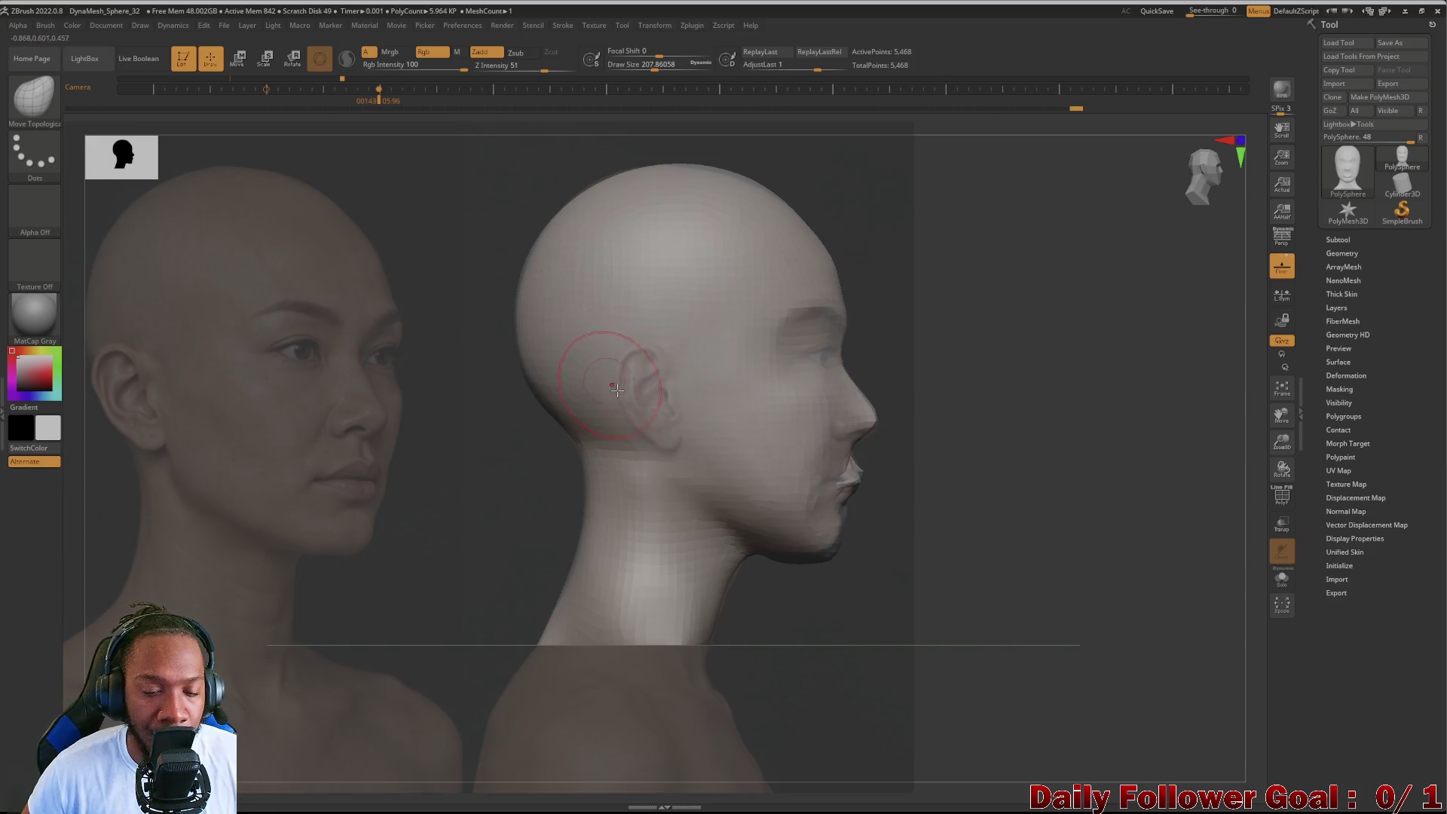
Step: Mask the ear and invert it so only the ear is editable, then face the head front
mouse_move(645, 401)
left_mouse_down("ctrl")
mouse_move(645, 388)
mouse_move(662, 430)
left_mouse_up("ctrl")
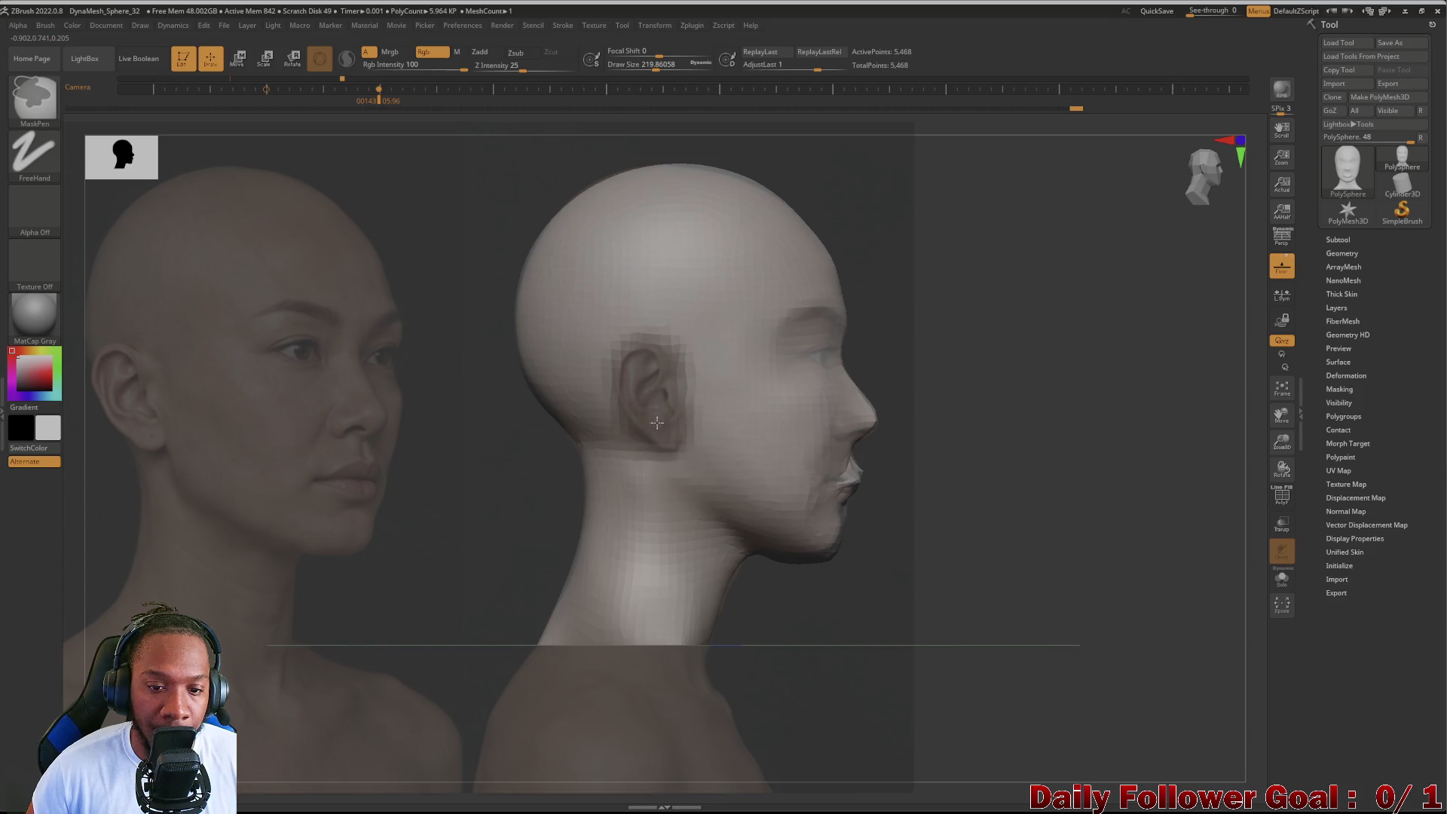
left_click(481, 445, "ctrl")
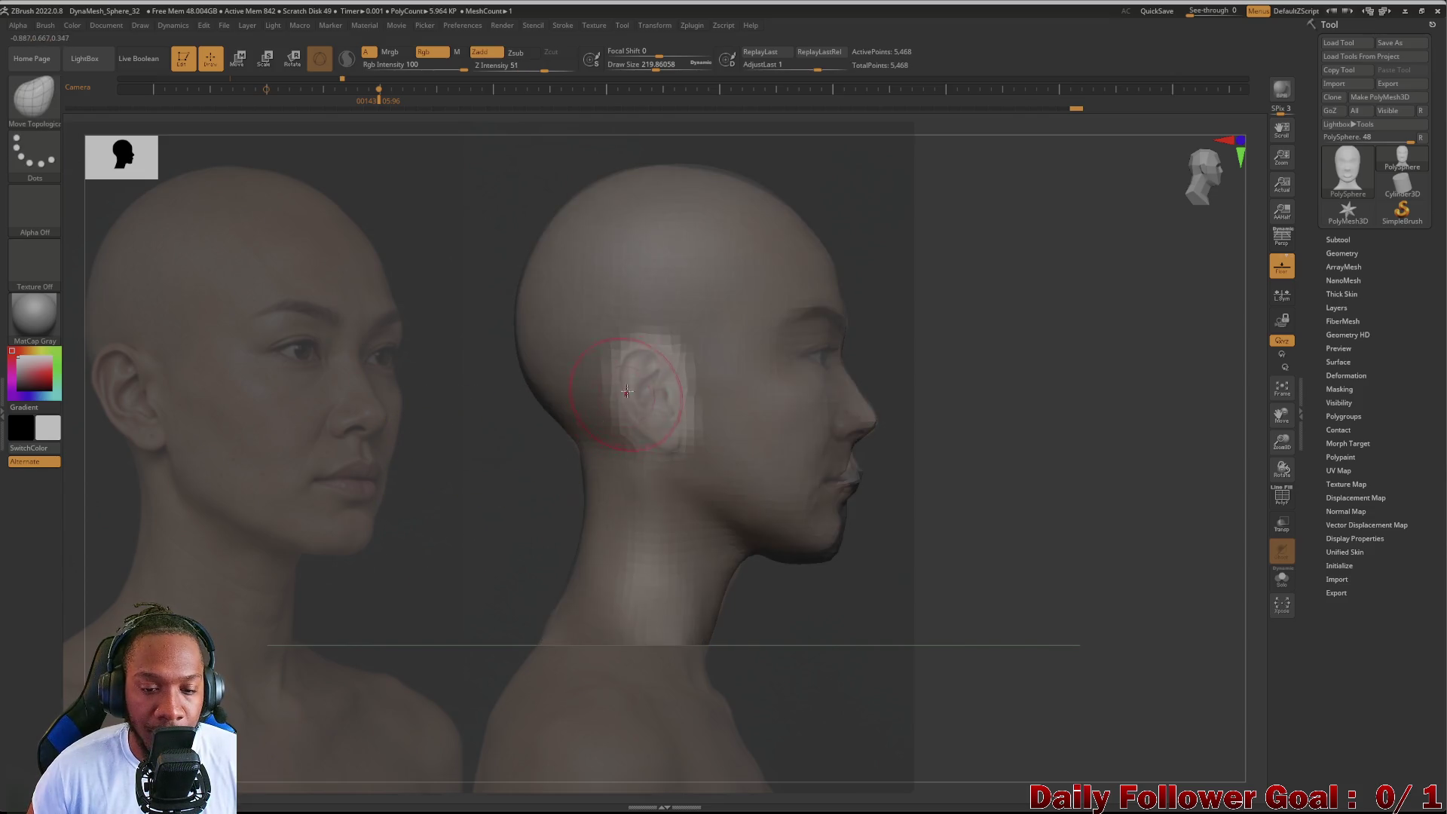
mouse_move(484, 471)
left_mouse_down()
mouse_move(419, 468)
mouse_move(453, 488)
left_mouse_up()
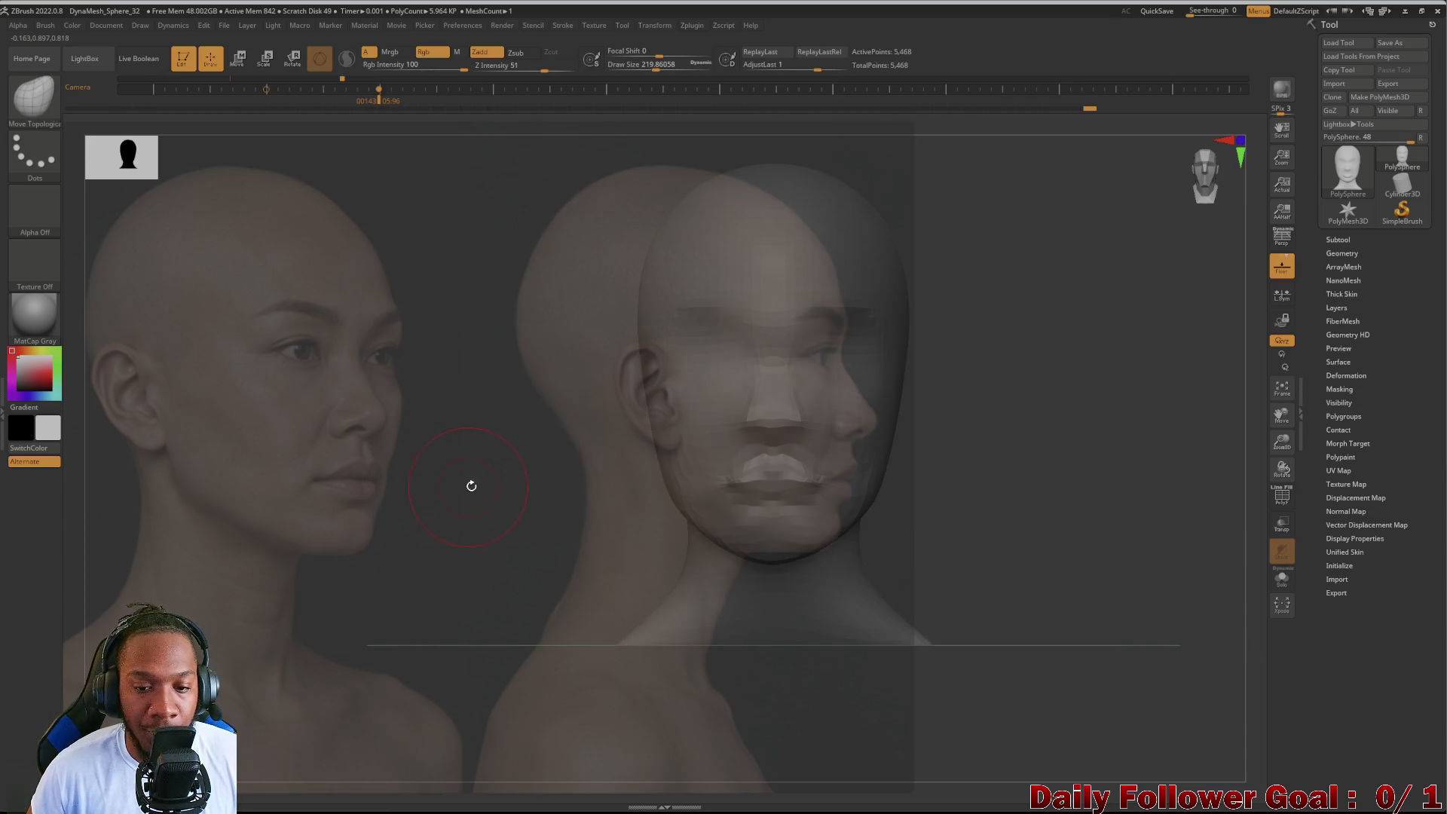
left_click_drag(208, 481, 211, 482, "shift")
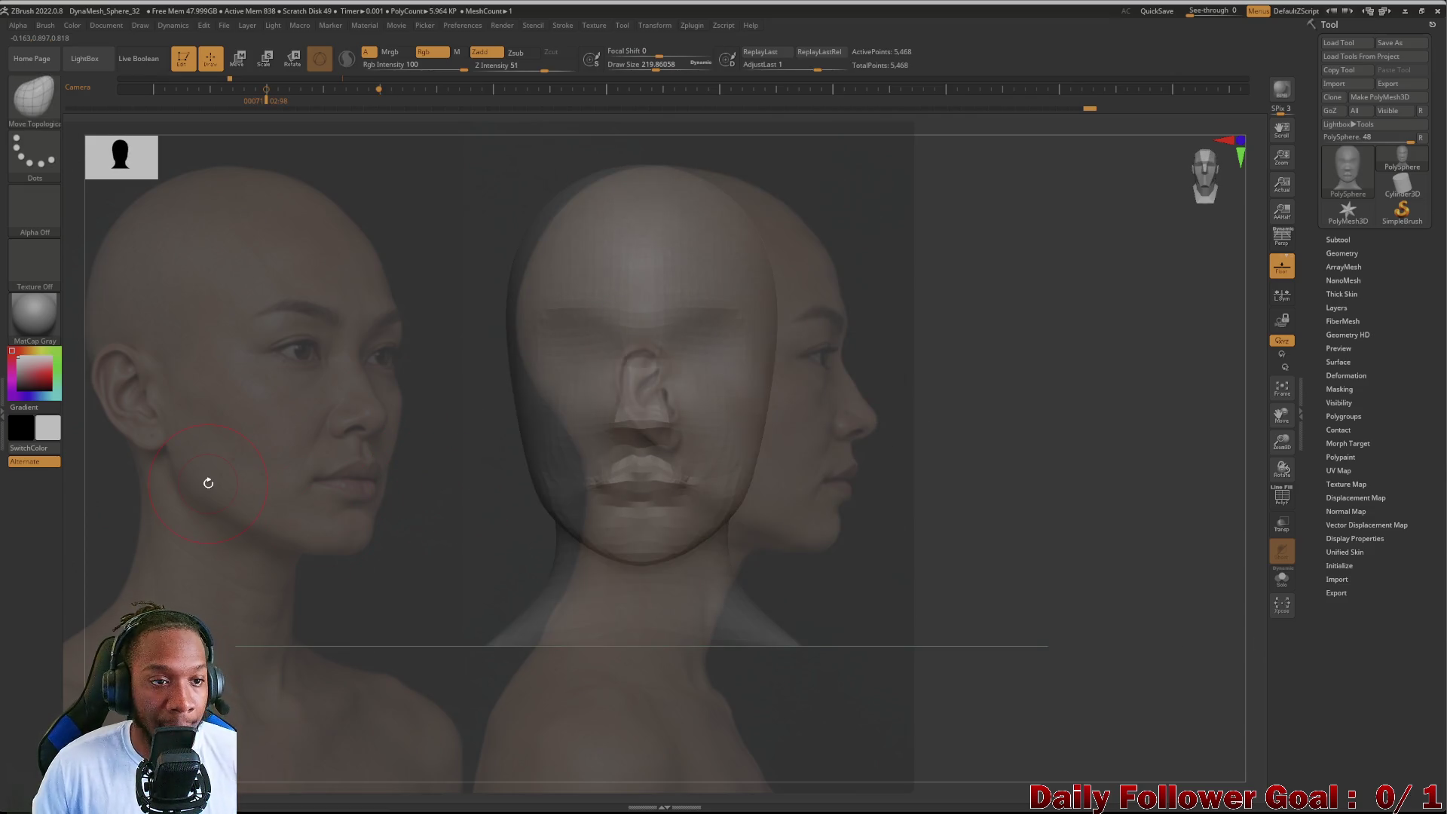
key("w")
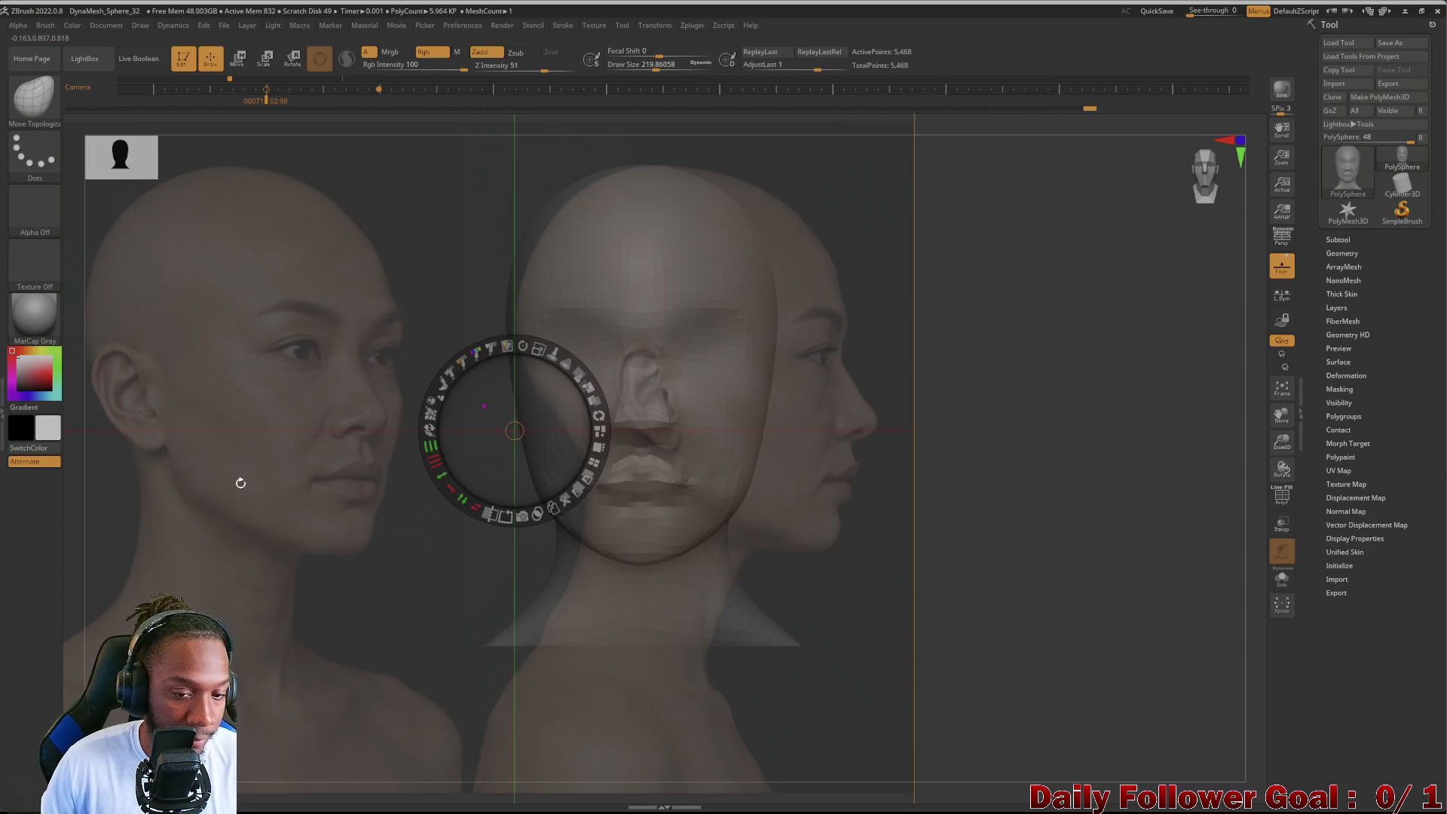
Step: Shift and rearrange the reference photos so the front face sits behind the head
left_click_drag(207, 614, 476, 571)
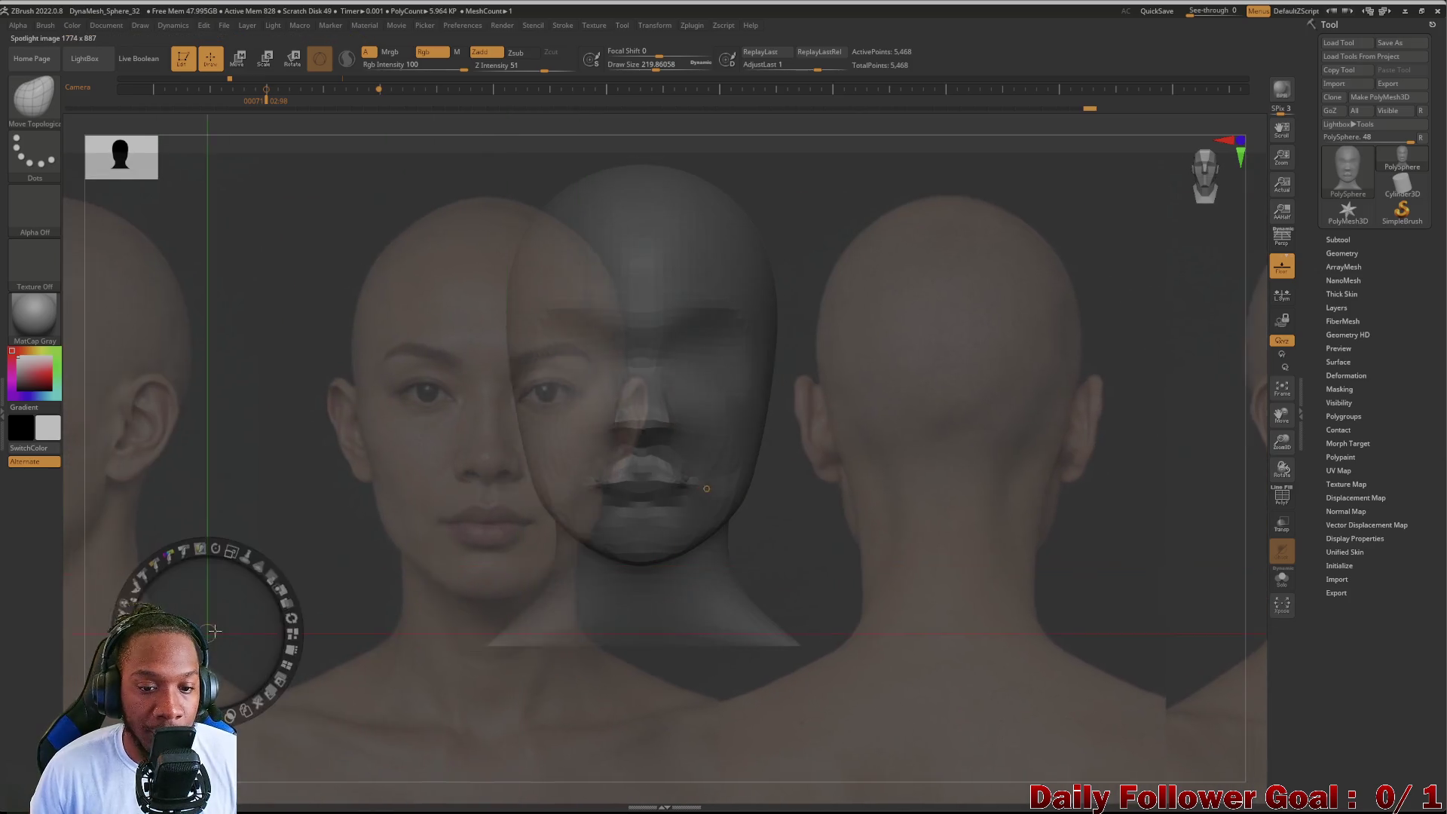
left_click_drag(162, 614, 348, 620)
left_click_drag(443, 475, 431, 443)
left_click(433, 290)
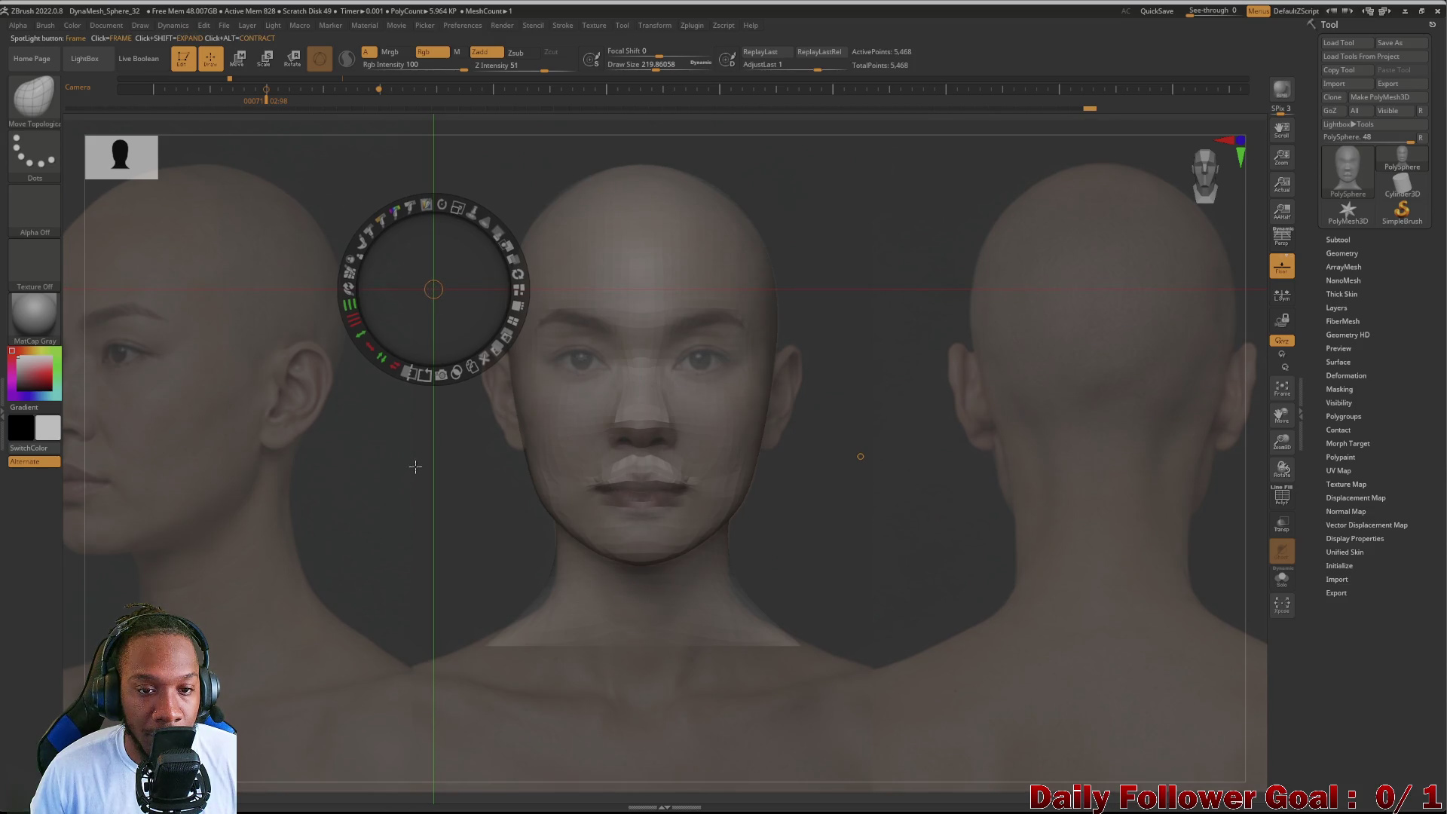
left_click(414, 458)
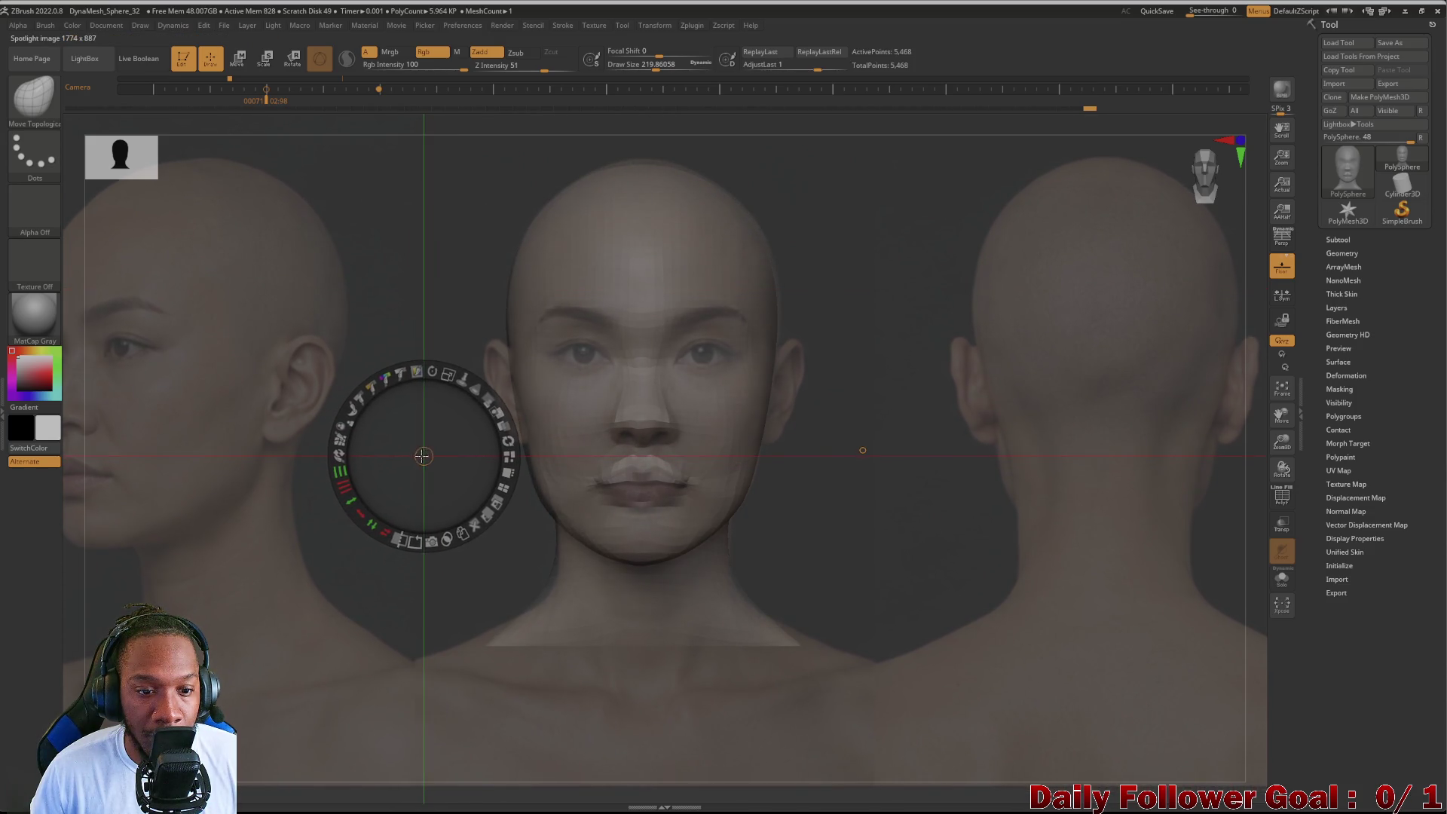
left_click_drag(414, 458, 367, 338)
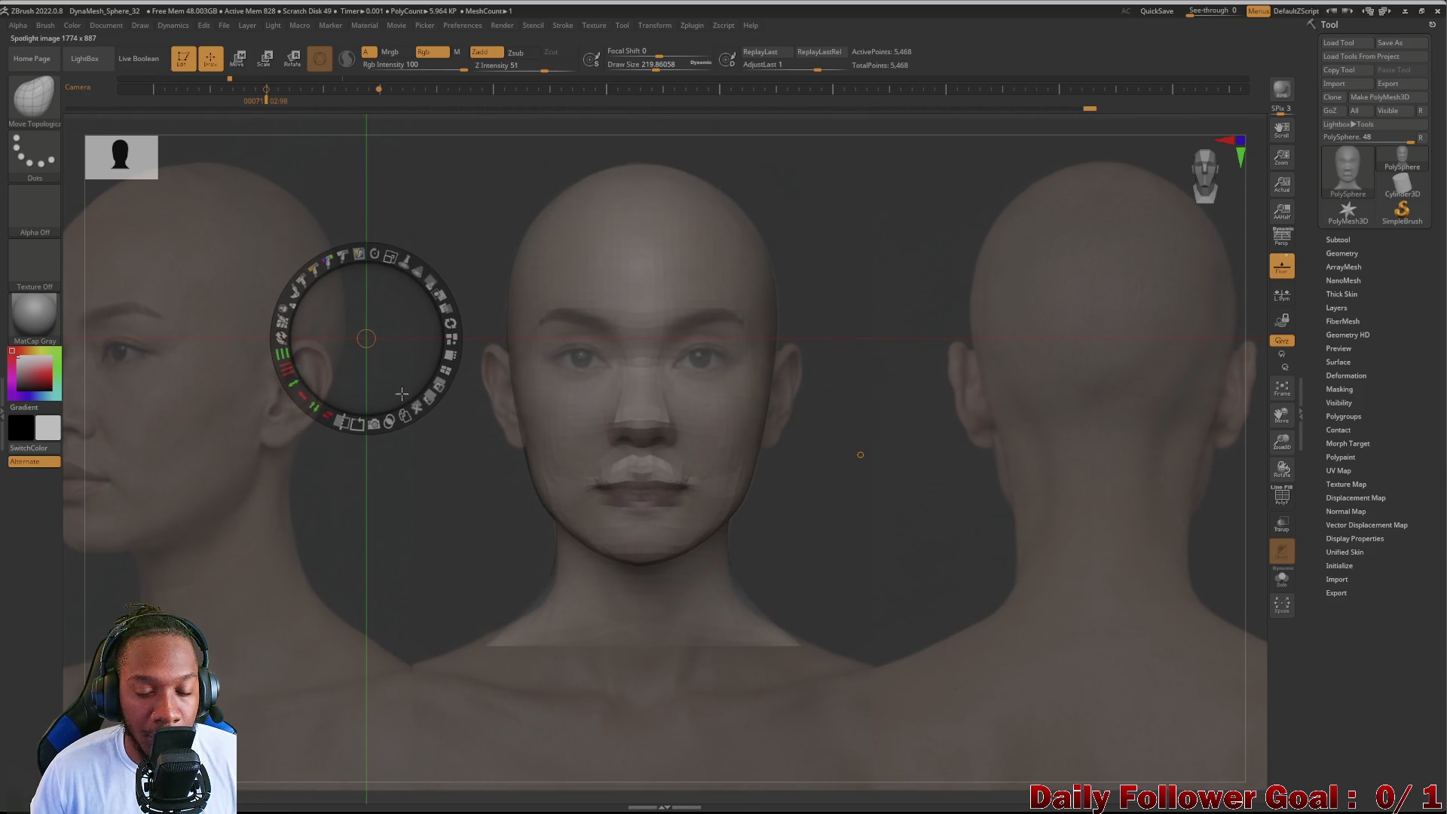
Step: Place the side and left reference photos beside the head, then exit Spotlight
left_click(452, 454)
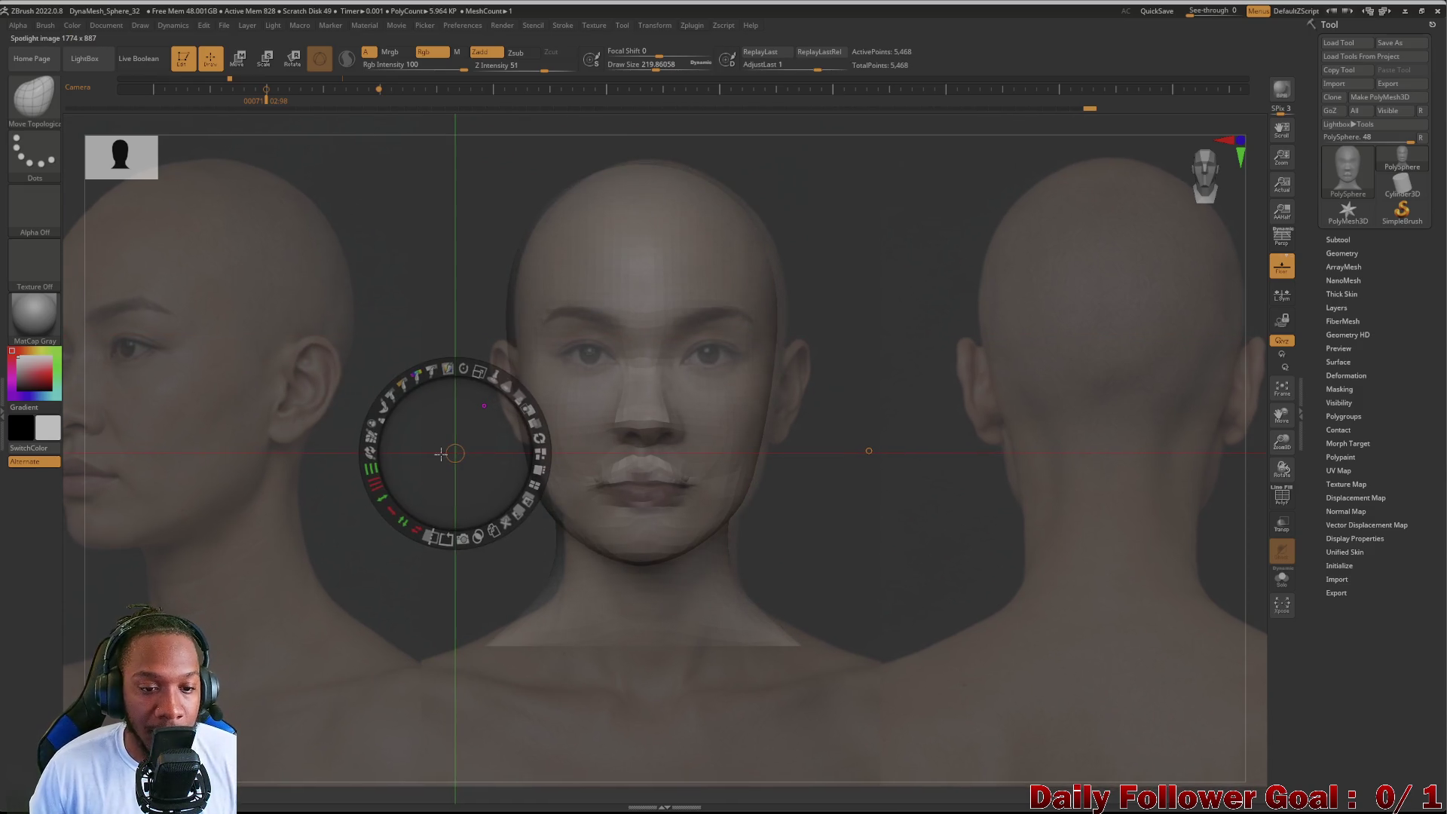
left_click(379, 328)
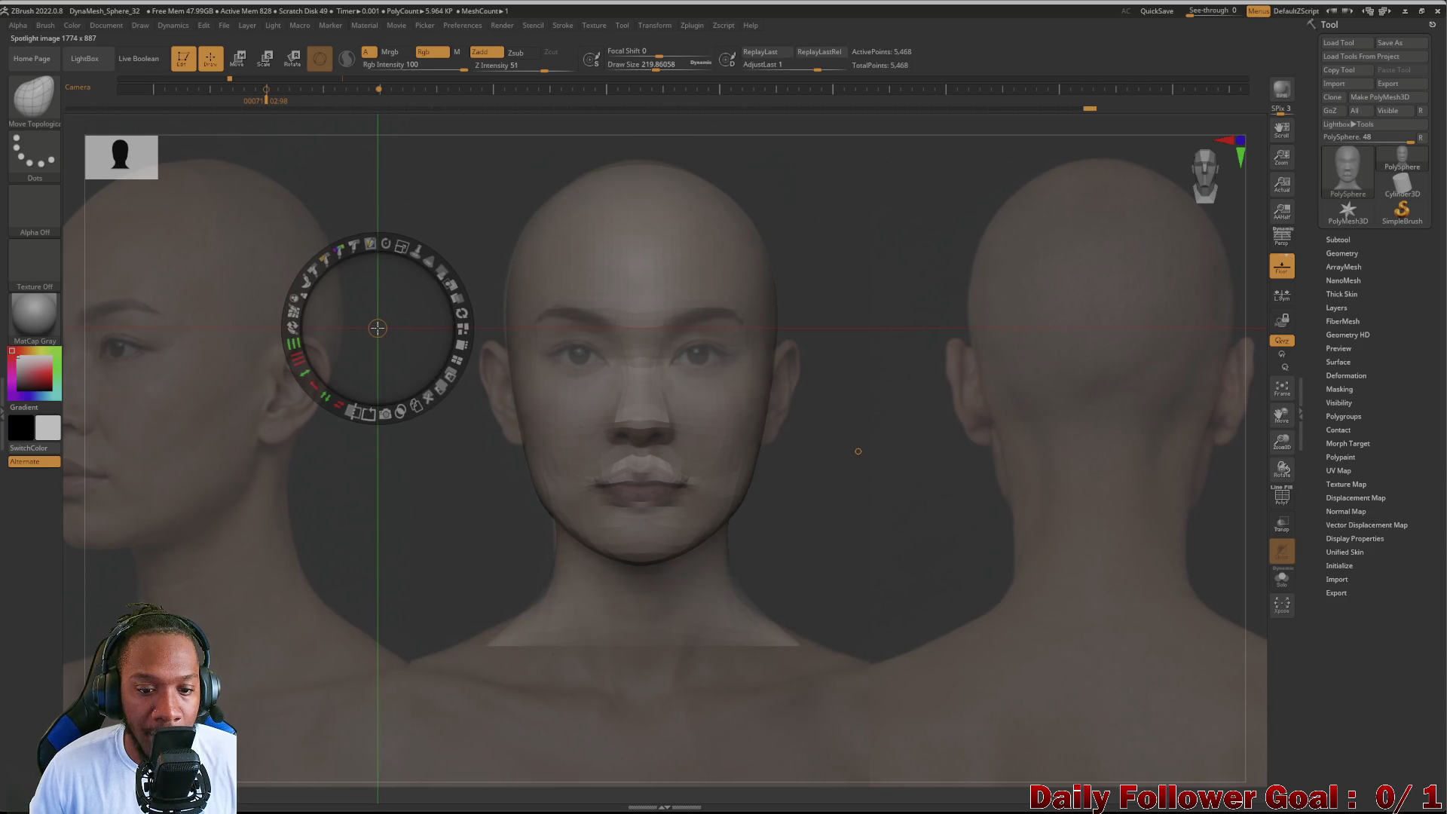
mouse_move(379, 328)
left_mouse_down()
mouse_move(423, 491)
mouse_move(319, 410)
left_mouse_up()
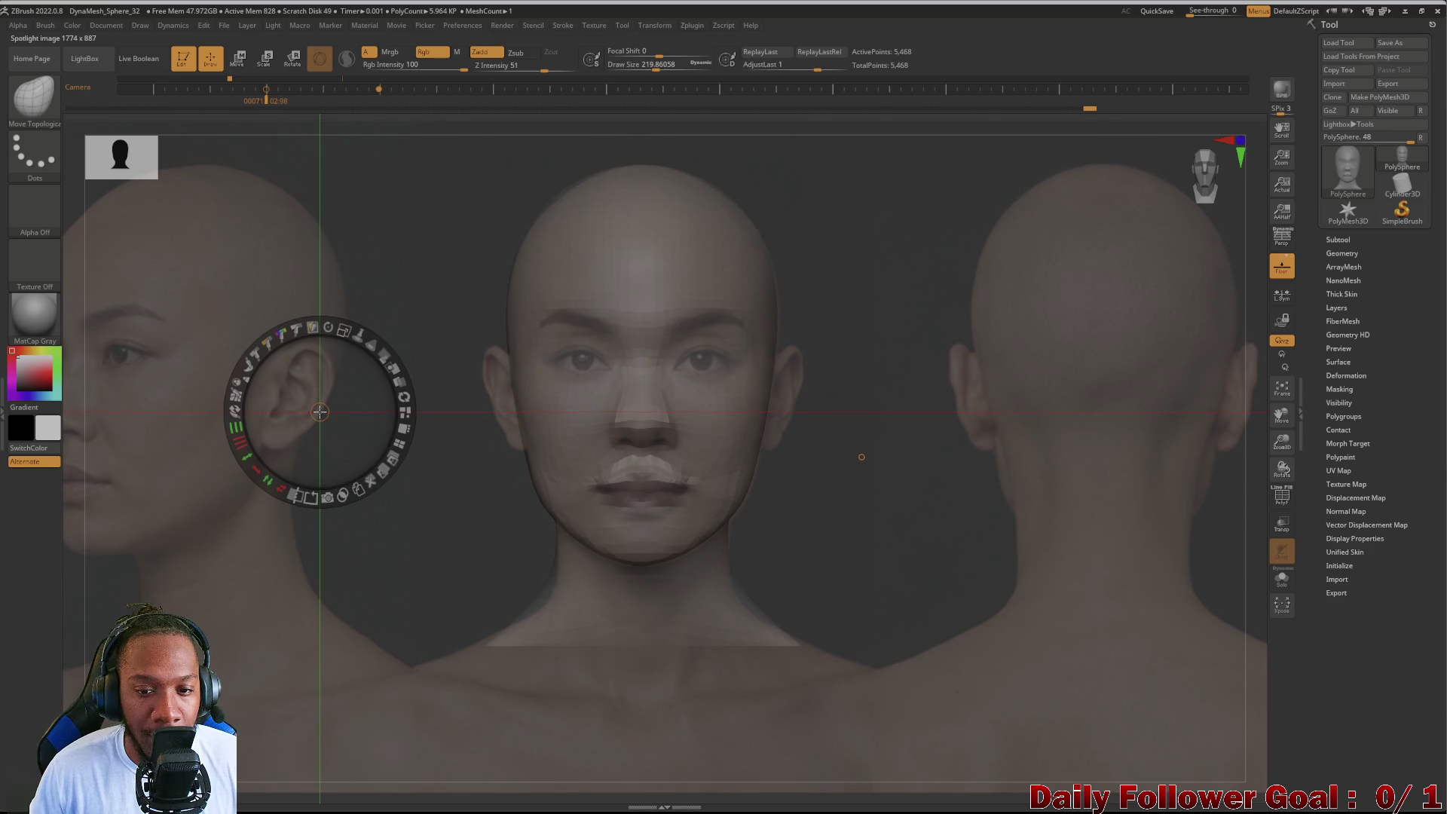
key("z")
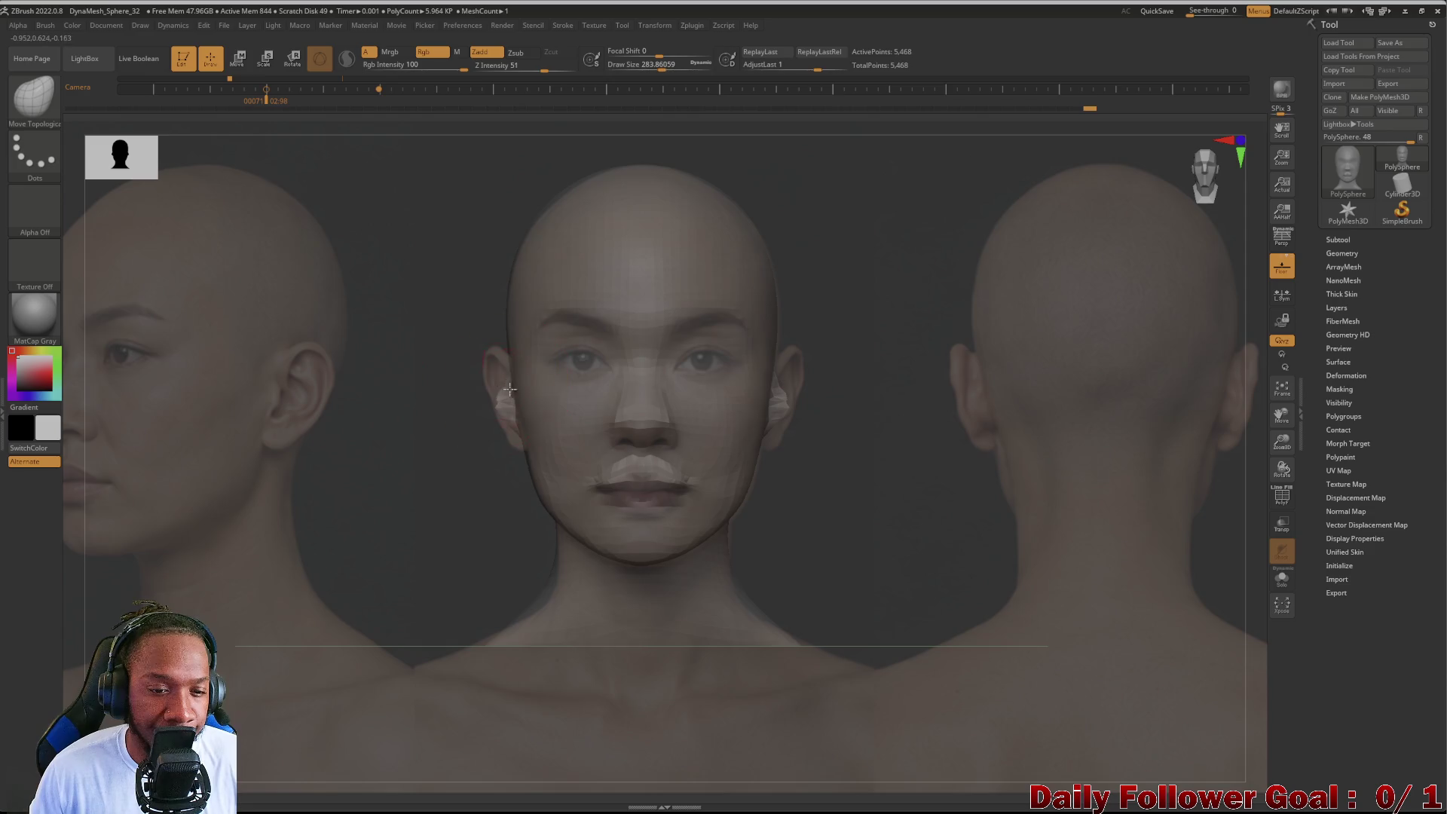
Step: Pull both ears outward to match the photo and smooth their outlines
left_click_drag(509, 373, 481, 379)
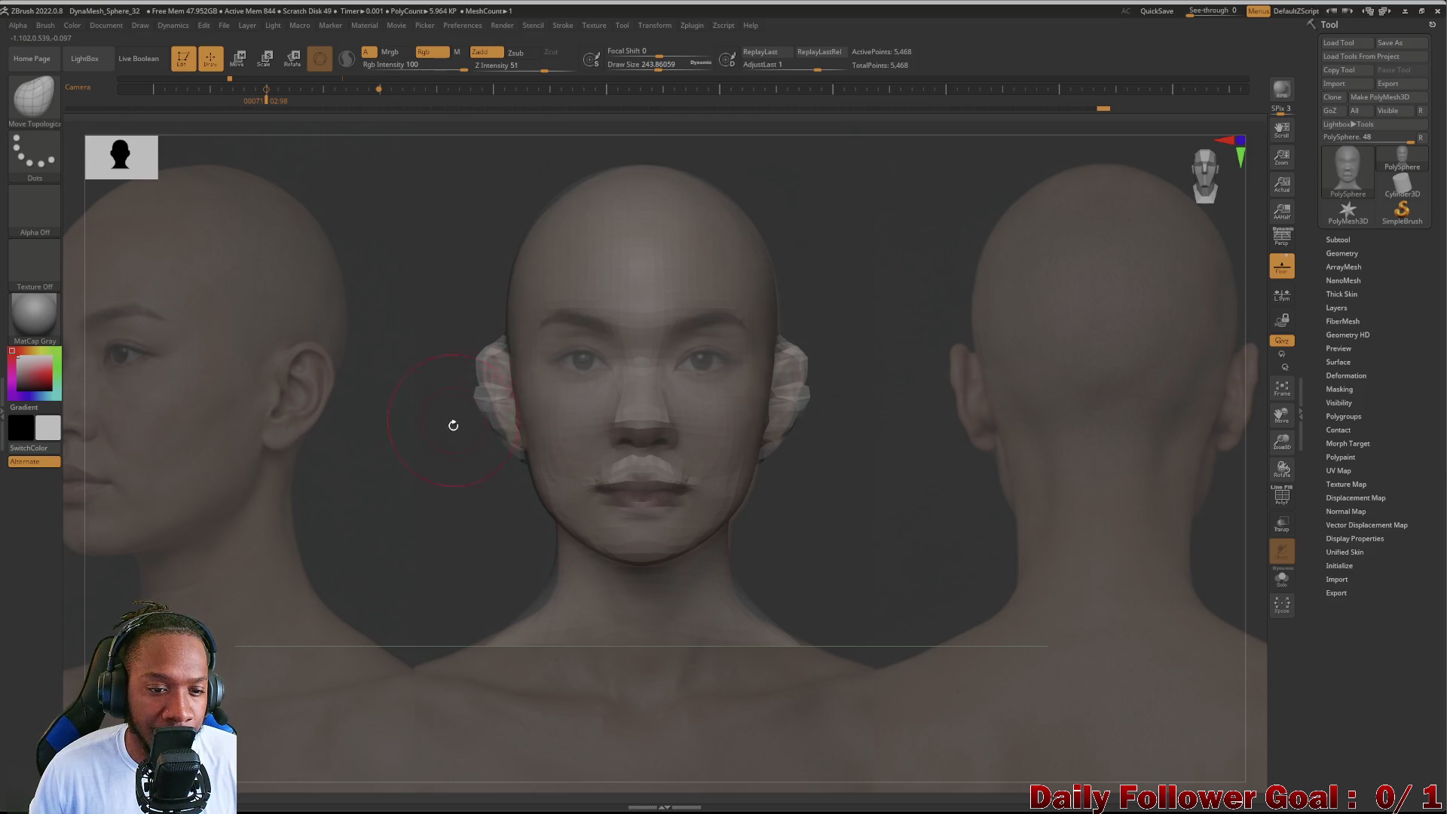
left_click_drag(481, 379, 477, 416, "shift")
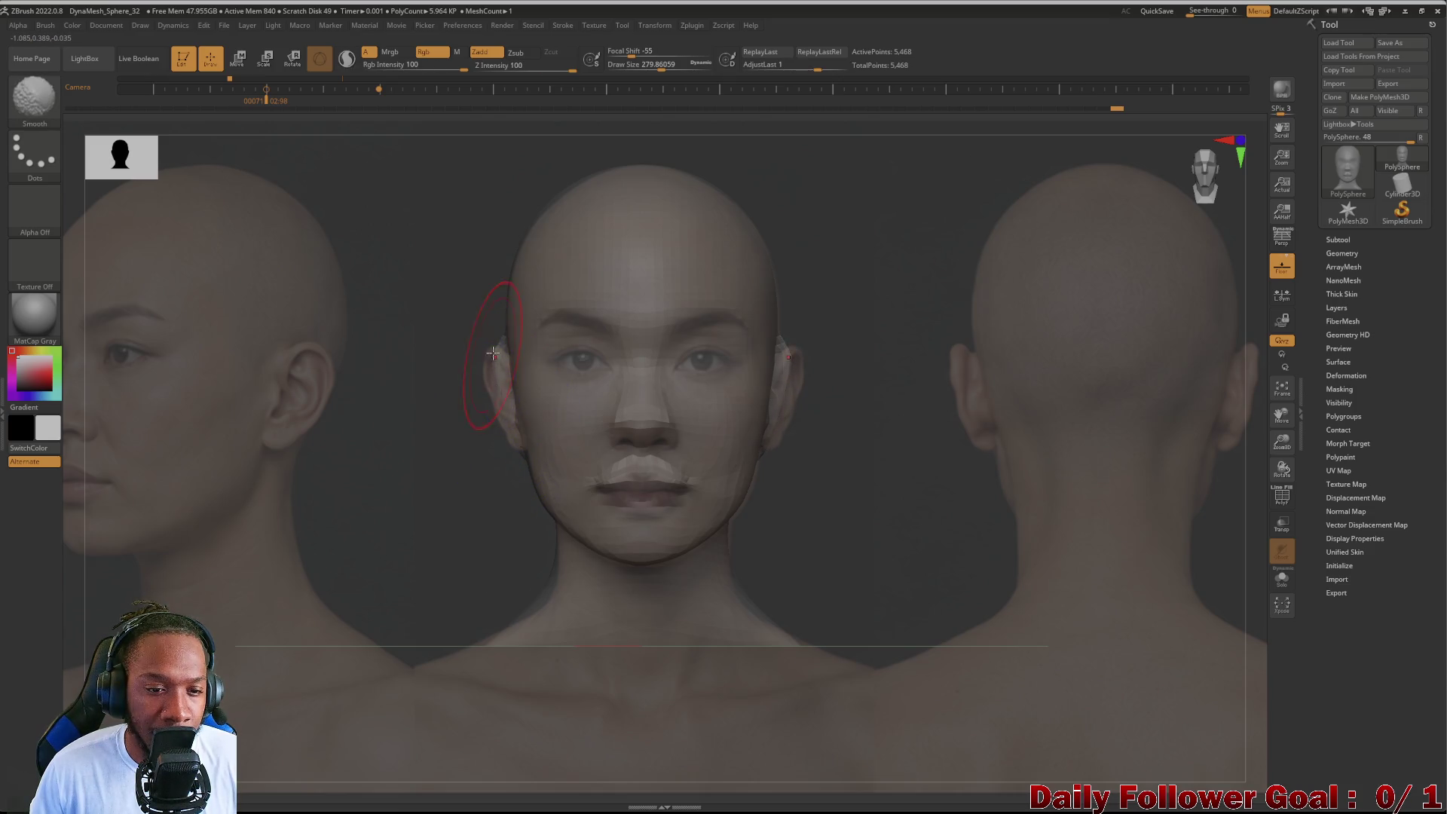
left_click_drag(492, 352, 479, 350, "shift")
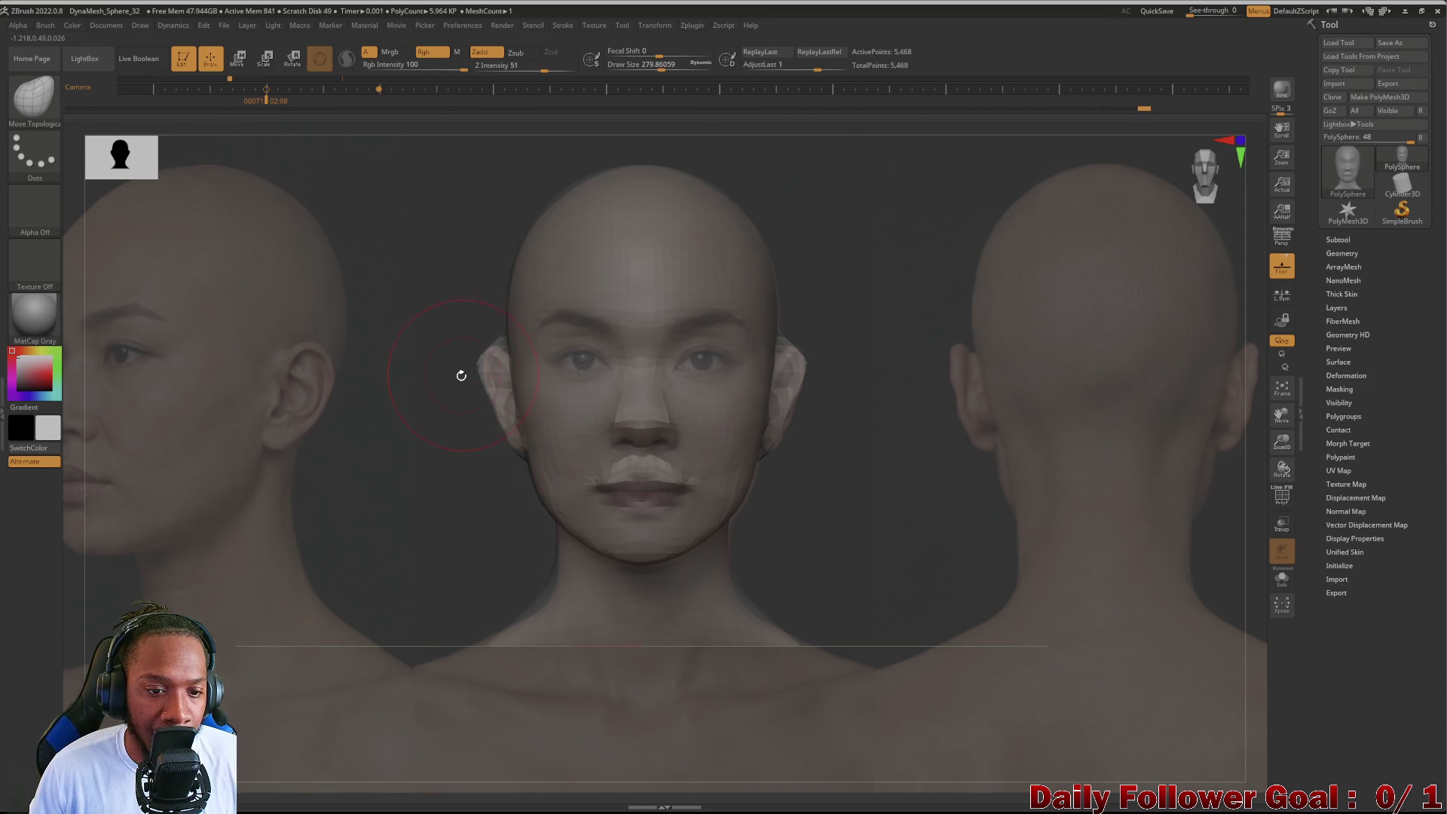
Step: Orbit the head to check the ears from several angles and position it over the front reference
left_click_drag(461, 376, 265, 480)
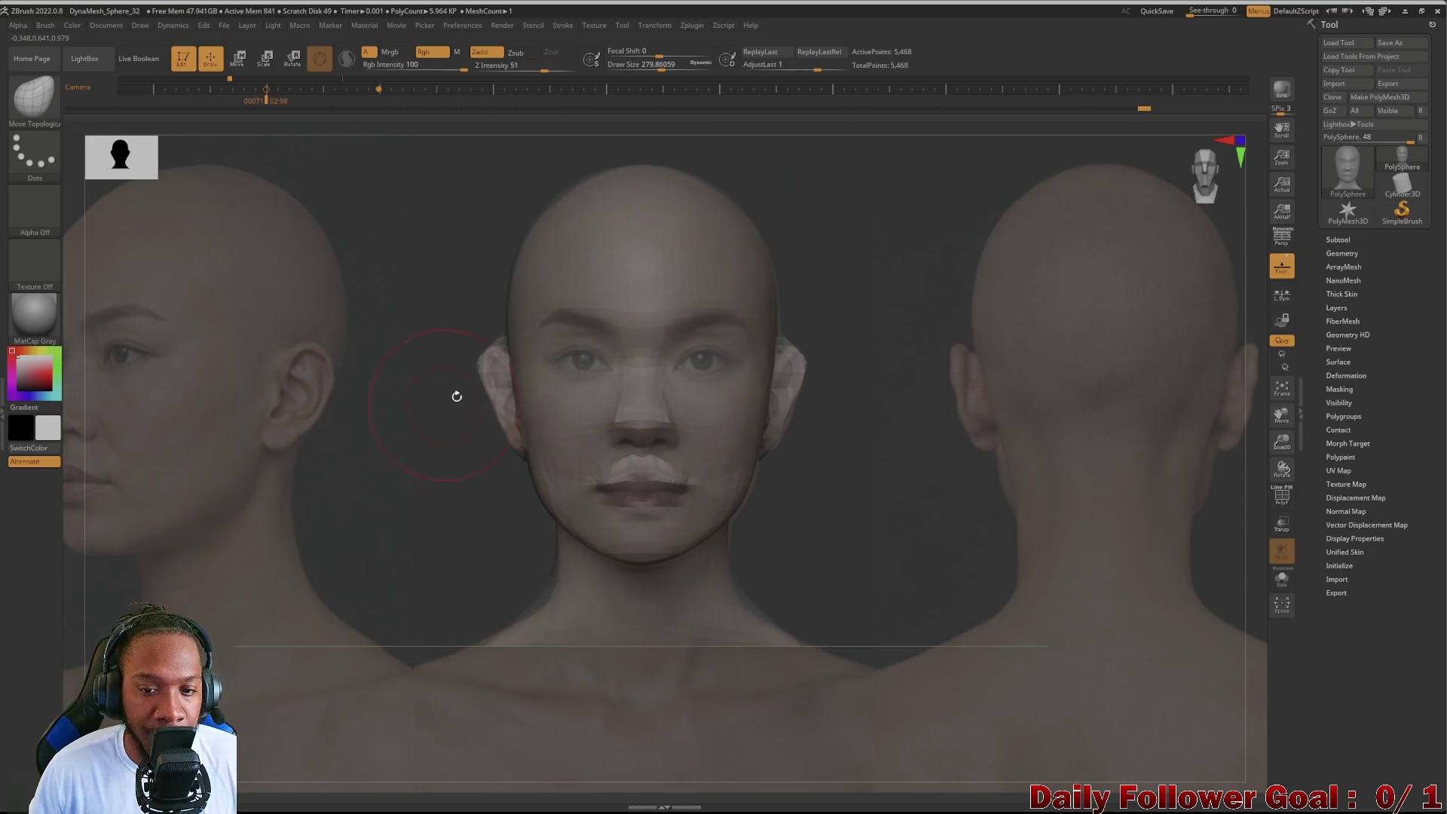
left_click_drag(379, 451, 274, 491)
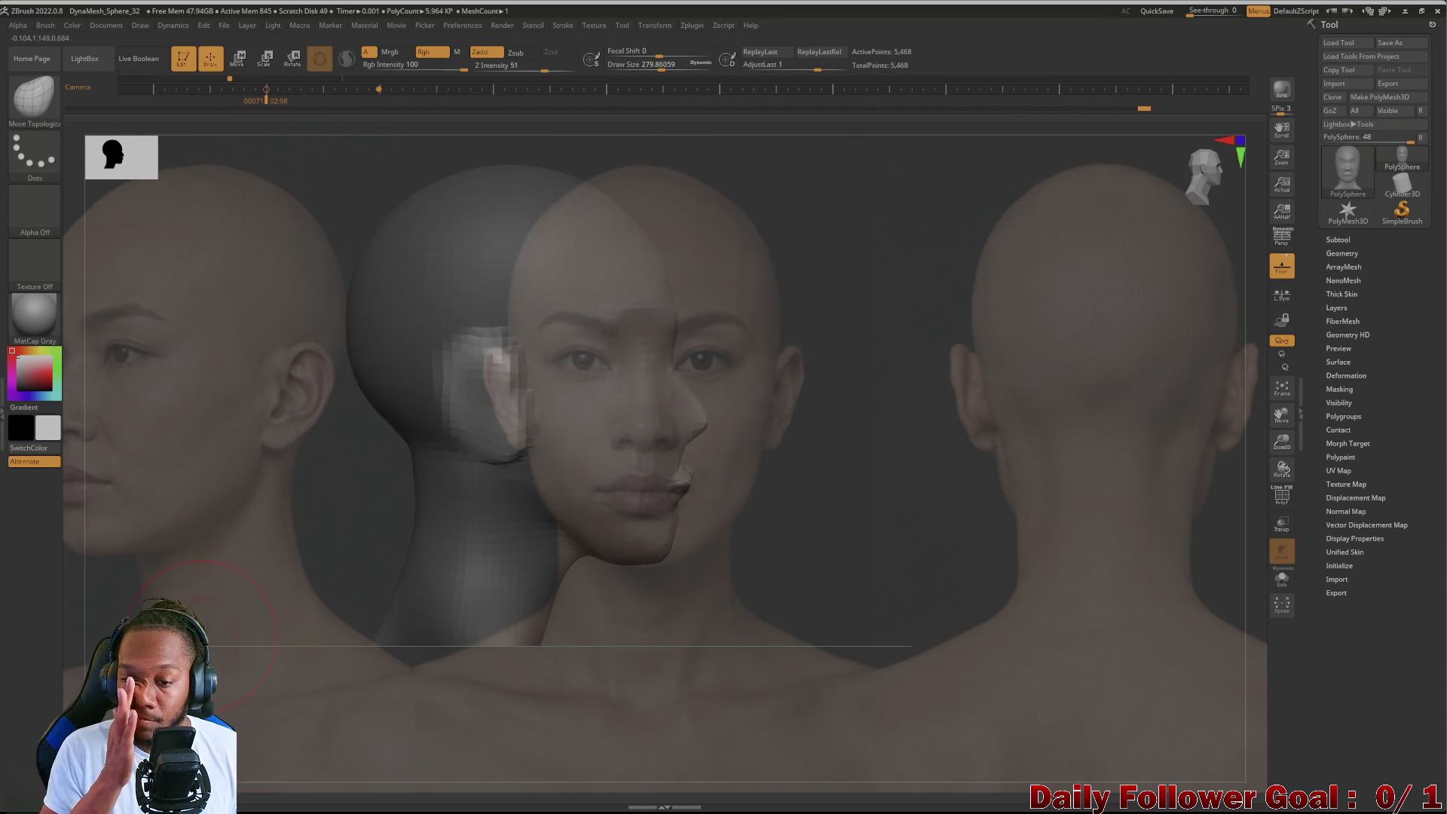
left_click_drag(222, 565, 314, 486, "shift")
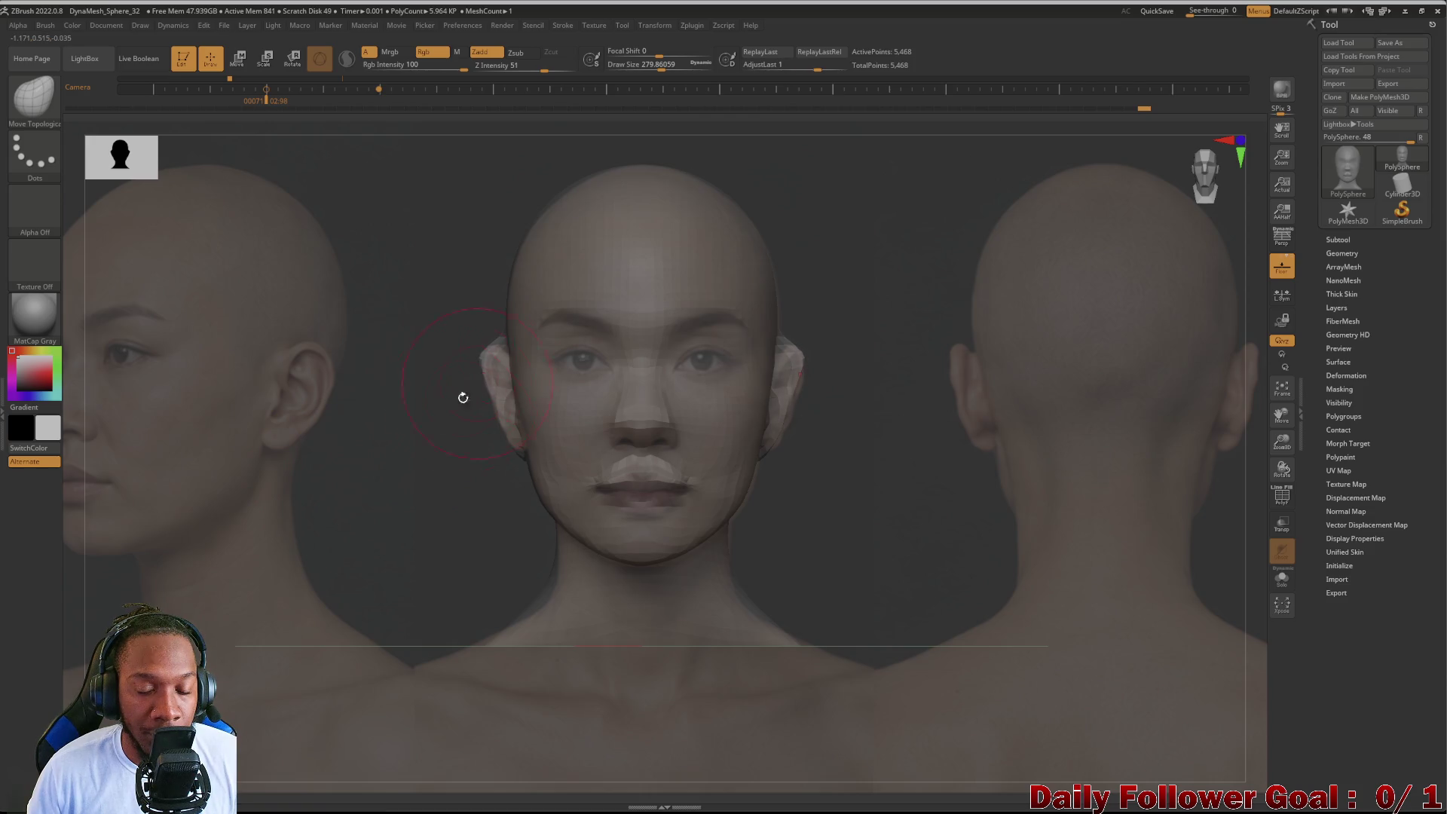
left_click_drag(462, 396, 277, 532)
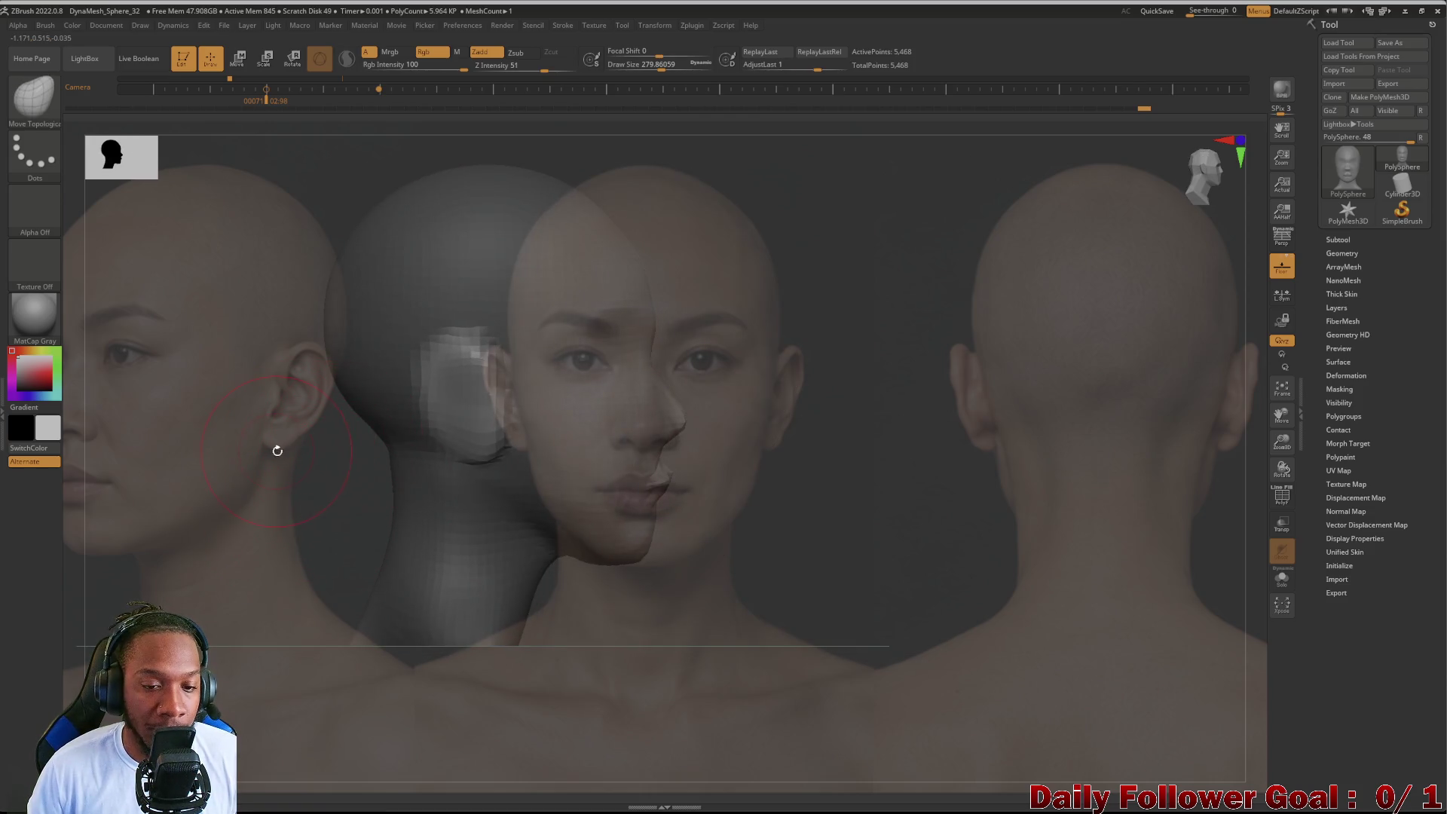
left_click_drag(293, 470, 442, 458, "alt")
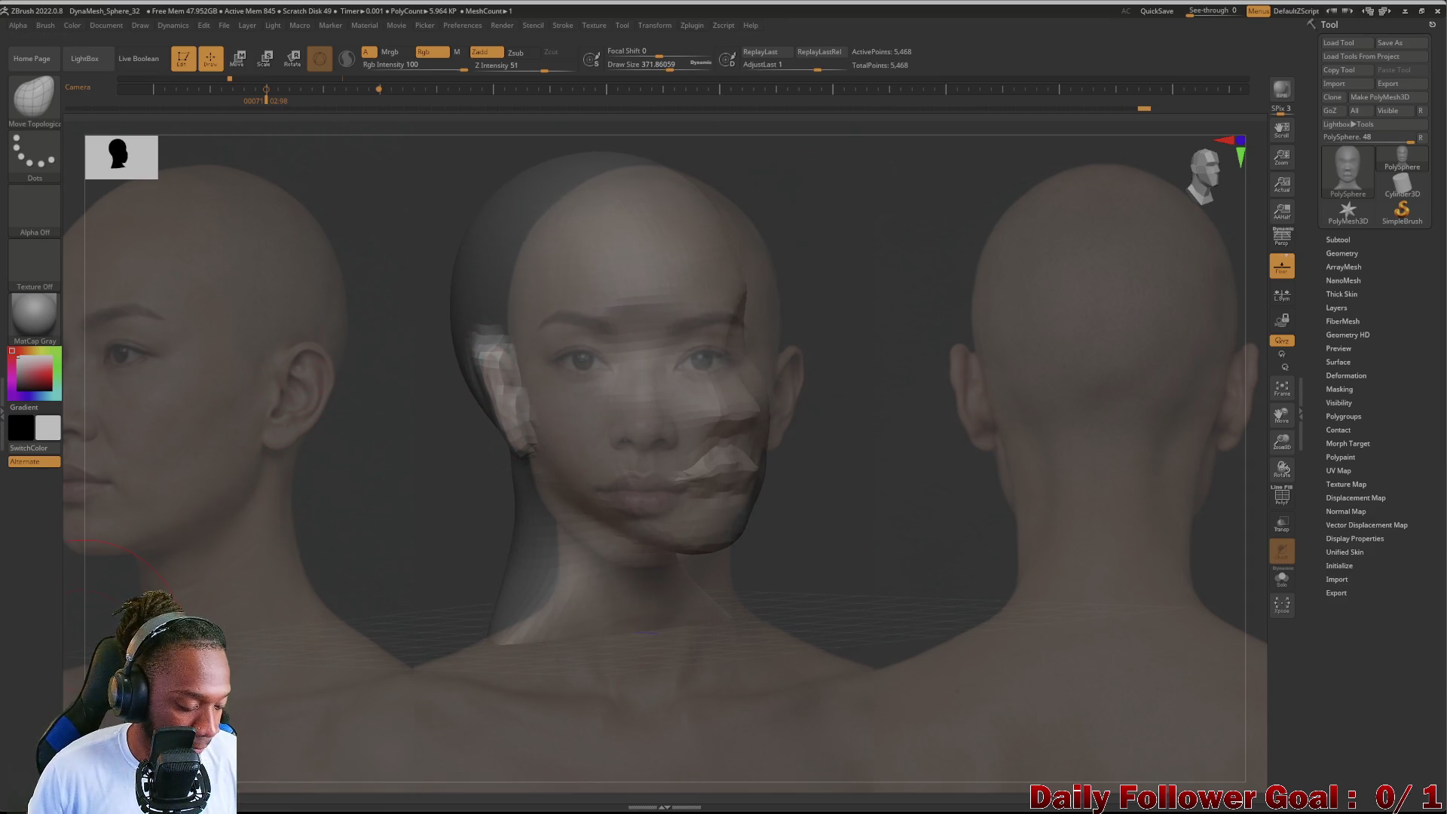
key("w")
Step: Re-tile and reposition the reference photos with Tile Selected, then exit Spotlight
left_click(404, 413)
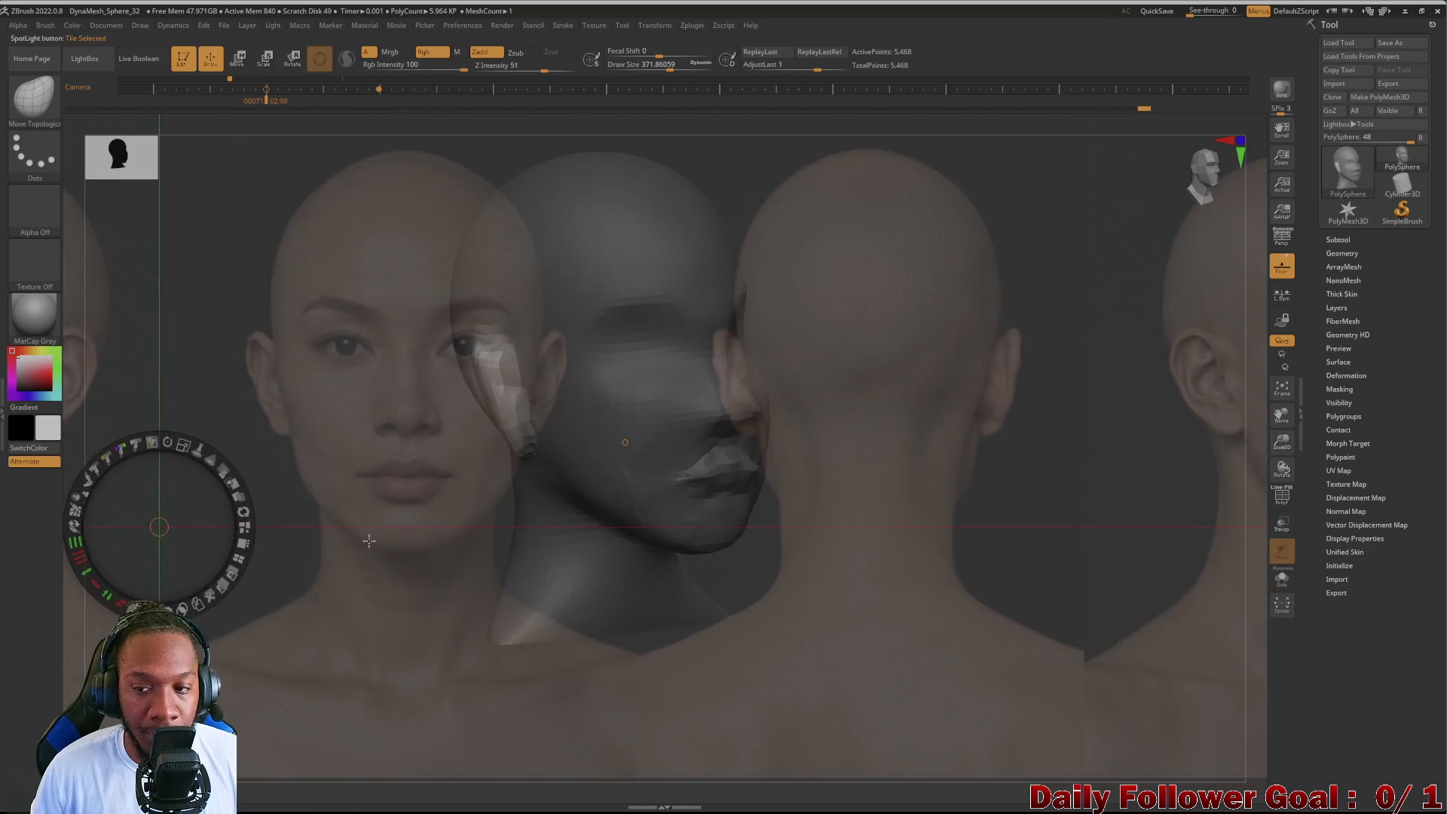
left_click_drag(286, 562, 225, 469)
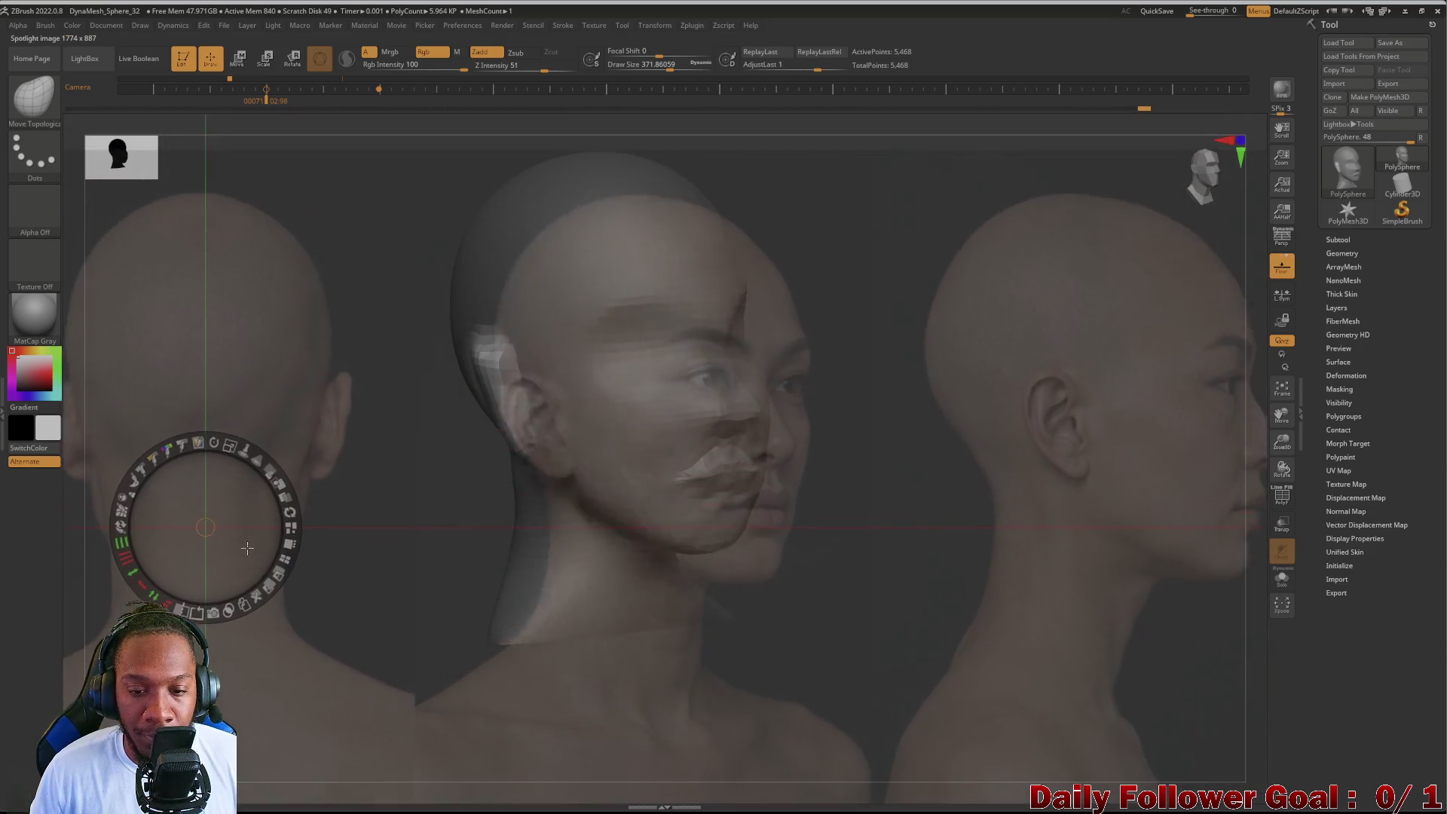
left_click(369, 444)
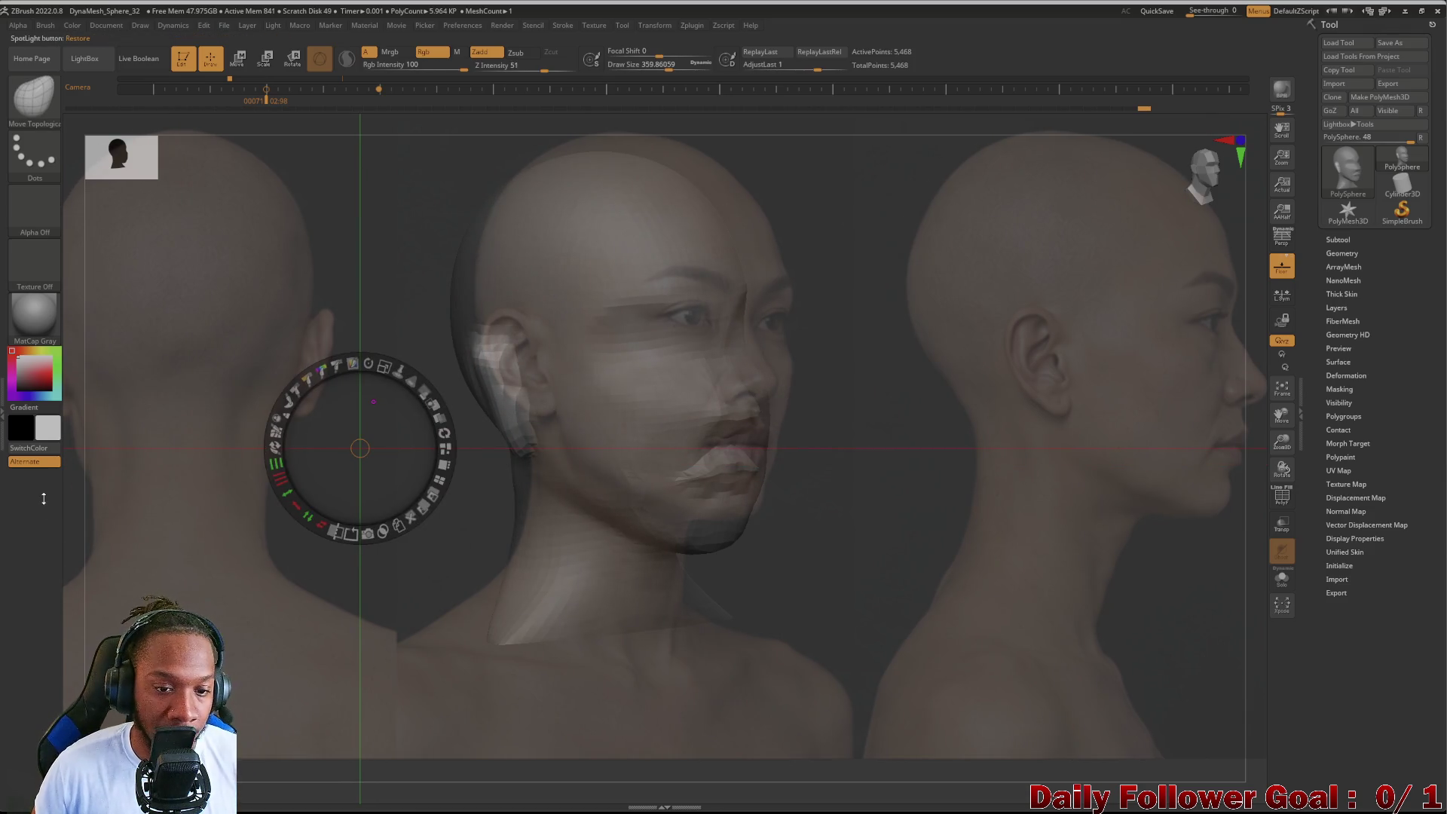
left_click_drag(360, 448, 353, 624)
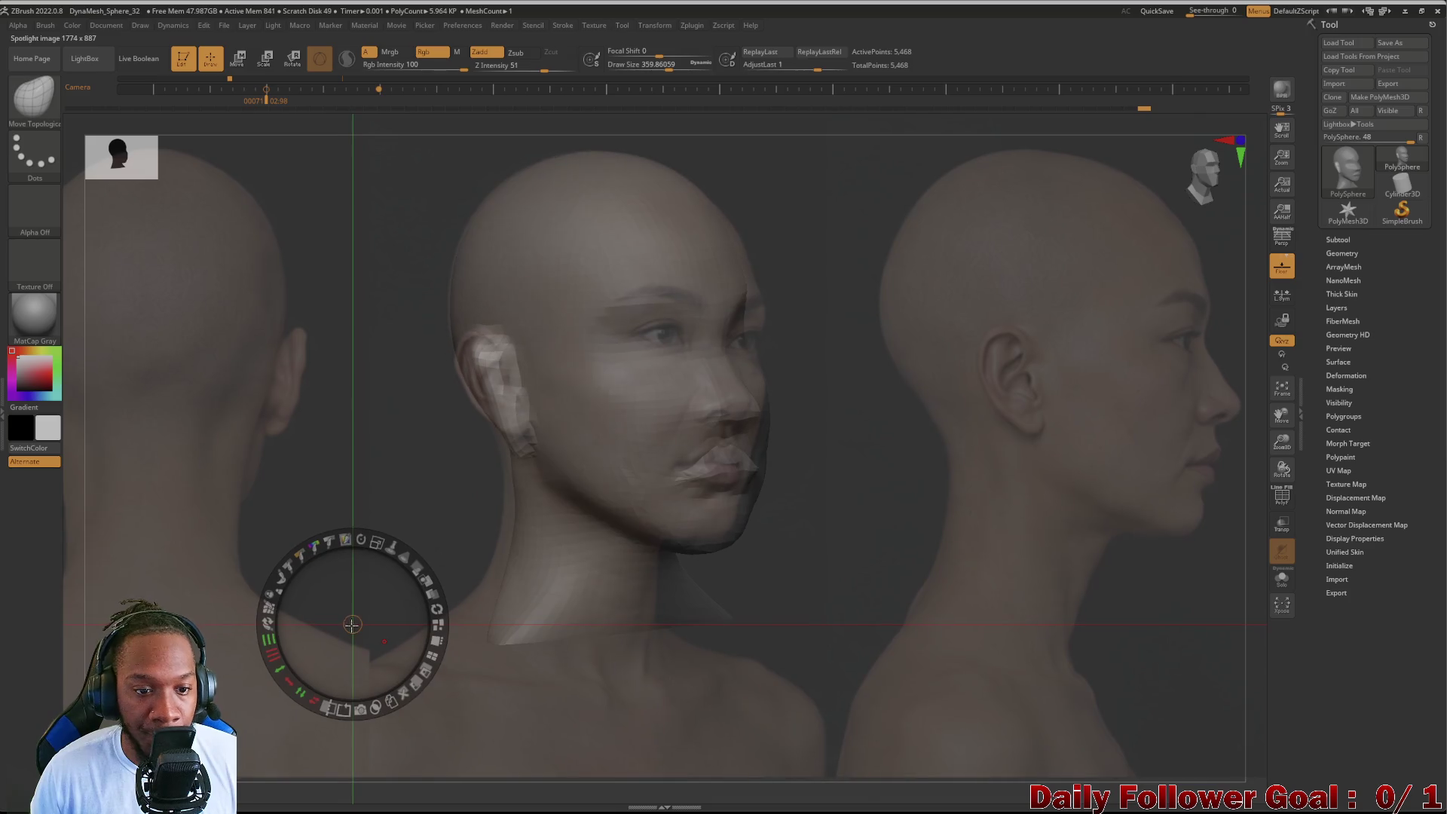
key("z")
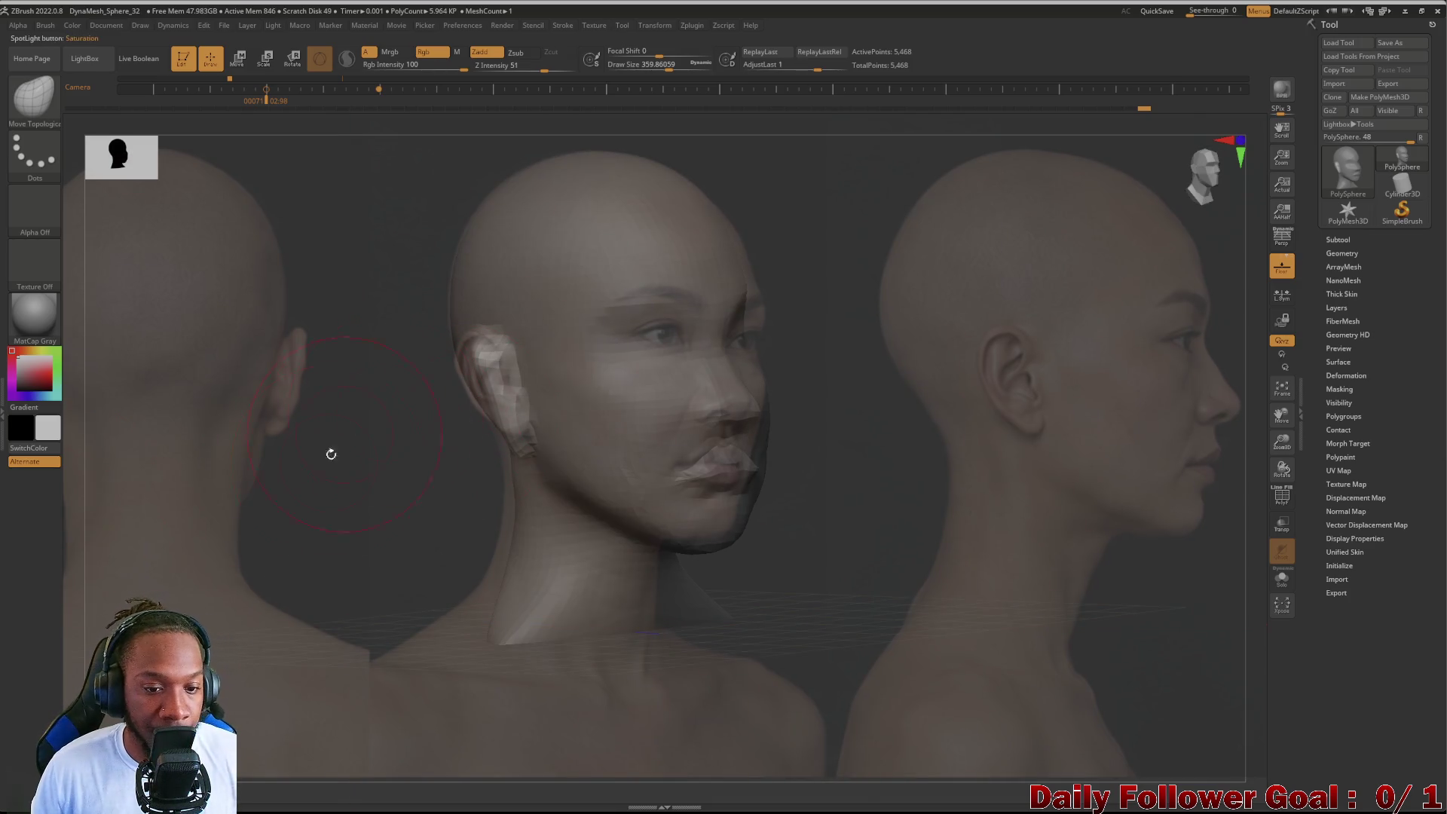
Step: Define the ear shape with Move against the side photo, then slide the references aside
mouse_move(317, 543)
left_mouse_down("shift")
mouse_move(382, 542)
mouse_move(291, 516)
mouse_move(313, 570)
mouse_move(359, 561)
left_mouse_up("shift")
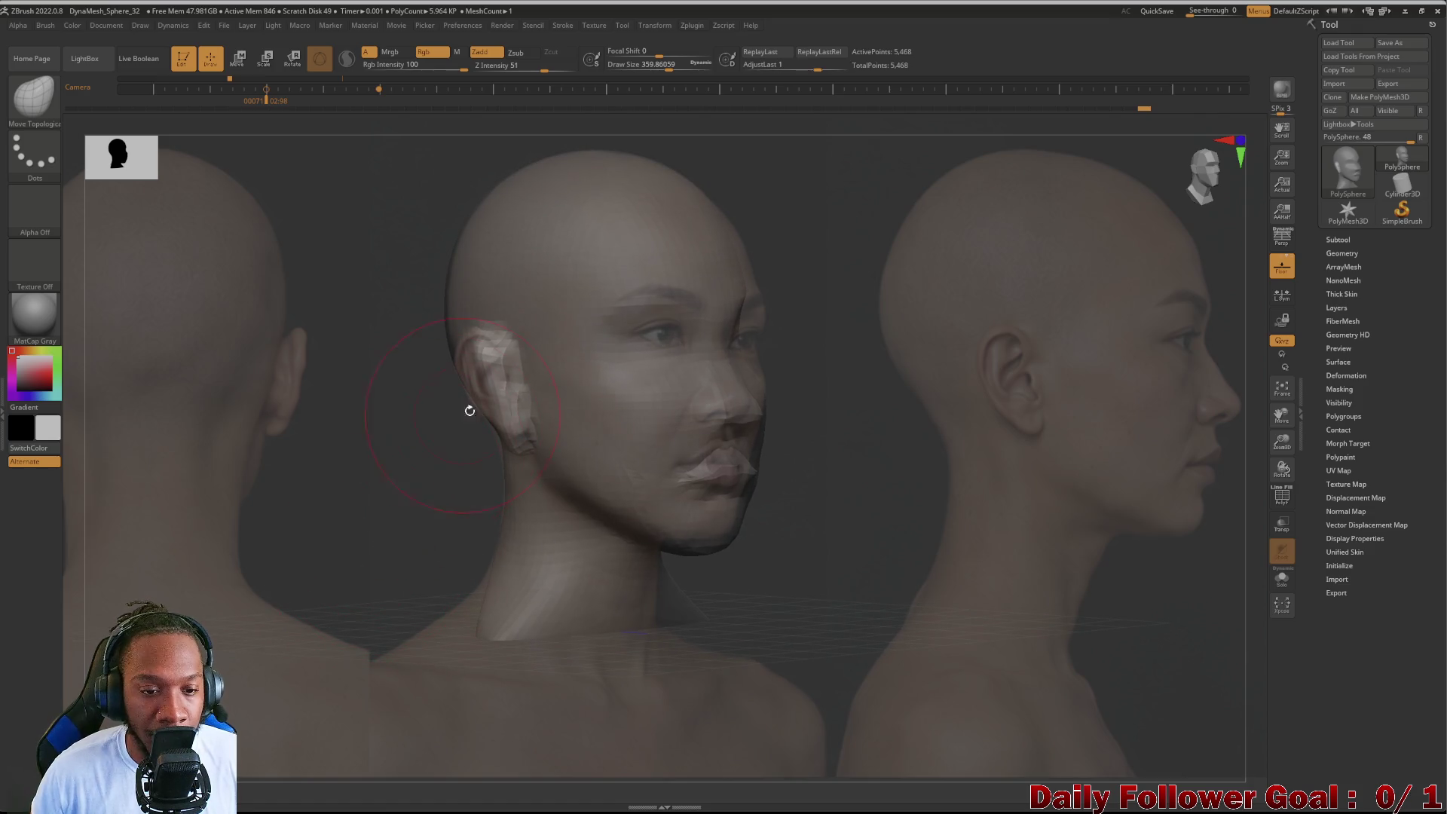
left_click_drag(483, 370, 443, 365)
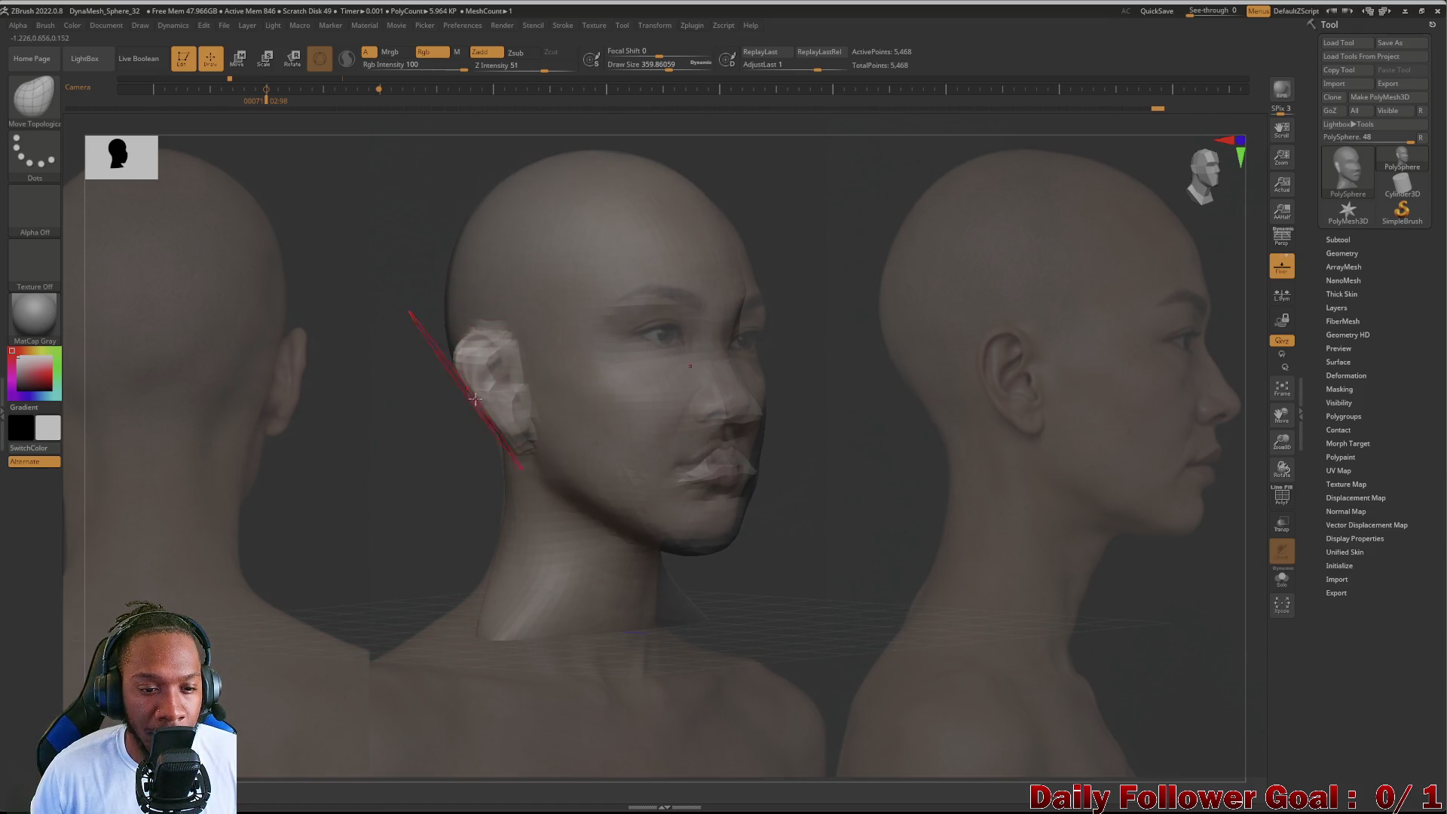
mouse_move(431, 492)
left_mouse_down()
mouse_move(313, 552)
mouse_move(359, 553)
mouse_move(353, 532)
left_mouse_up()
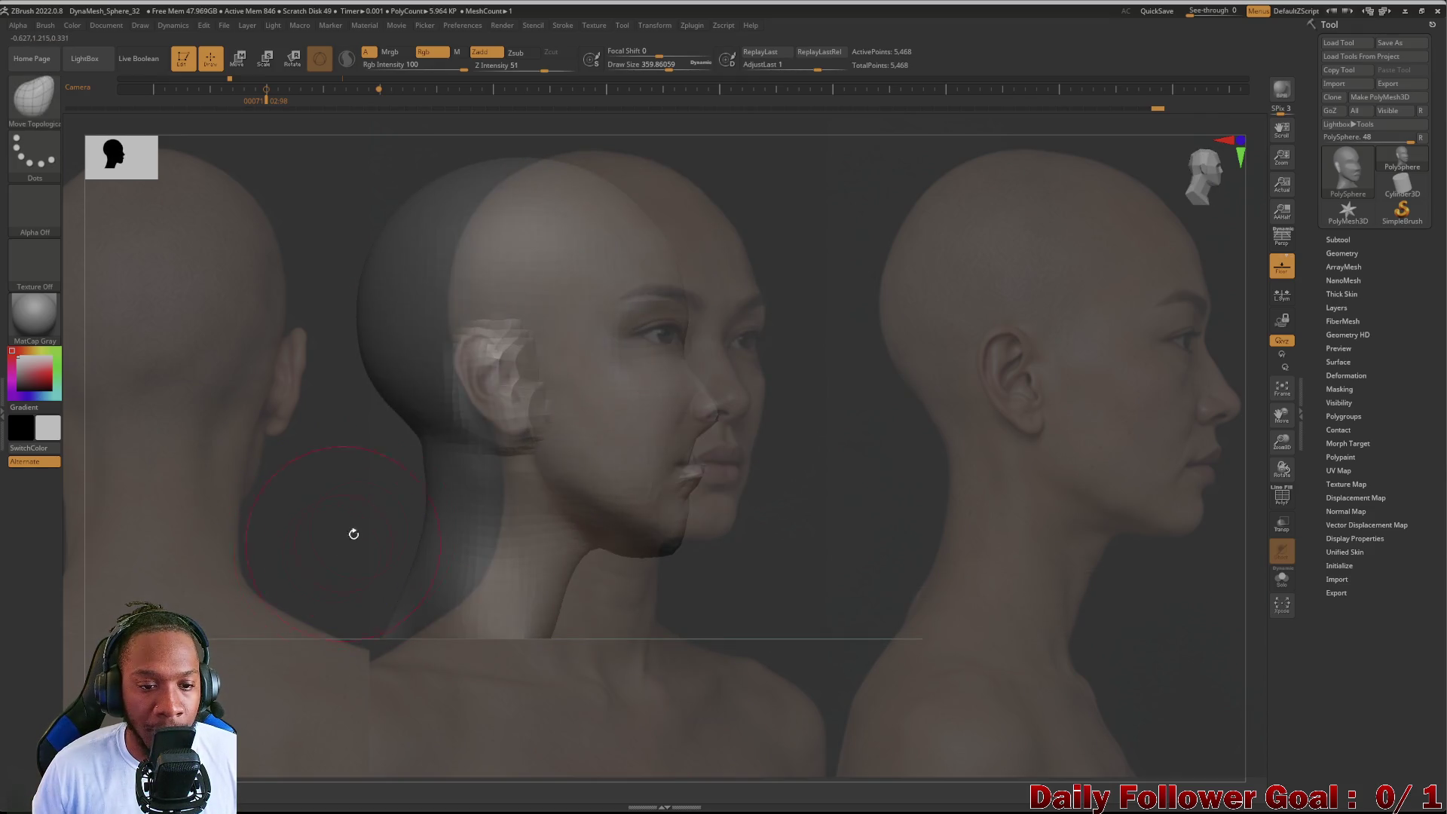
mouse_move(364, 462)
left_mouse_down()
mouse_move(311, 478)
mouse_move(319, 491)
mouse_move(277, 488)
mouse_move(324, 504)
left_mouse_up()
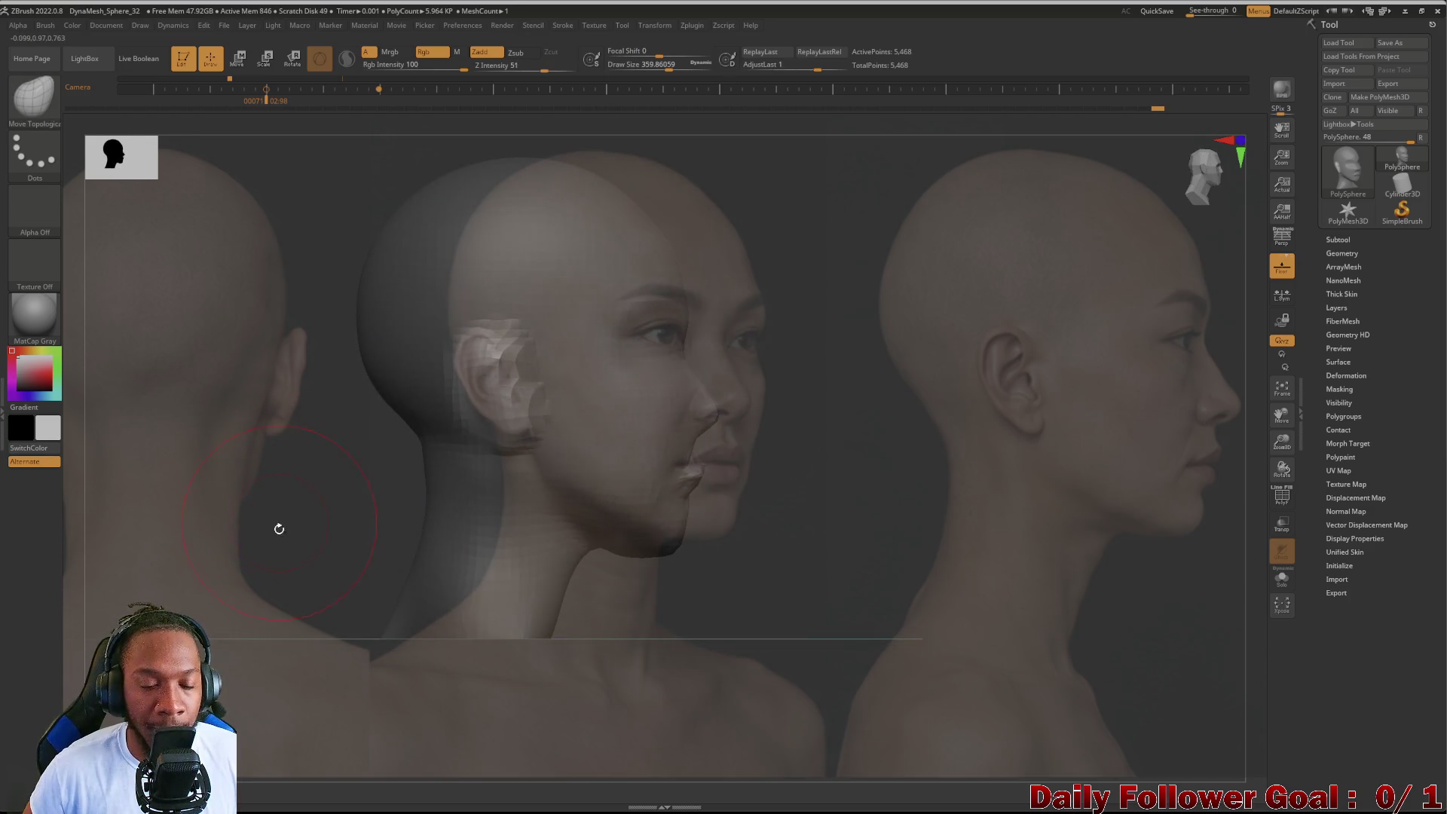
key("shift+z")
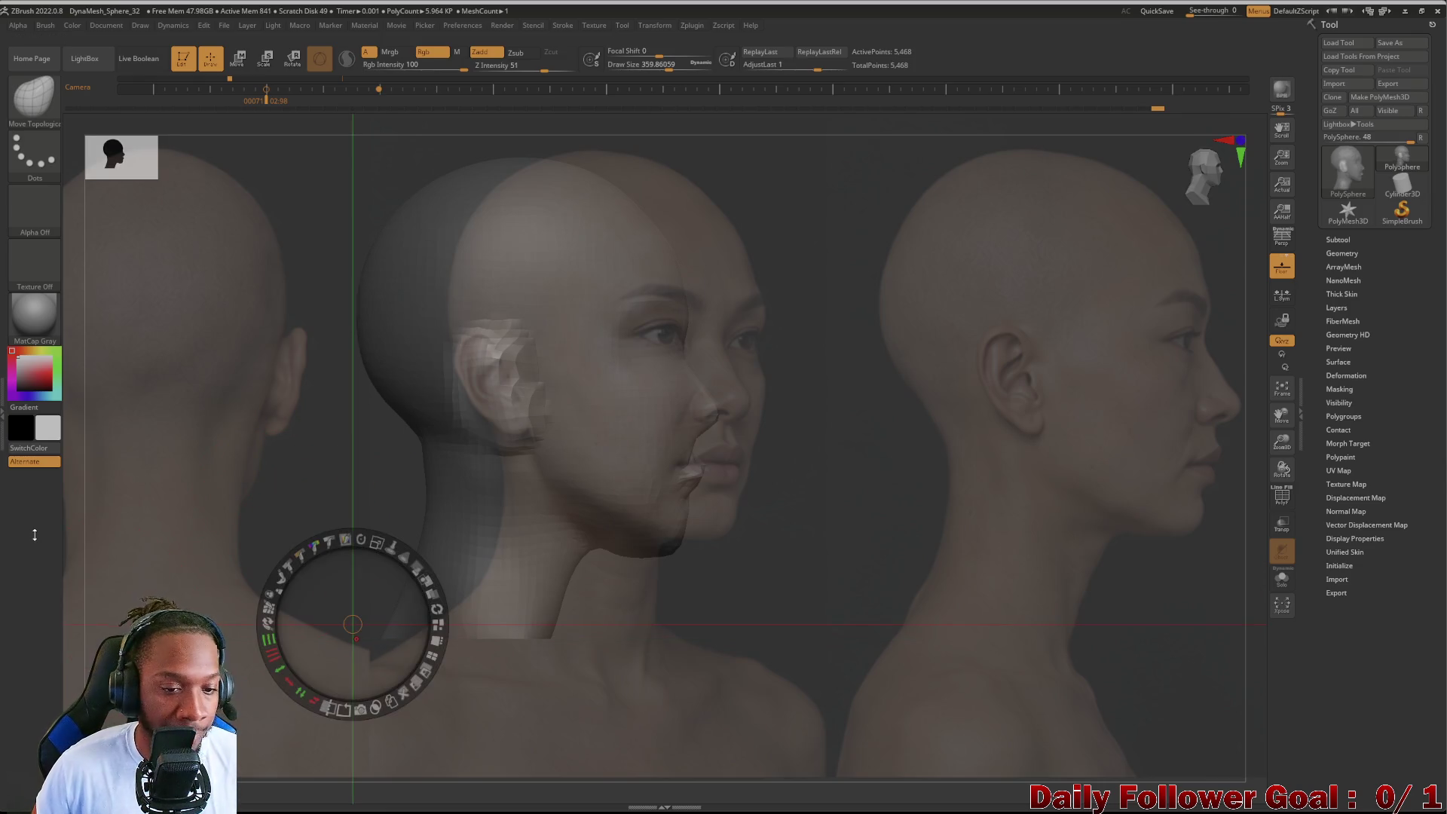
mouse_move(323, 580)
left_mouse_down()
mouse_move(188, 439)
mouse_move(161, 437)
mouse_move(146, 532)
mouse_move(177, 549)
mouse_move(217, 511)
mouse_move(233, 523)
left_mouse_up()
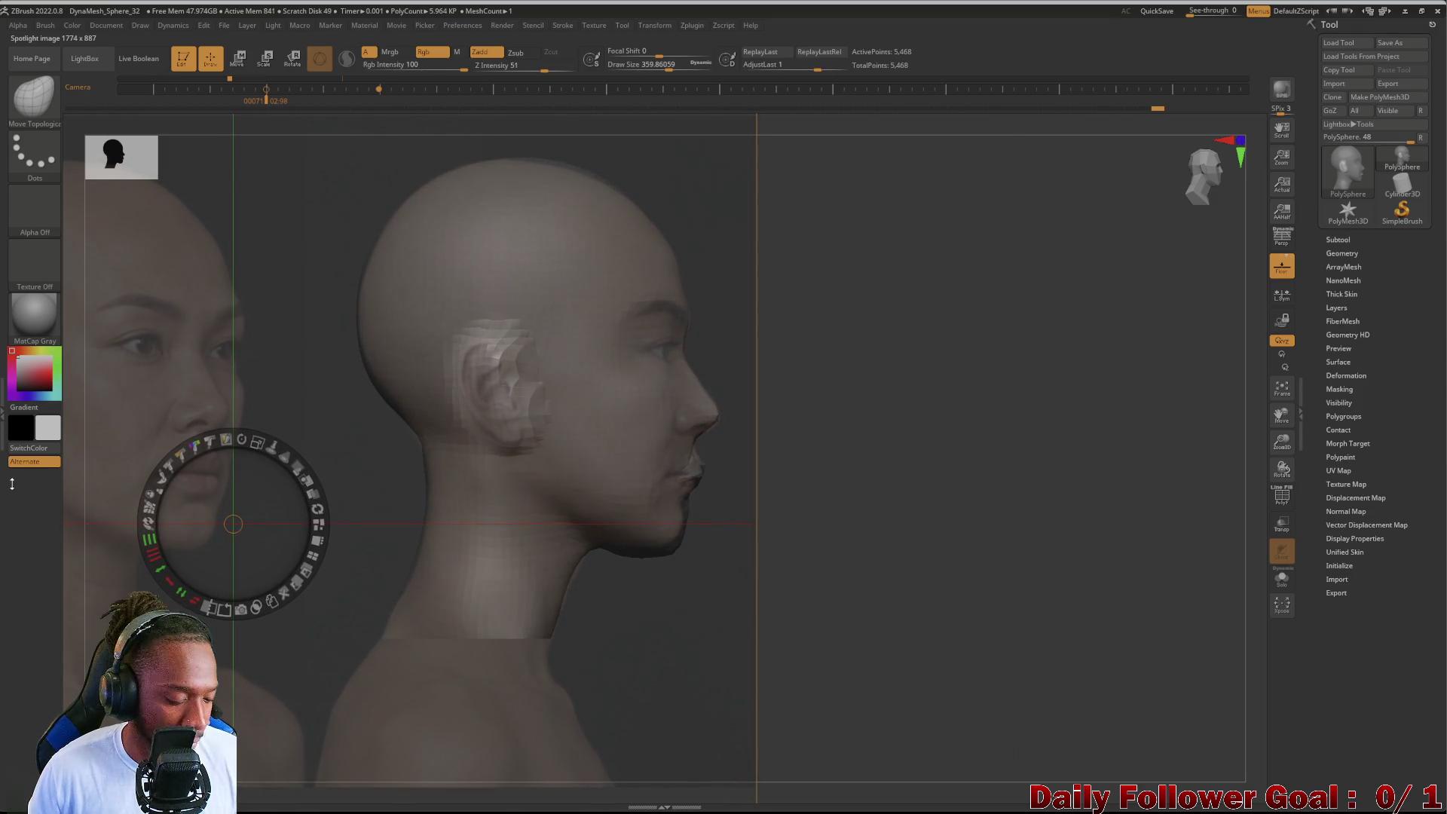
Step: Pull the upper ear rim backward, reshape the lower ear and smooth the surface around it
key("z")
left_click_drag(511, 353, 467, 343)
left_click_drag(527, 413, 510, 409)
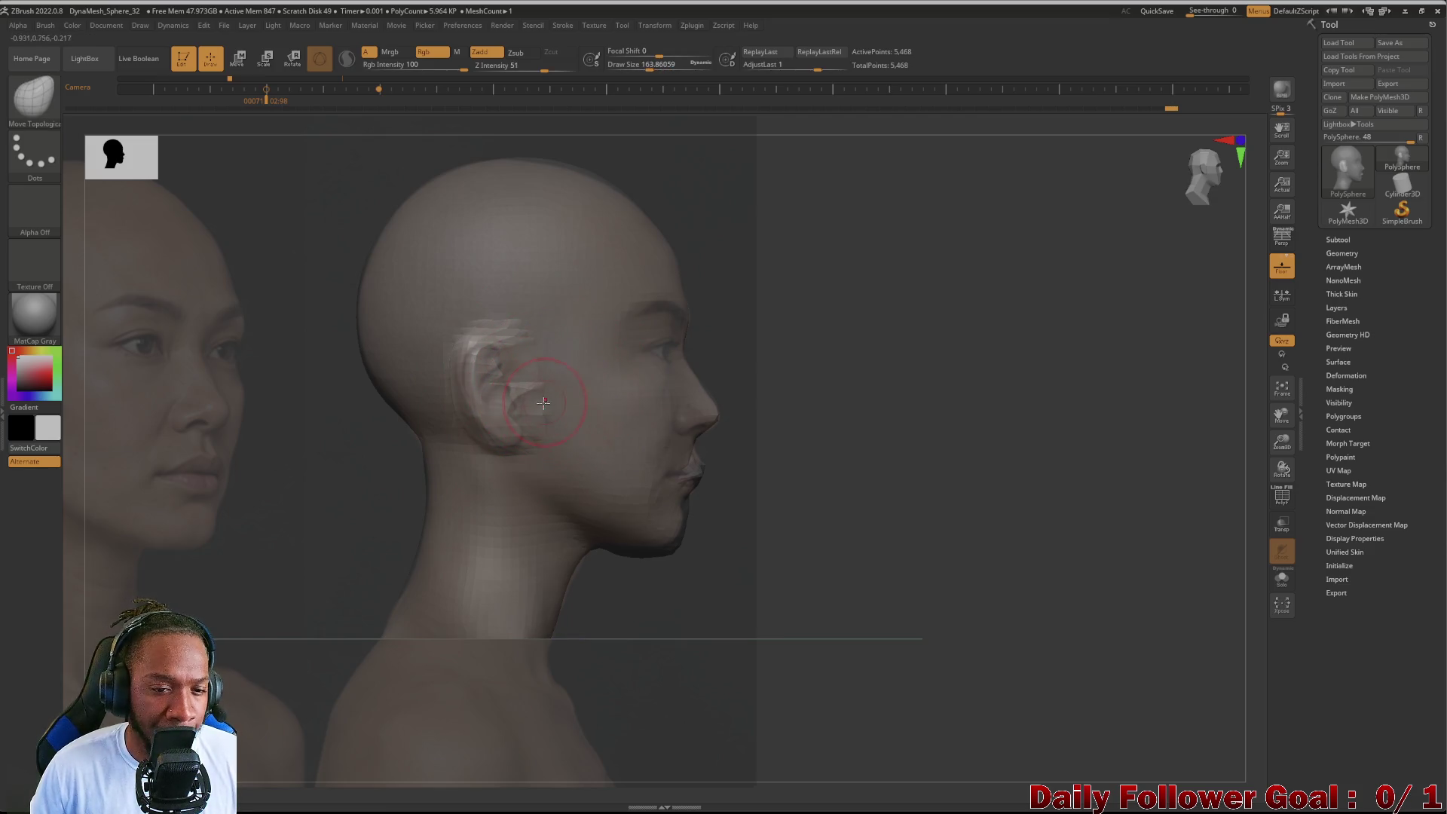
key("shift")
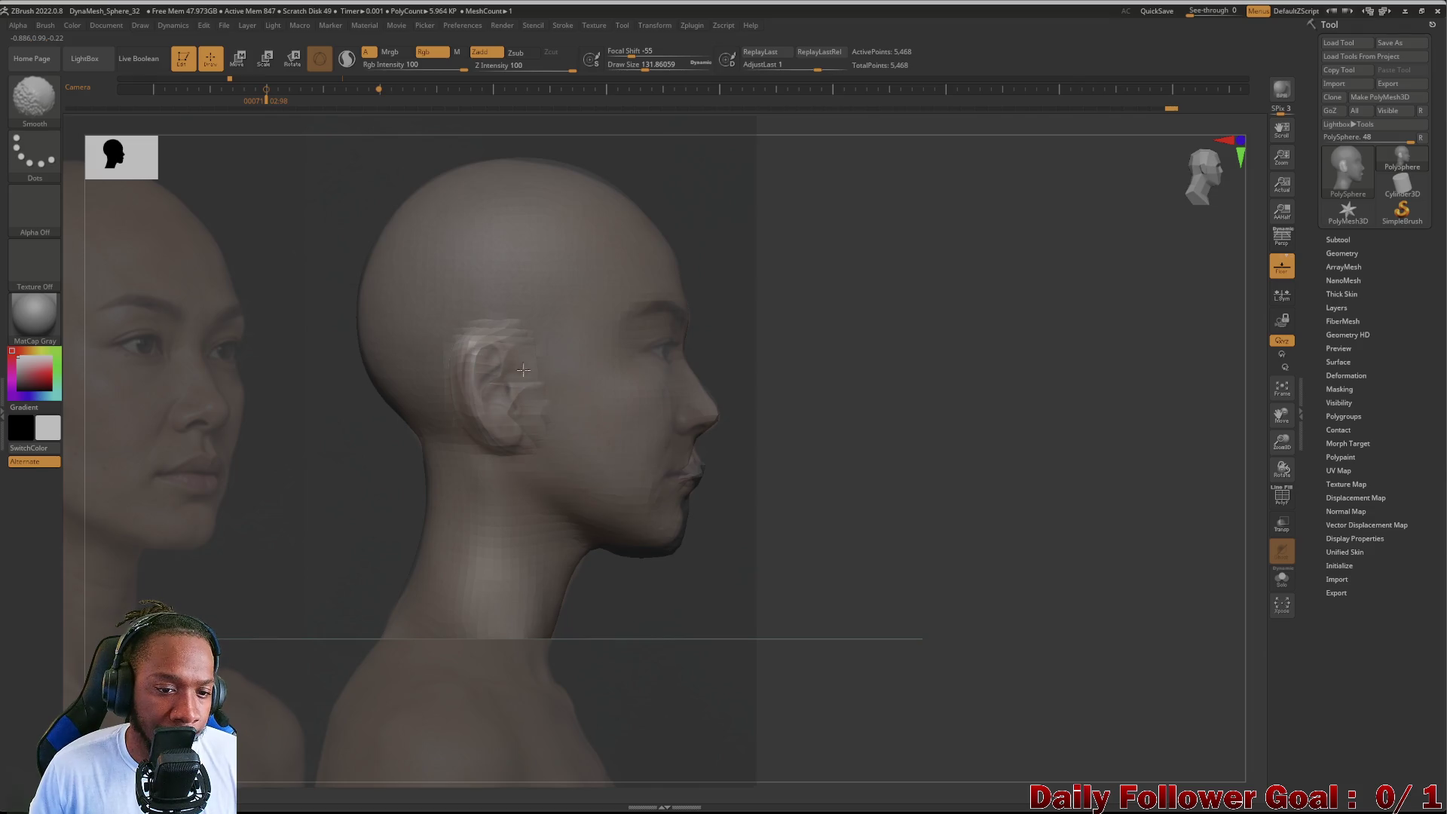
left_click_drag(275, 478, 340, 491, "shift")
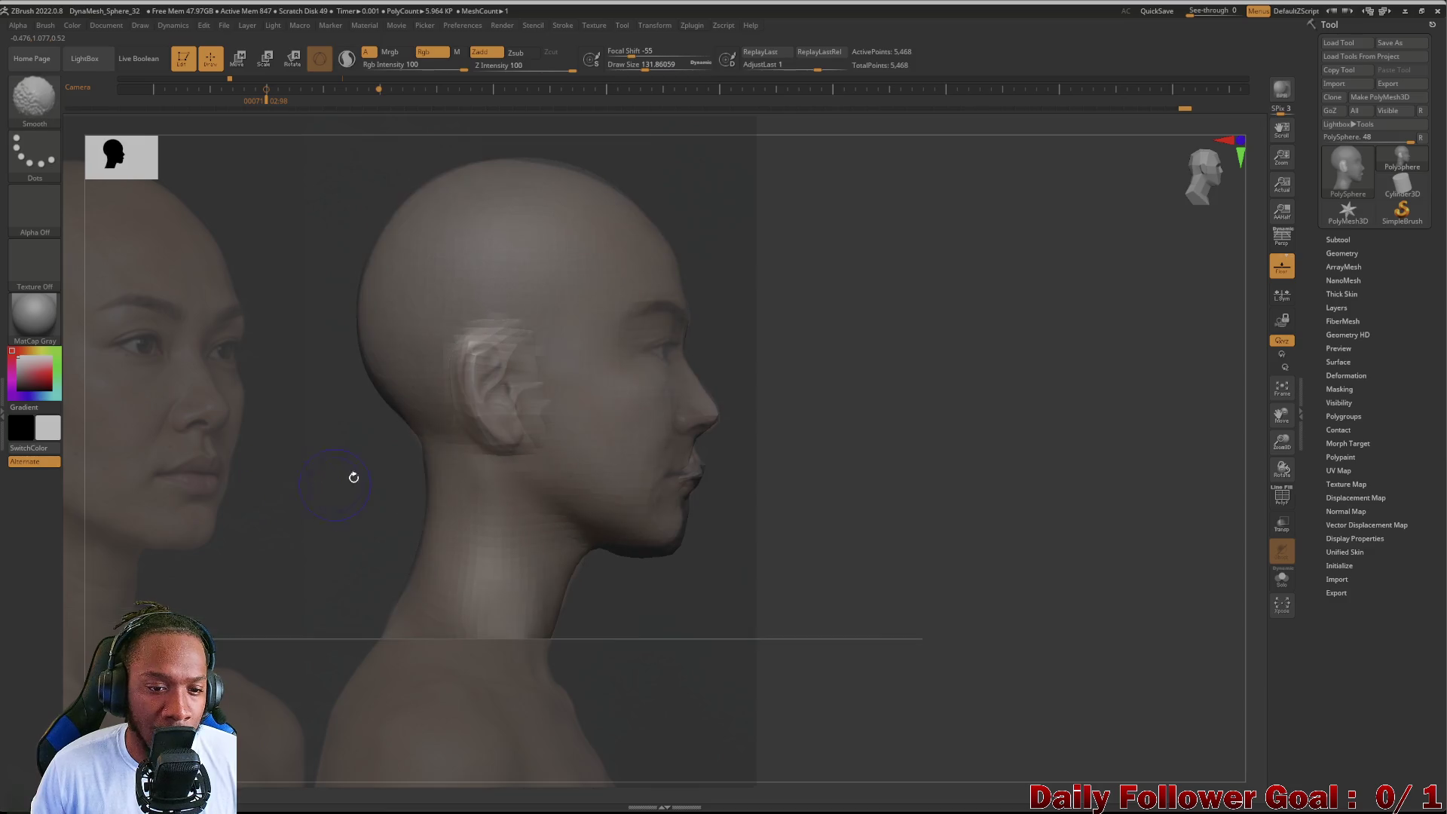
Step: Refine the ear with DamStandard from profile and rear angles, smooth its top, and turn the head front
left_click(19, 115)
left_click(272, 278)
mouse_move(271, 279)
left_mouse_down()
mouse_move(347, 420)
mouse_move(506, 327)
left_mouse_up()
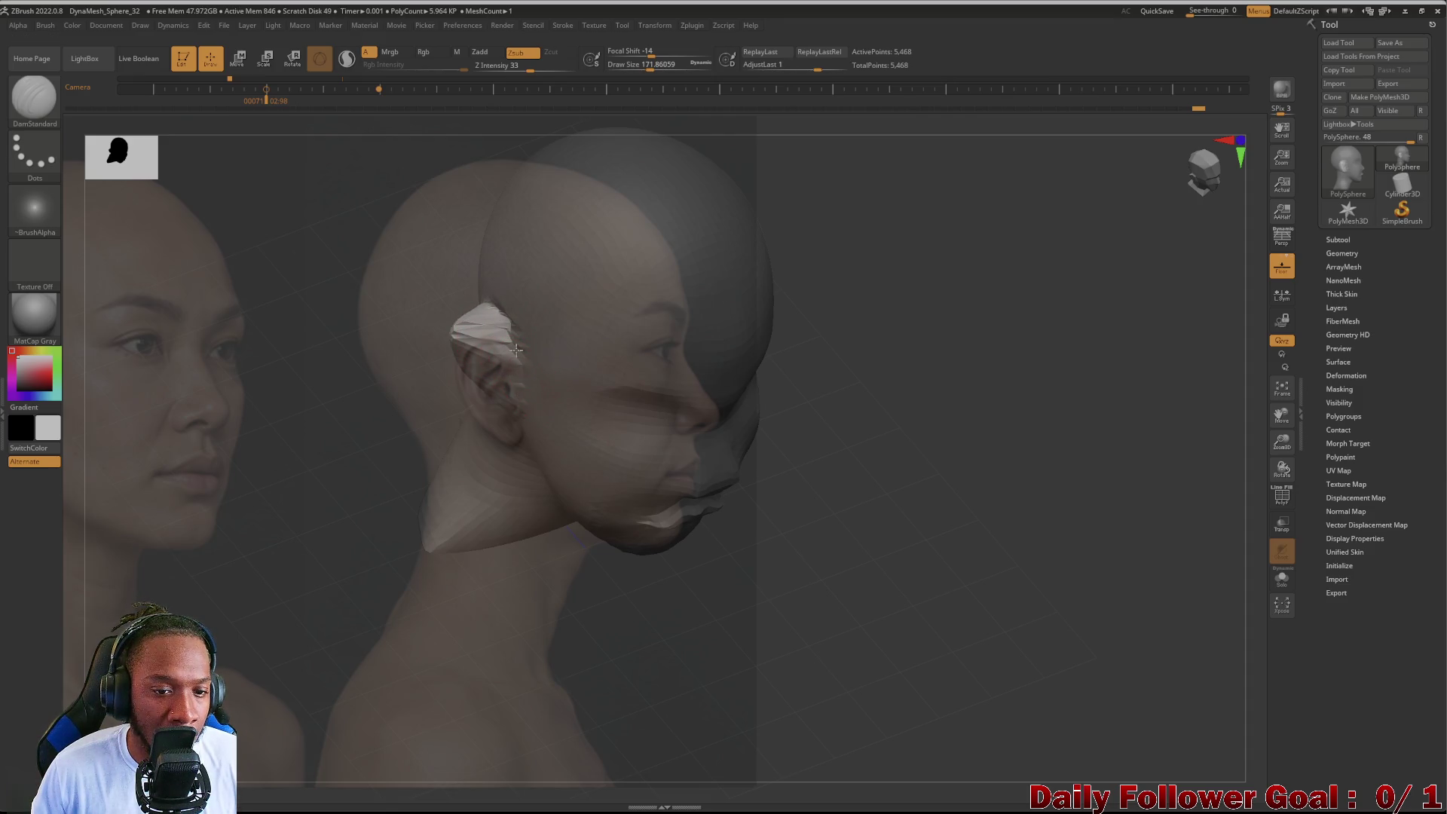
mouse_move(428, 420)
left_mouse_down()
mouse_move(464, 399)
mouse_move(476, 331)
left_mouse_up()
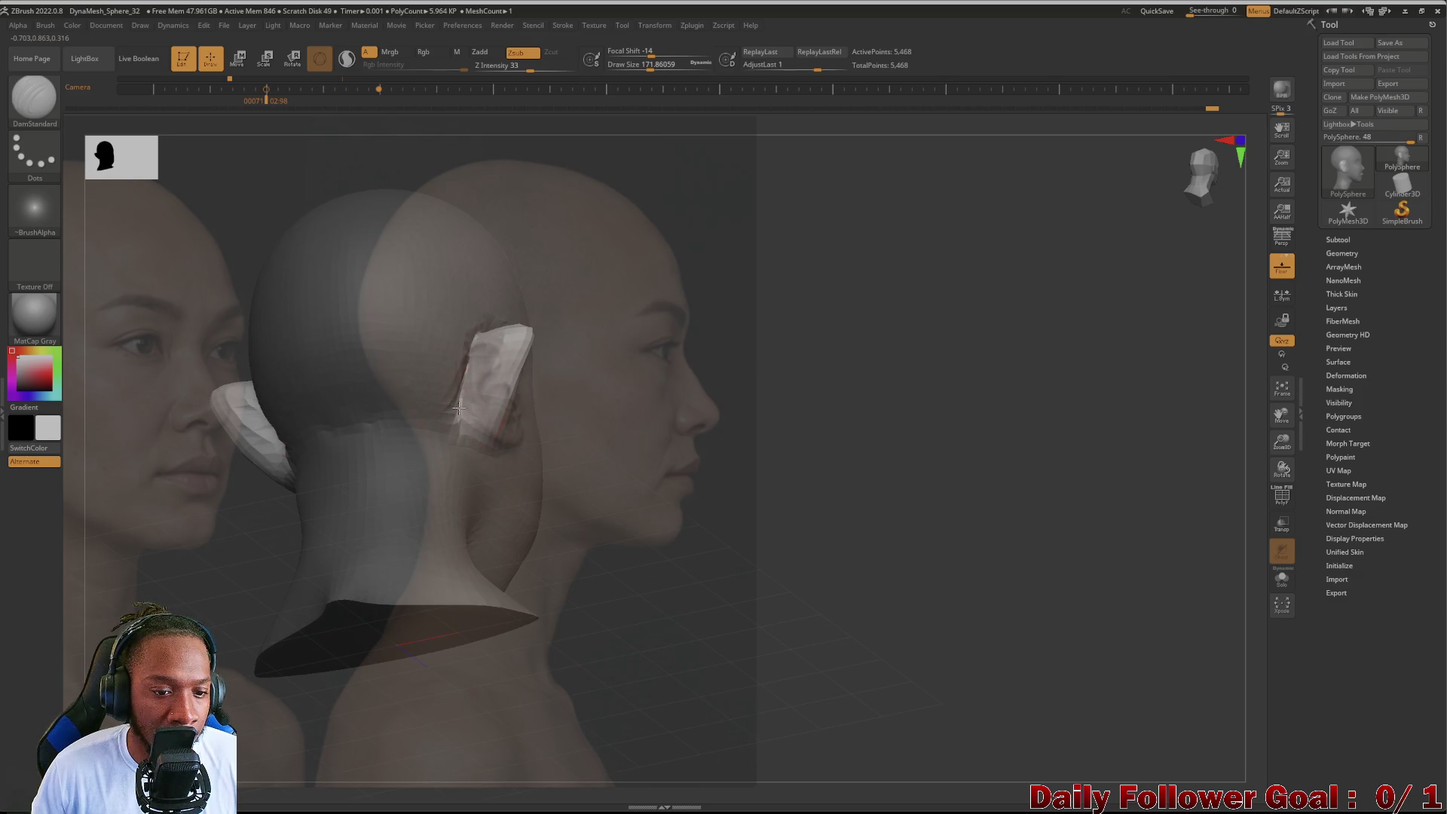
mouse_move(373, 486)
left_mouse_down()
mouse_move(458, 458)
mouse_move(271, 459)
mouse_move(316, 485)
mouse_move(310, 509)
left_mouse_up()
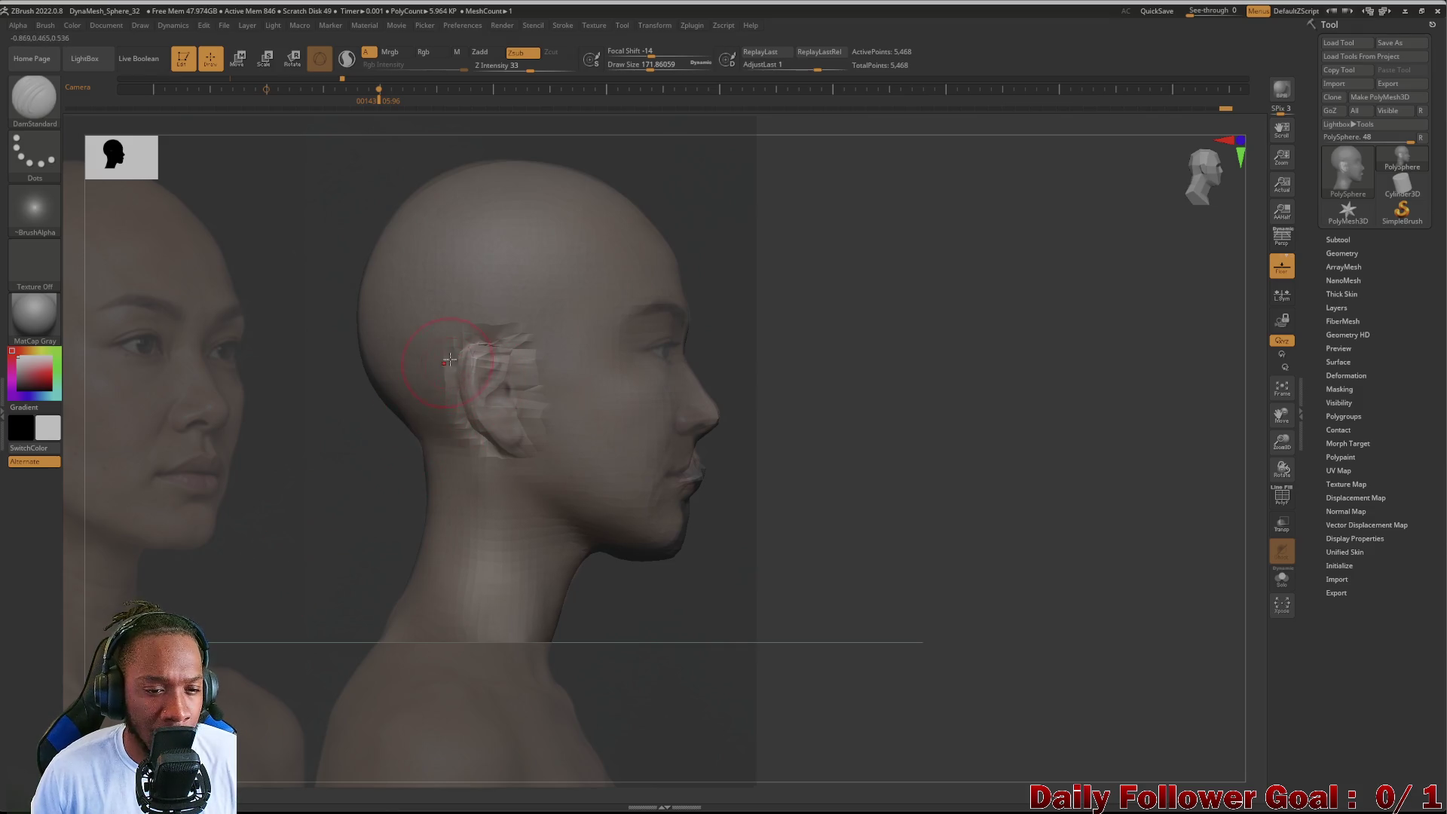
key("shift")
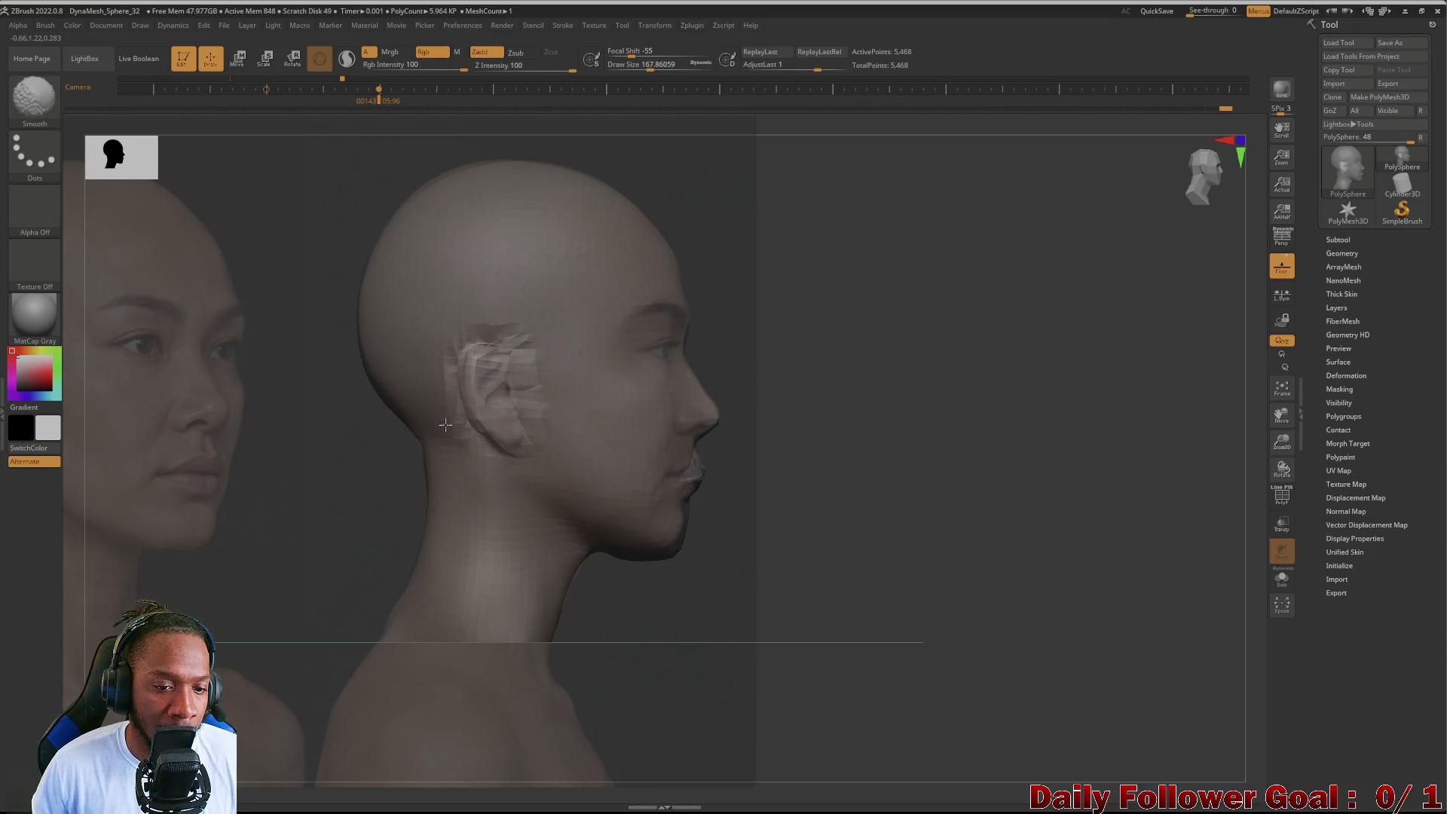
left_click_drag(438, 301, 502, 302, "shift")
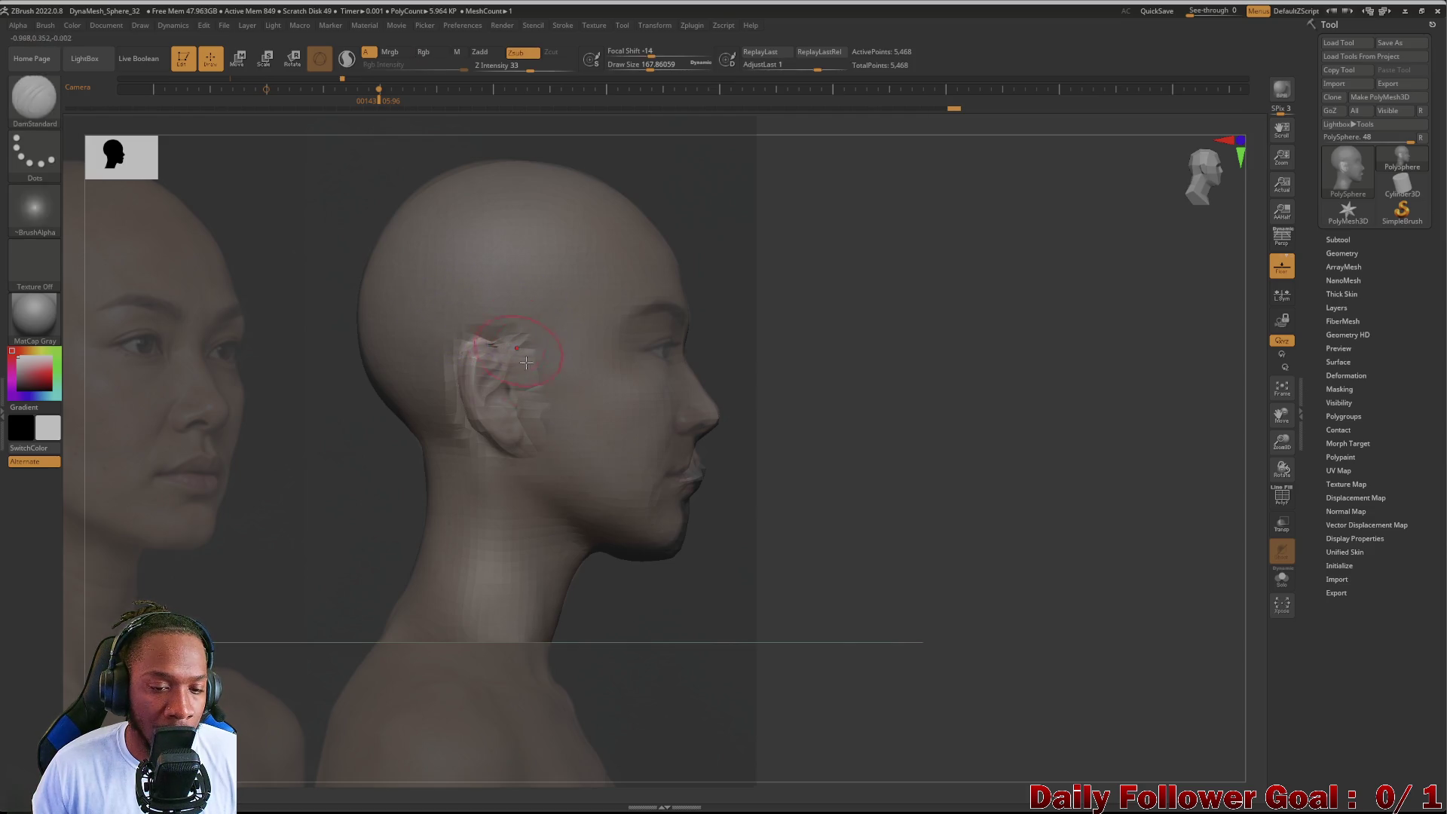
mouse_move(323, 429)
left_mouse_down("shift")
mouse_move(253, 455)
mouse_move(304, 517)
mouse_move(265, 517)
left_mouse_up("shift")
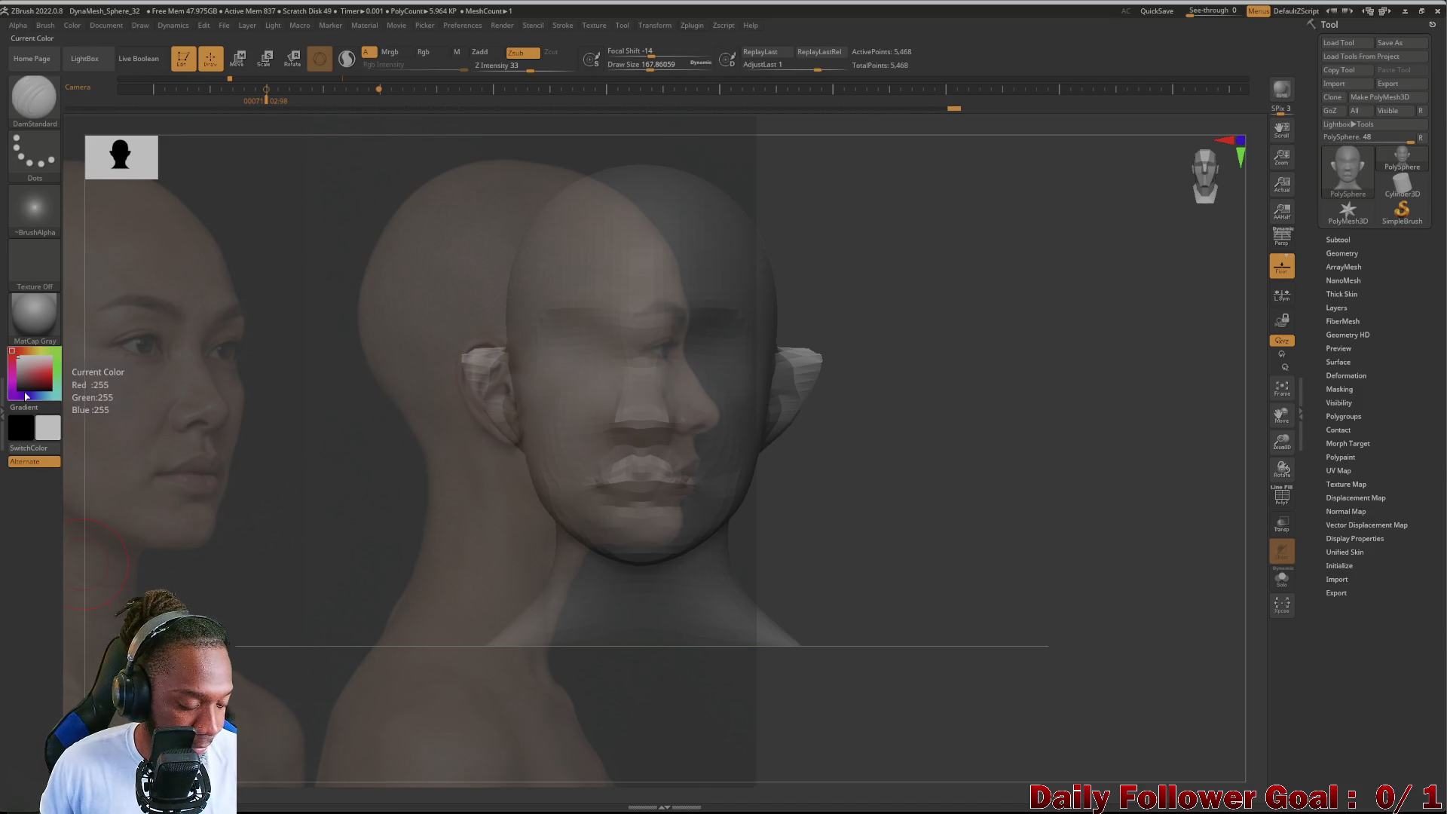
key("shift+z")
Step: Centre the front reference photo behind the head and switch to the Move Topologic brush
mouse_move(265, 429)
left_mouse_down()
mouse_move(557, 473)
mouse_move(358, 555)
left_mouse_up()
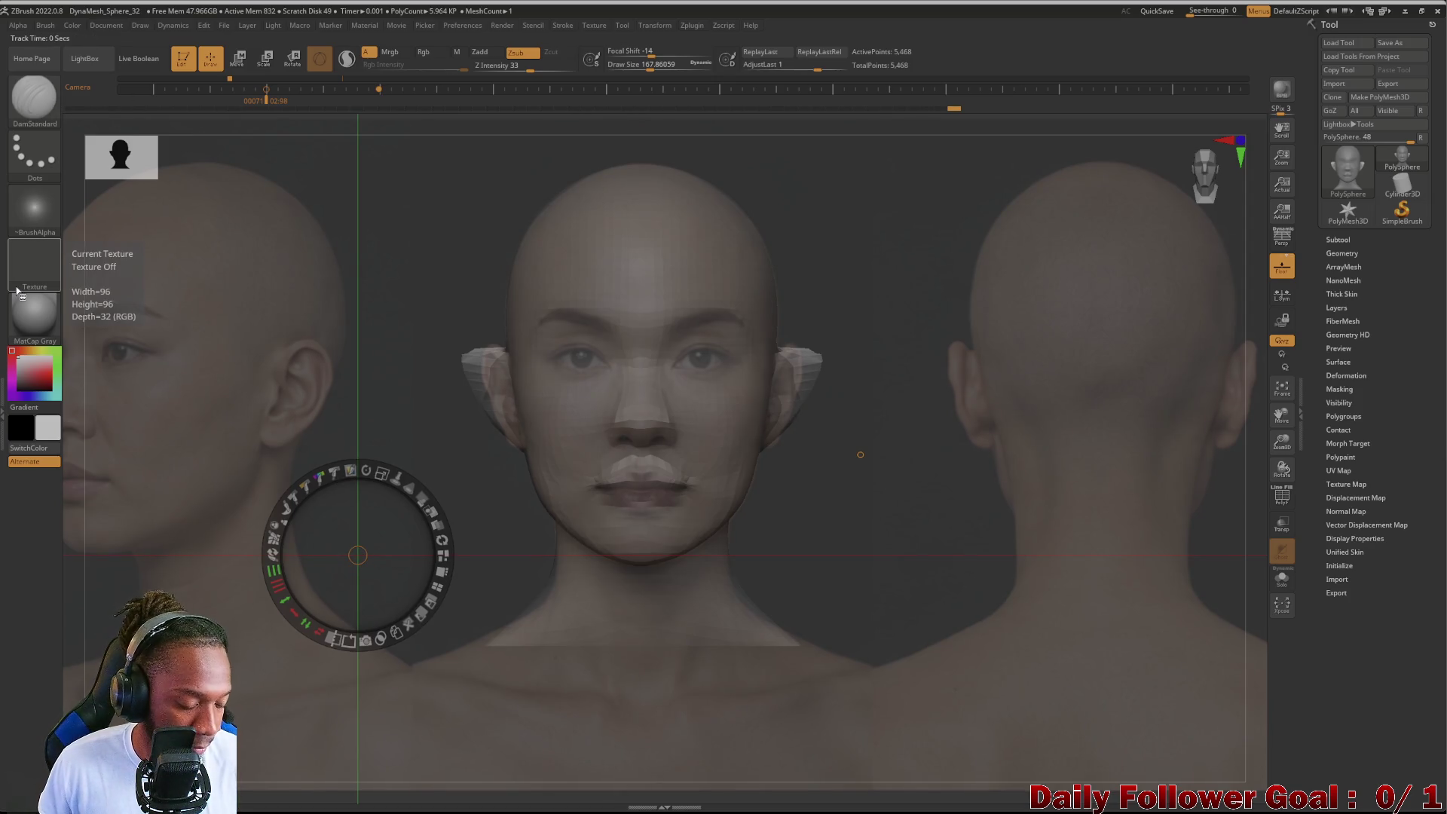
key("z")
key("space")
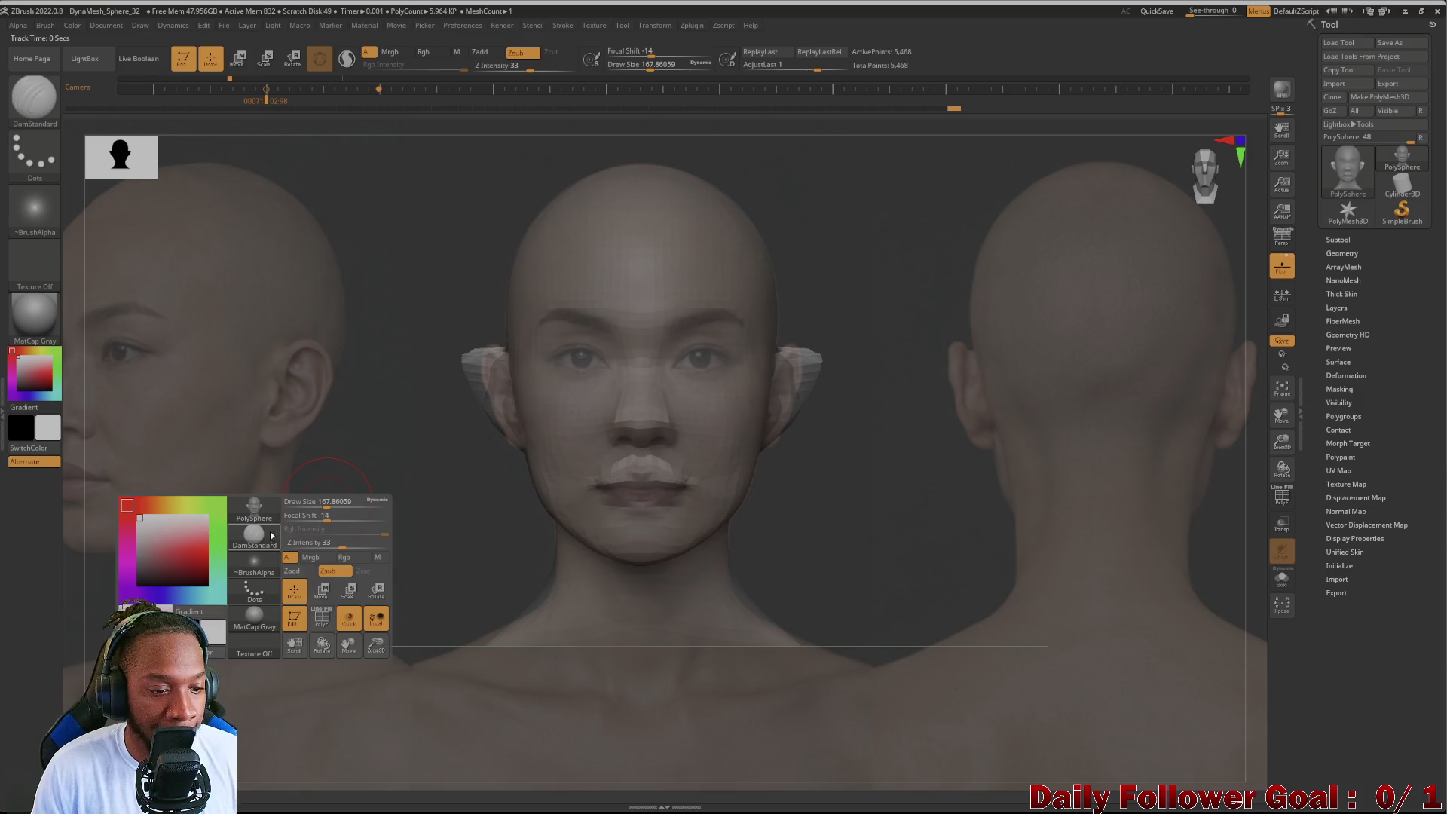
key("b")
left_click(479, 435)
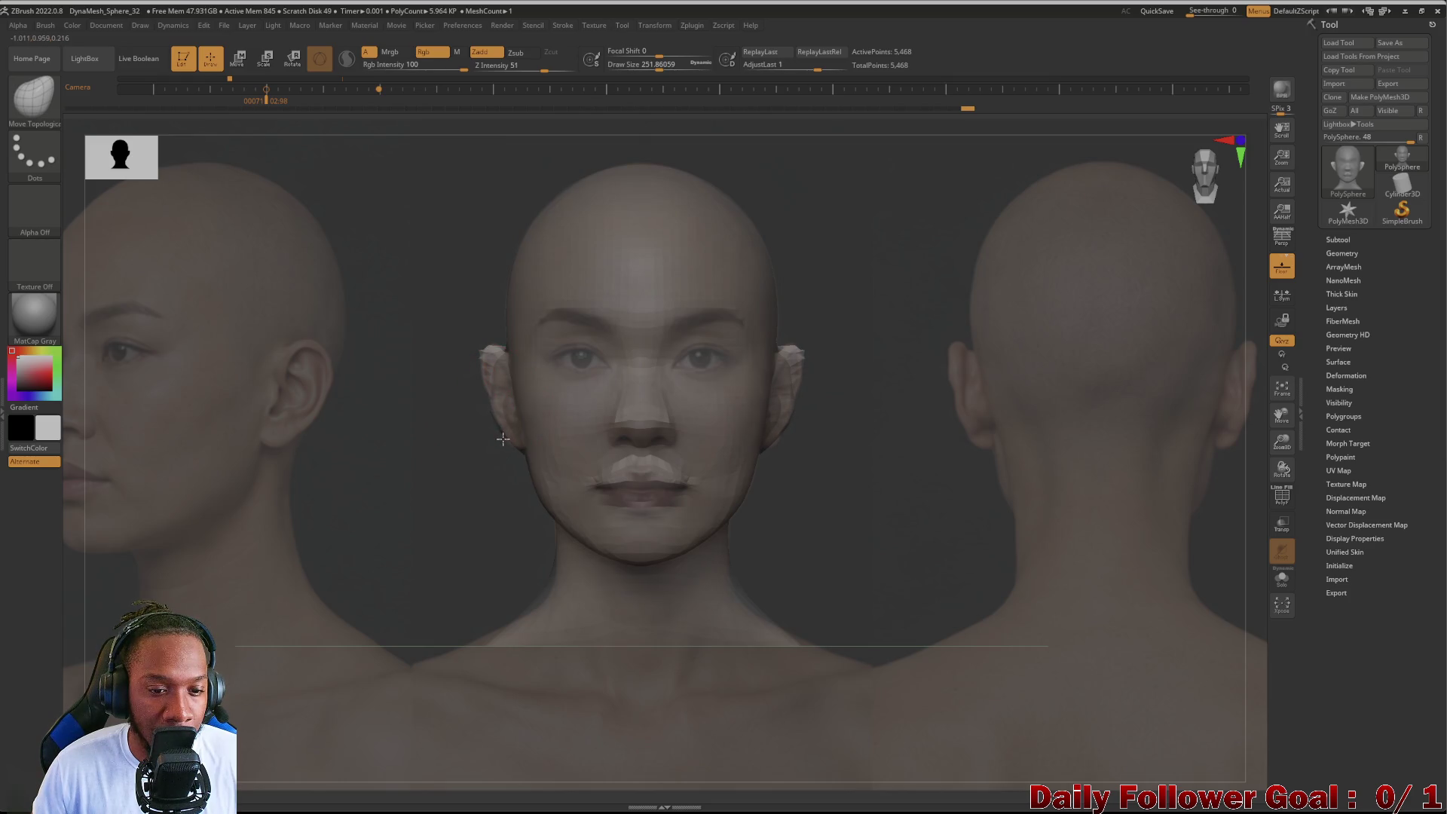
Step: Check the ear placement against the photo from profile and straight front views
mouse_move(373, 457)
left_mouse_down()
mouse_move(255, 518)
mouse_move(237, 494)
left_mouse_up()
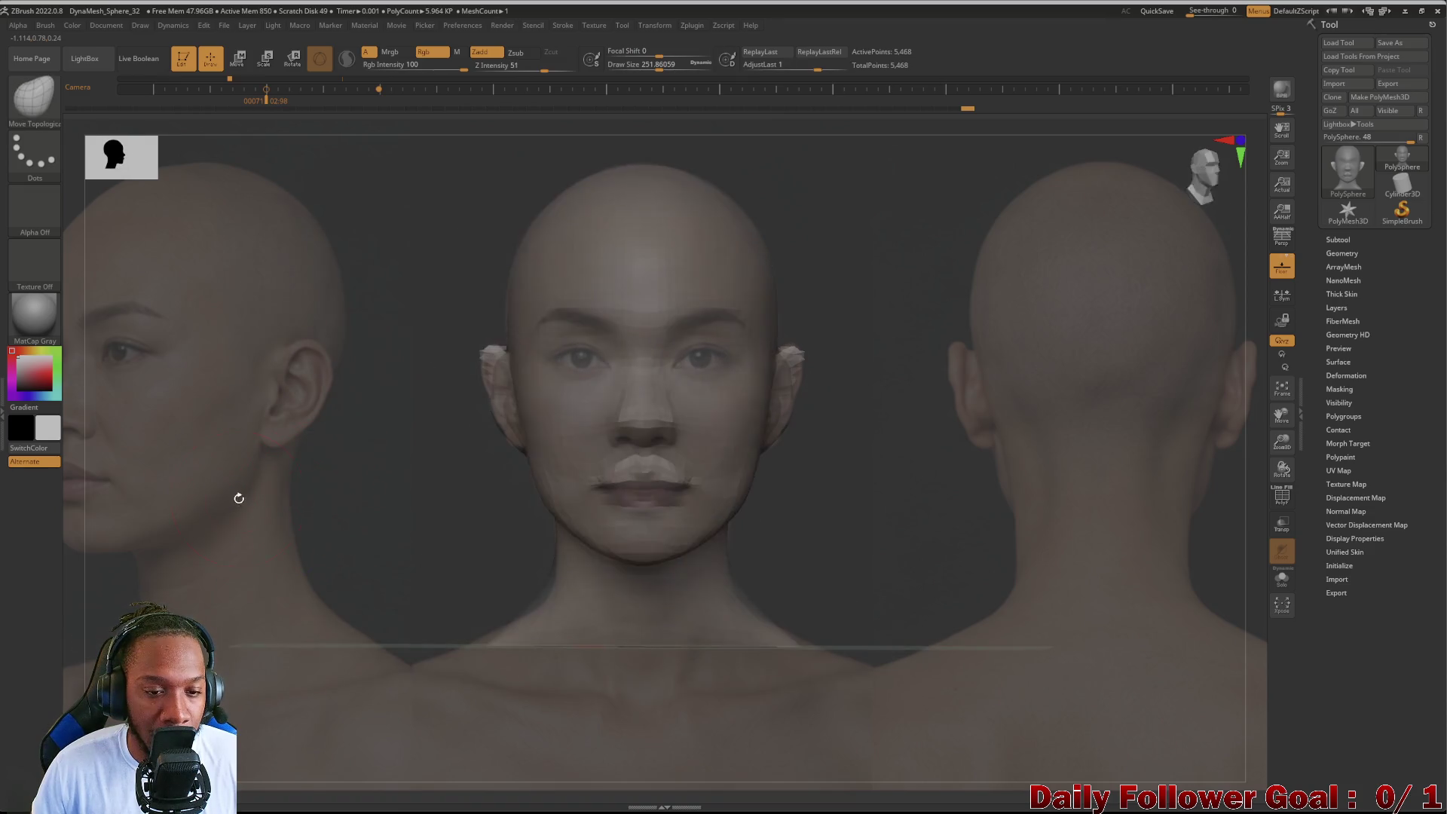
left_click_drag(355, 409, 362, 452, "shift")
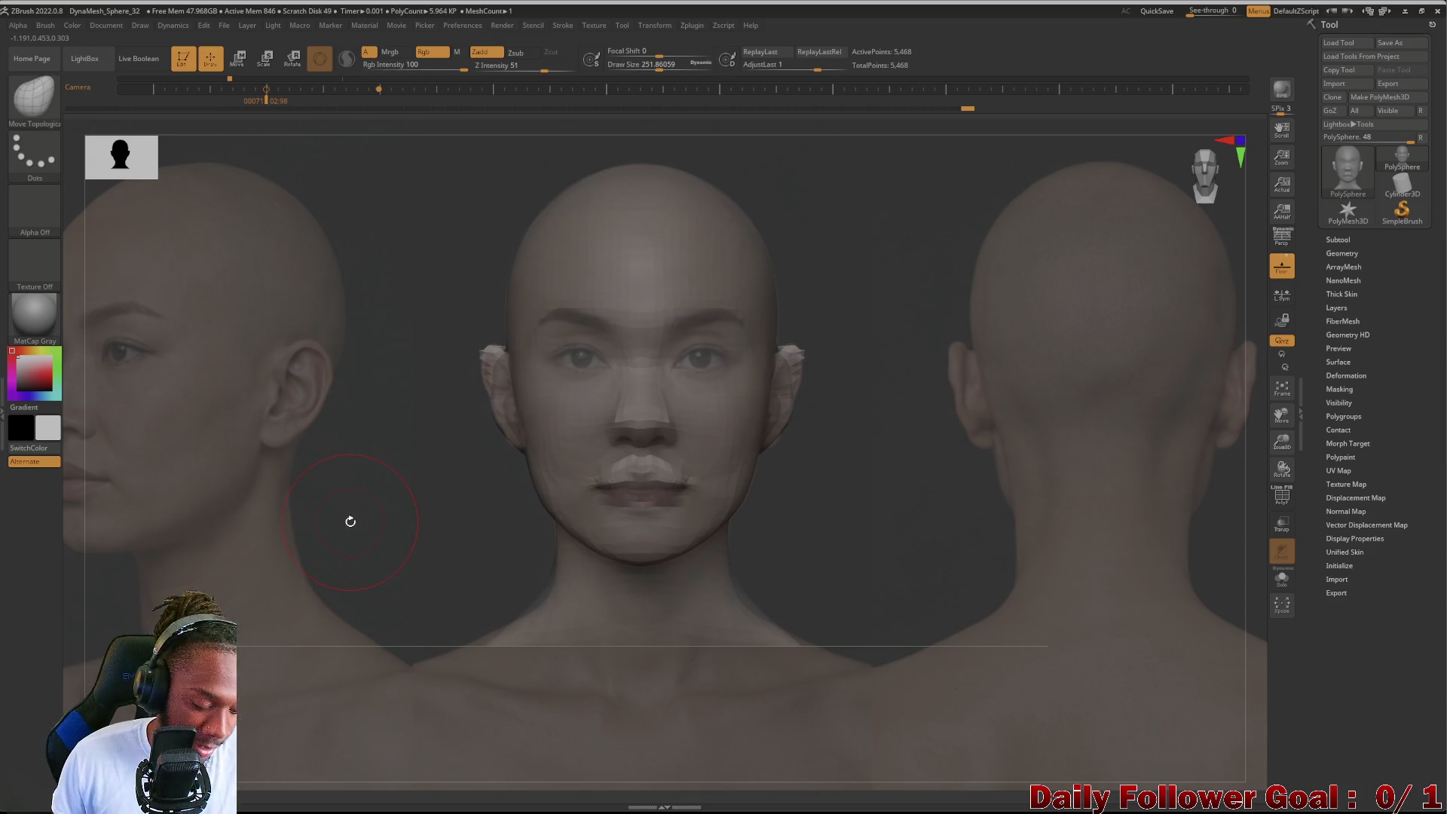
right_click(350, 520)
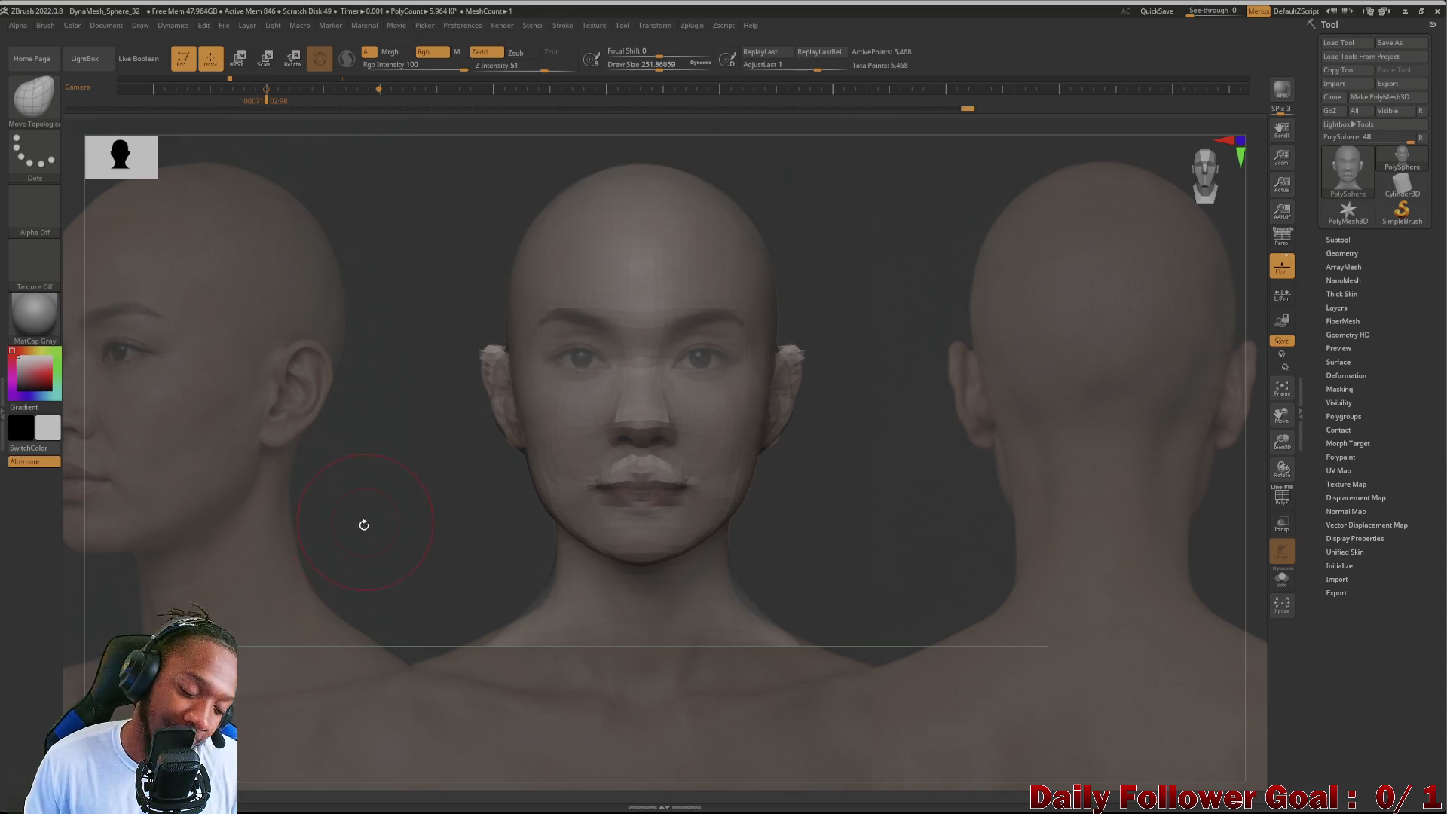
key("w")
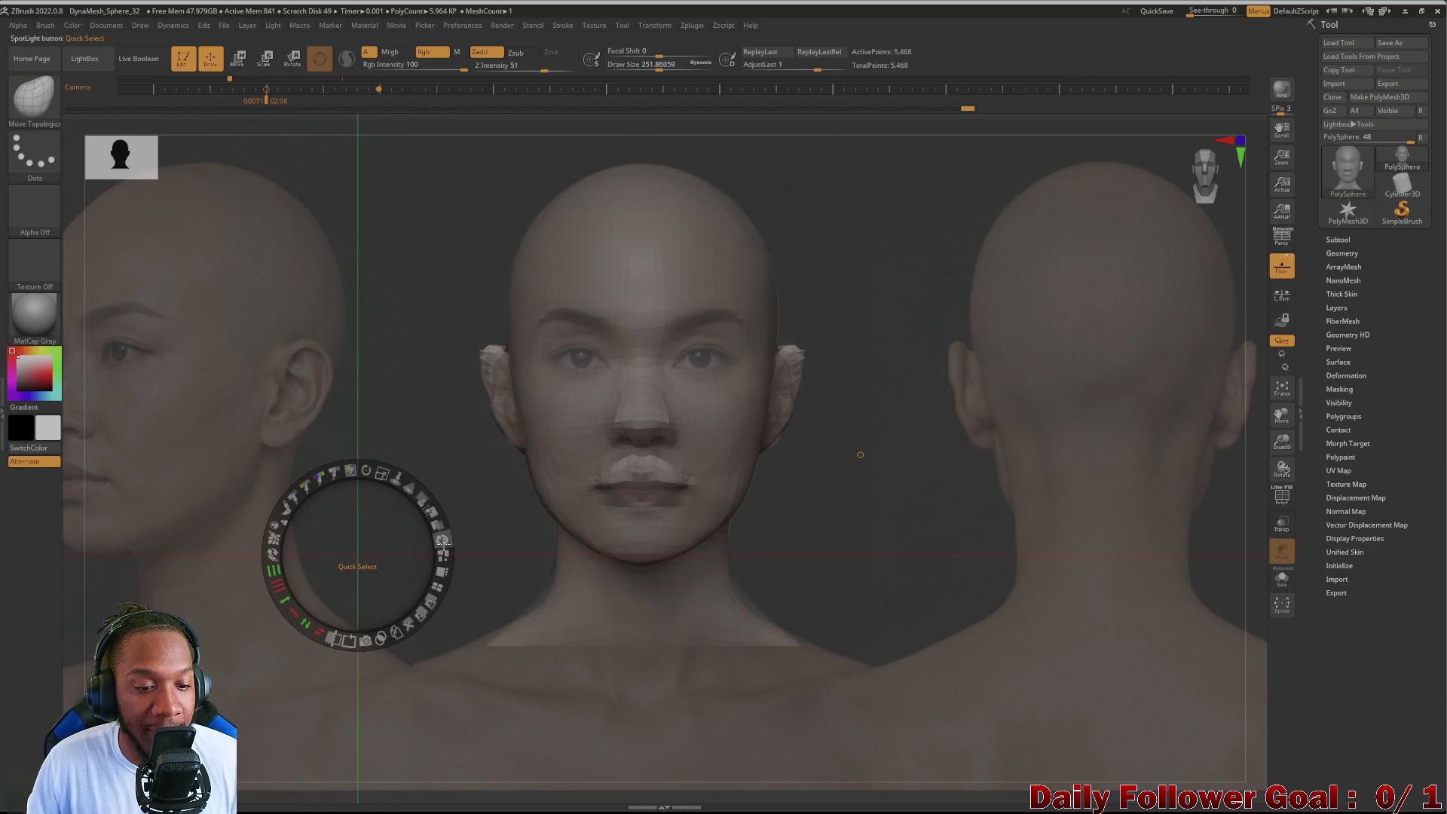
Step: Lower the Spotlight opacity until the reference photos are nearly transparent behind the head
left_click_drag(368, 475, 384, 482)
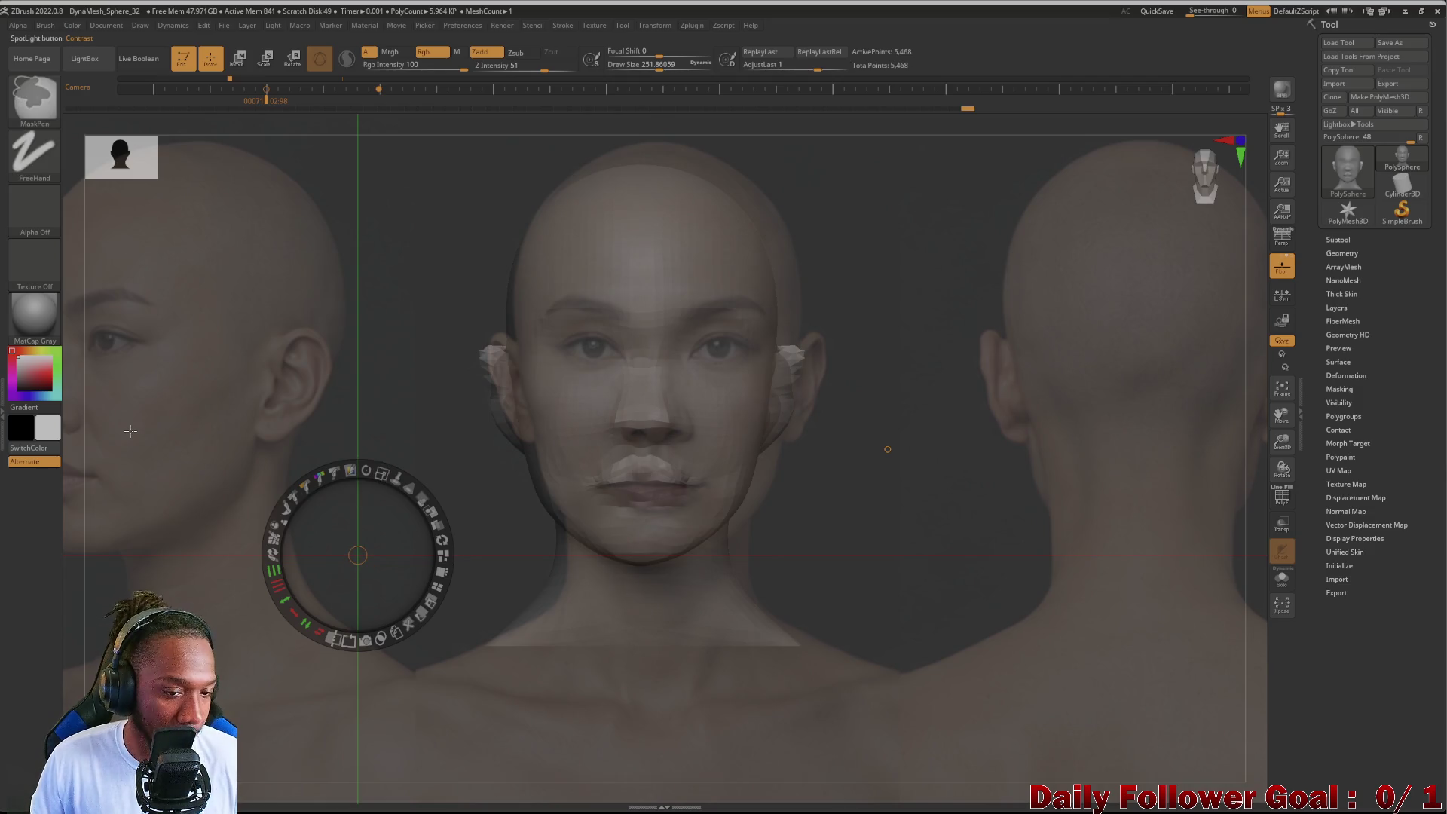
key("ctrl+z")
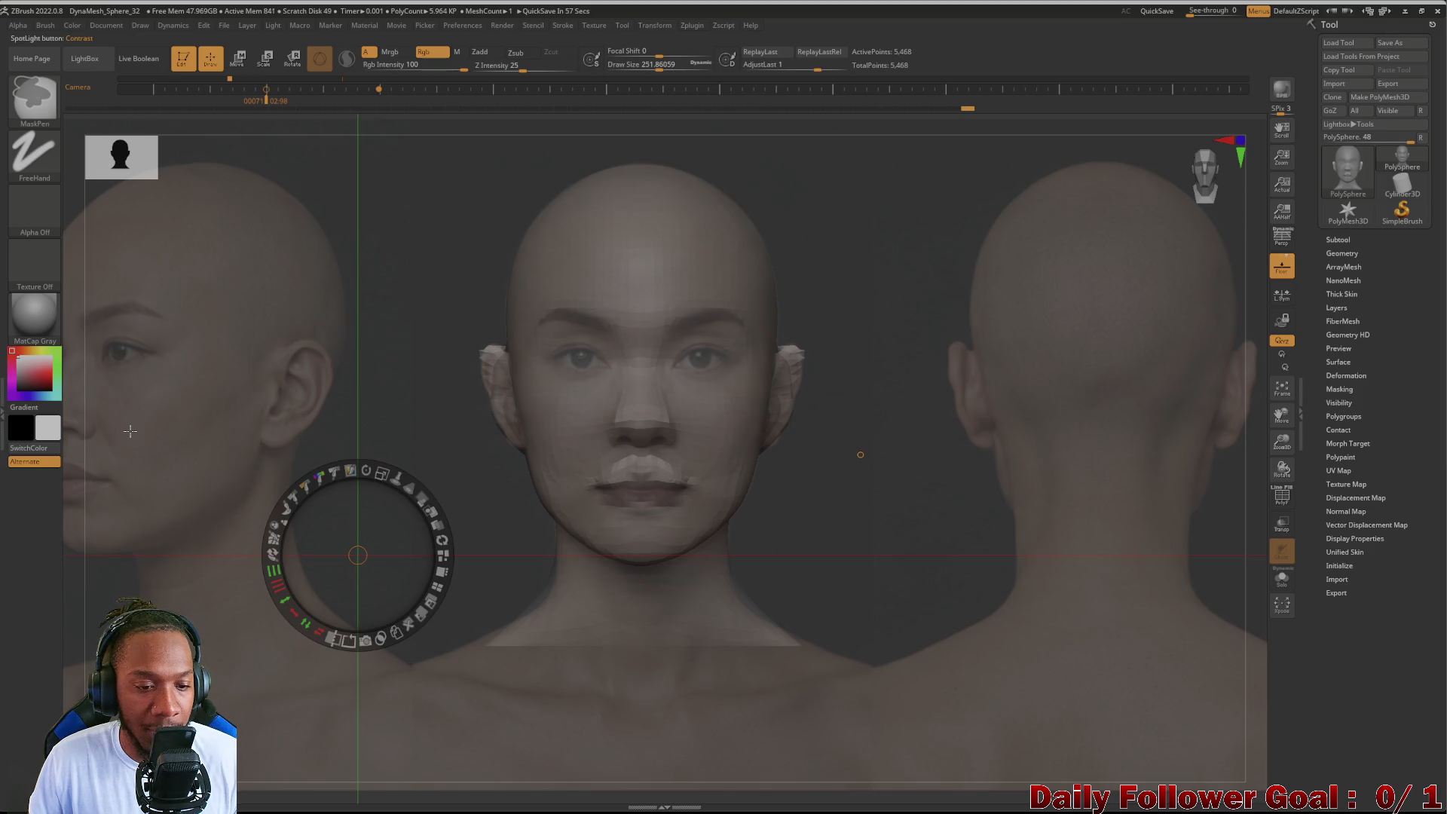
key("ctrl")
mouse_move(418, 488)
left_mouse_down()
mouse_move(416, 546)
mouse_move(374, 475)
left_mouse_up()
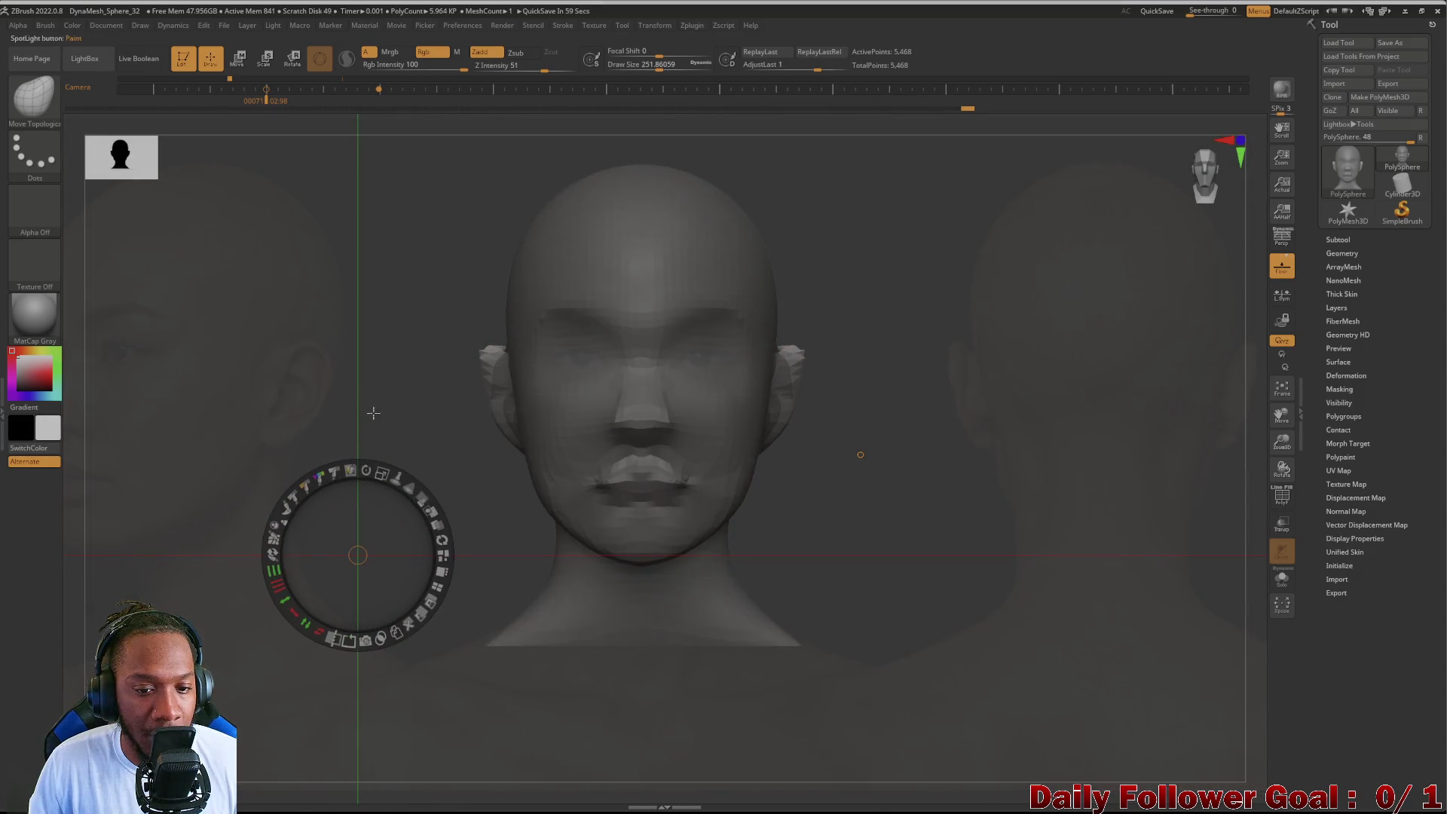
left_click(399, 407)
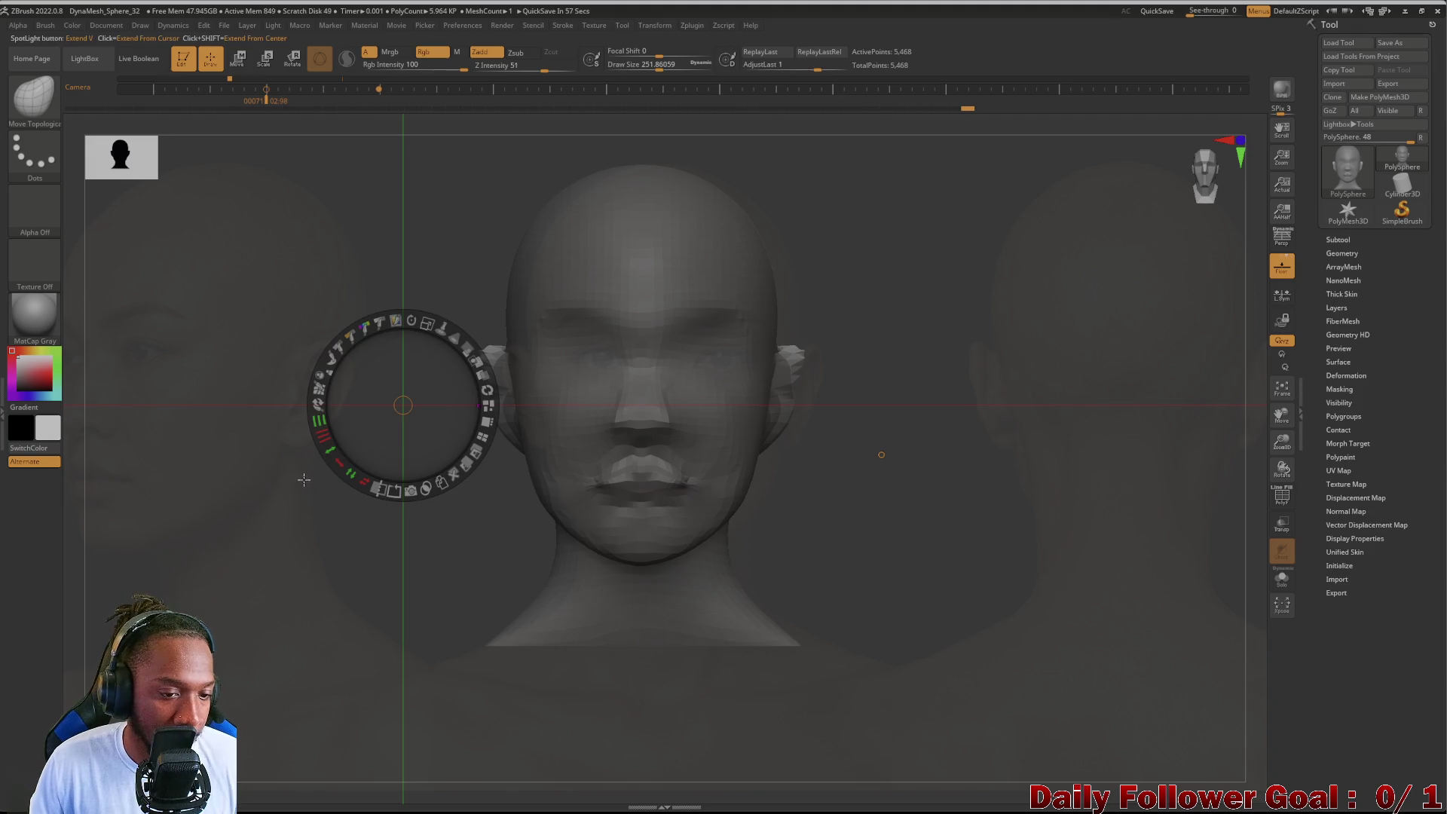
left_click_drag(309, 530, 289, 532)
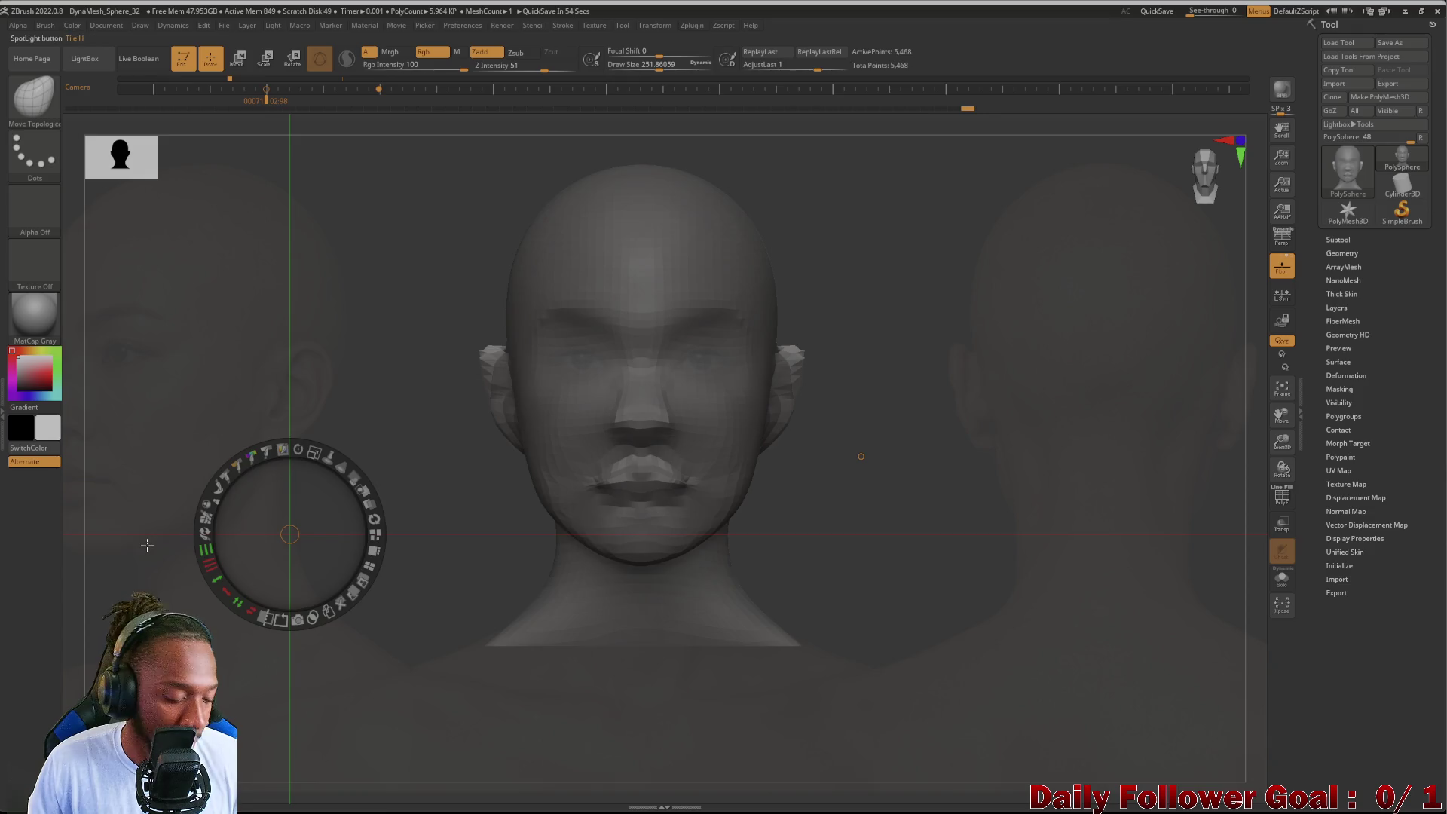
key("shift+z")
Step: Clear the mask from the head and frame it centred in the view
mouse_move(174, 464)
left_mouse_down()
mouse_move(234, 503)
mouse_move(233, 540)
mouse_move(264, 526)
mouse_move(236, 549)
mouse_move(247, 571)
mouse_move(331, 596)
mouse_move(284, 582)
left_mouse_up()
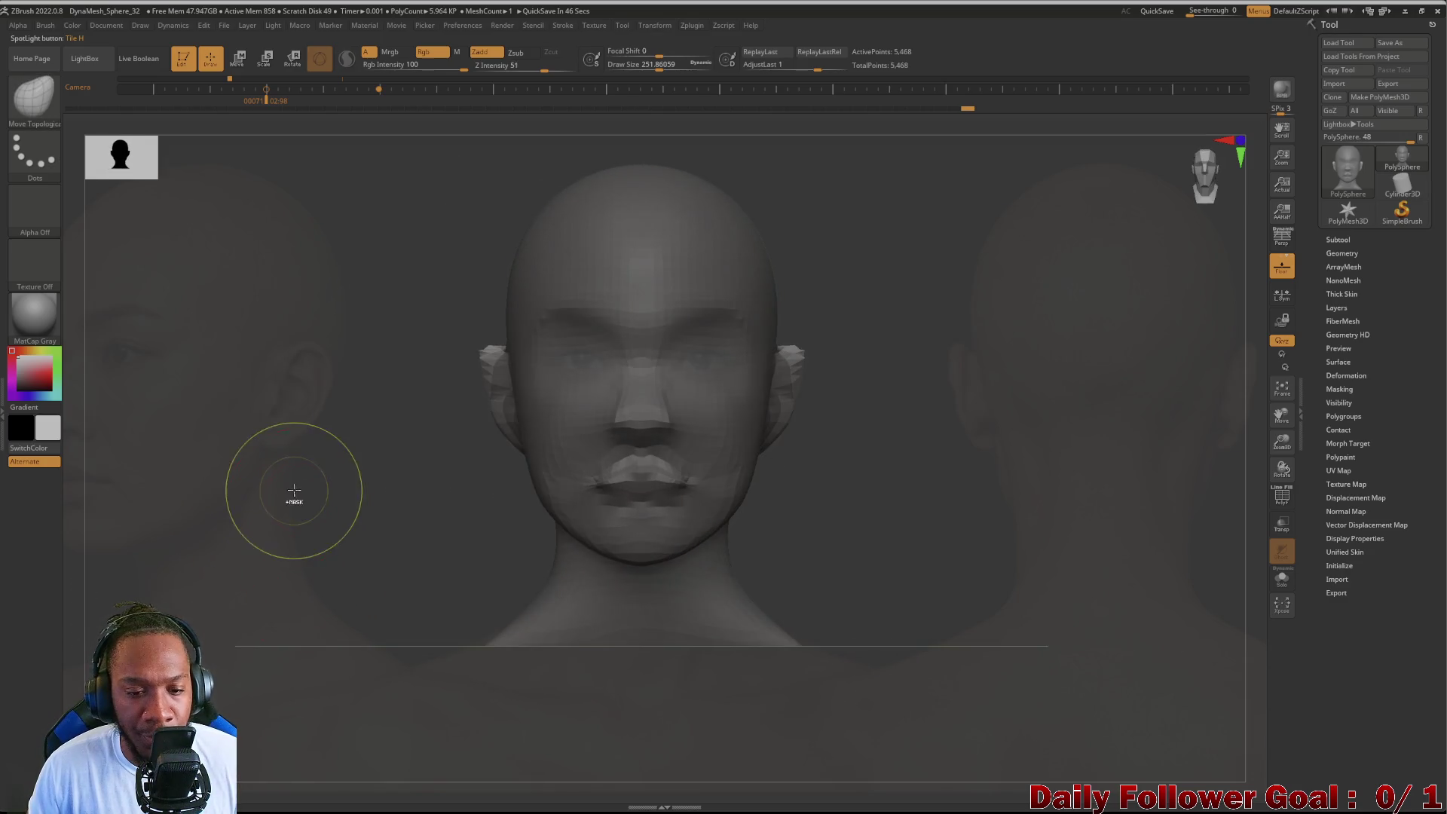
left_click(345, 536, "ctrl")
mouse_move(345, 536)
left_mouse_down()
mouse_move(366, 532)
mouse_move(320, 520)
mouse_move(382, 527)
mouse_move(335, 523)
mouse_move(293, 551)
mouse_move(332, 459)
mouse_move(283, 501)
mouse_move(420, 523)
mouse_move(327, 516)
mouse_move(395, 529)
mouse_move(343, 521)
mouse_move(372, 523)
mouse_move(344, 520)
mouse_move(356, 533)
left_mouse_up()
key("f")
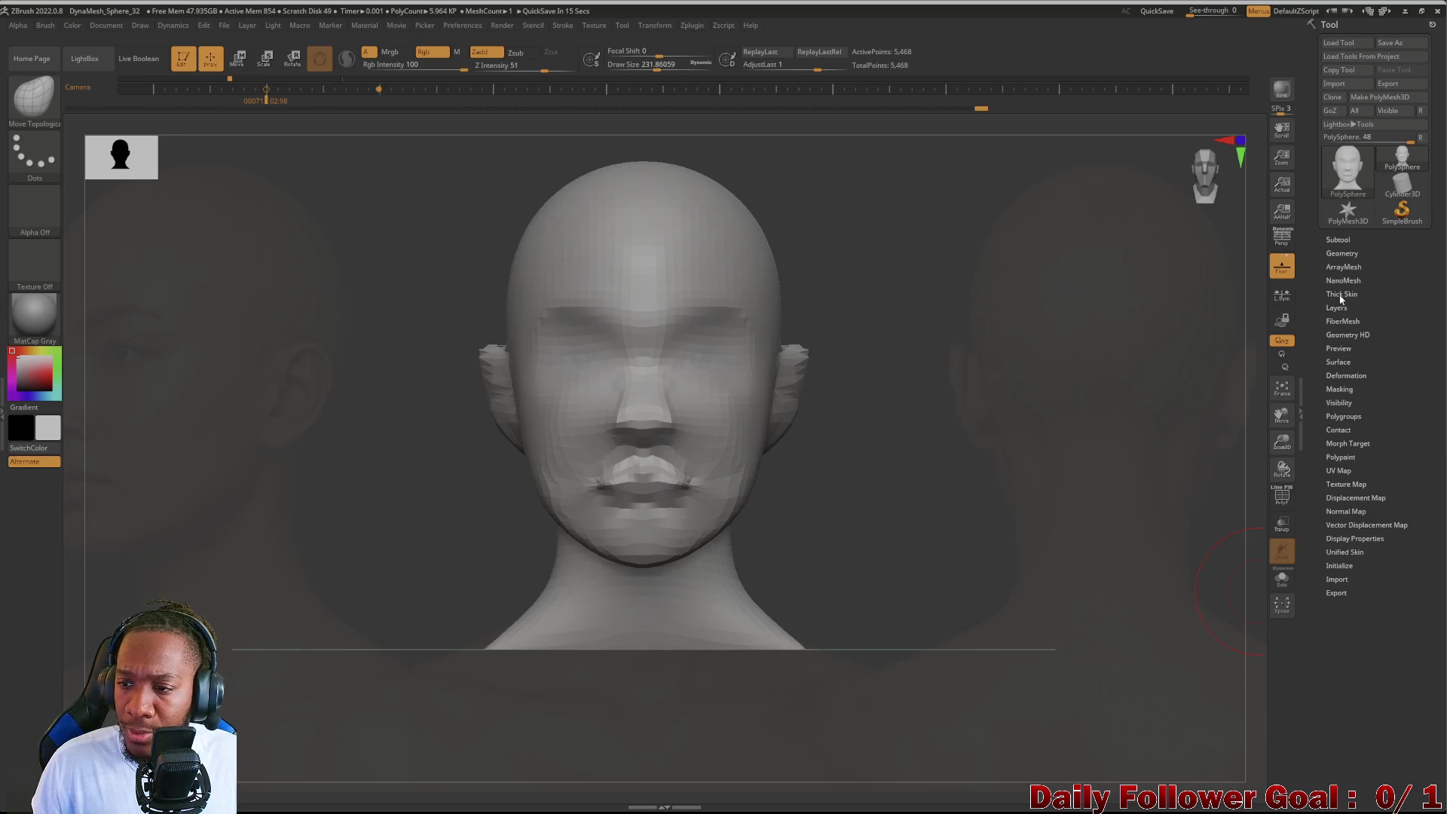
Step: Remesh the head from the DynaMesh geometry settings and return to the Move brush
left_click(1343, 254)
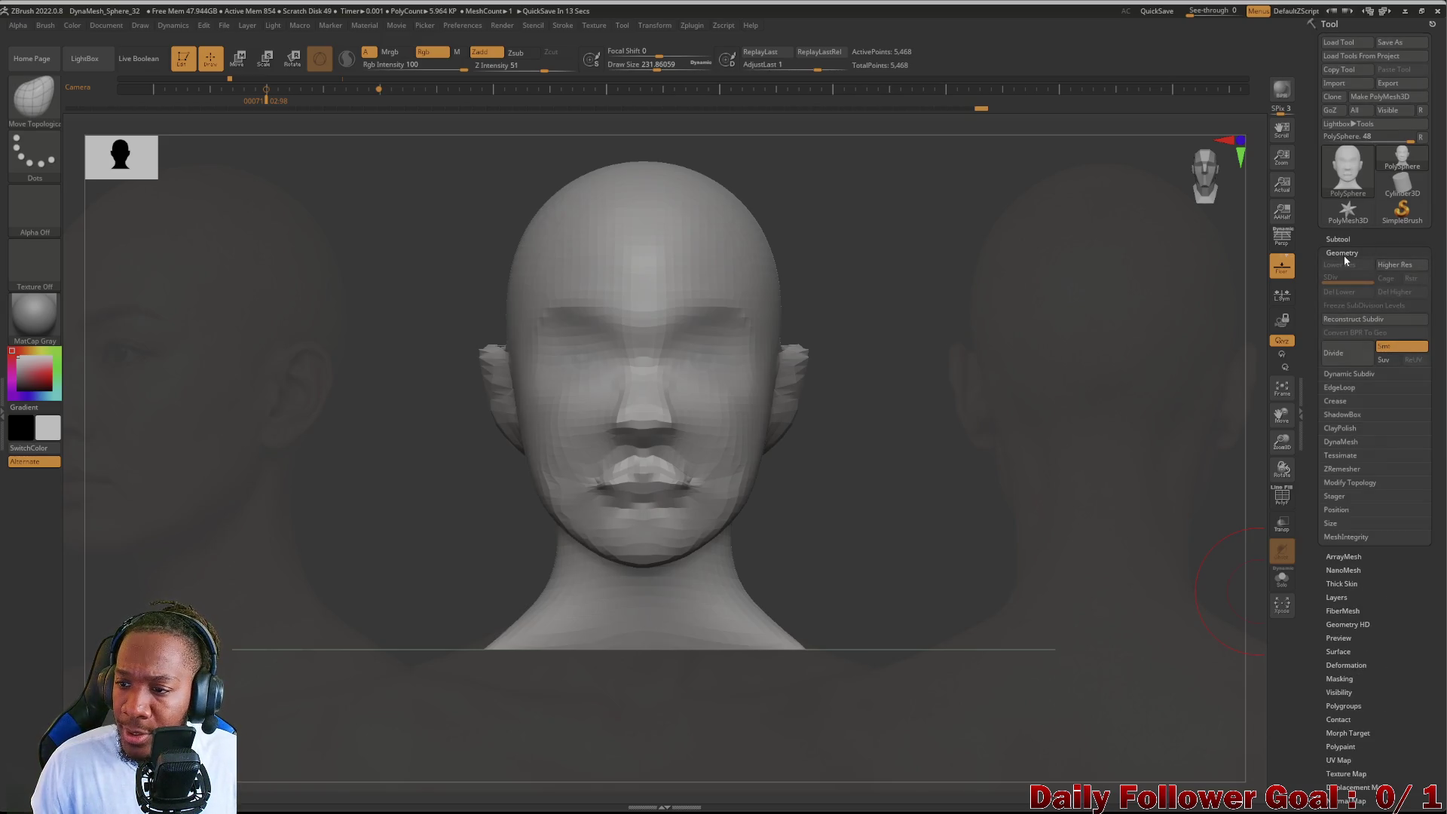
left_click(1338, 441)
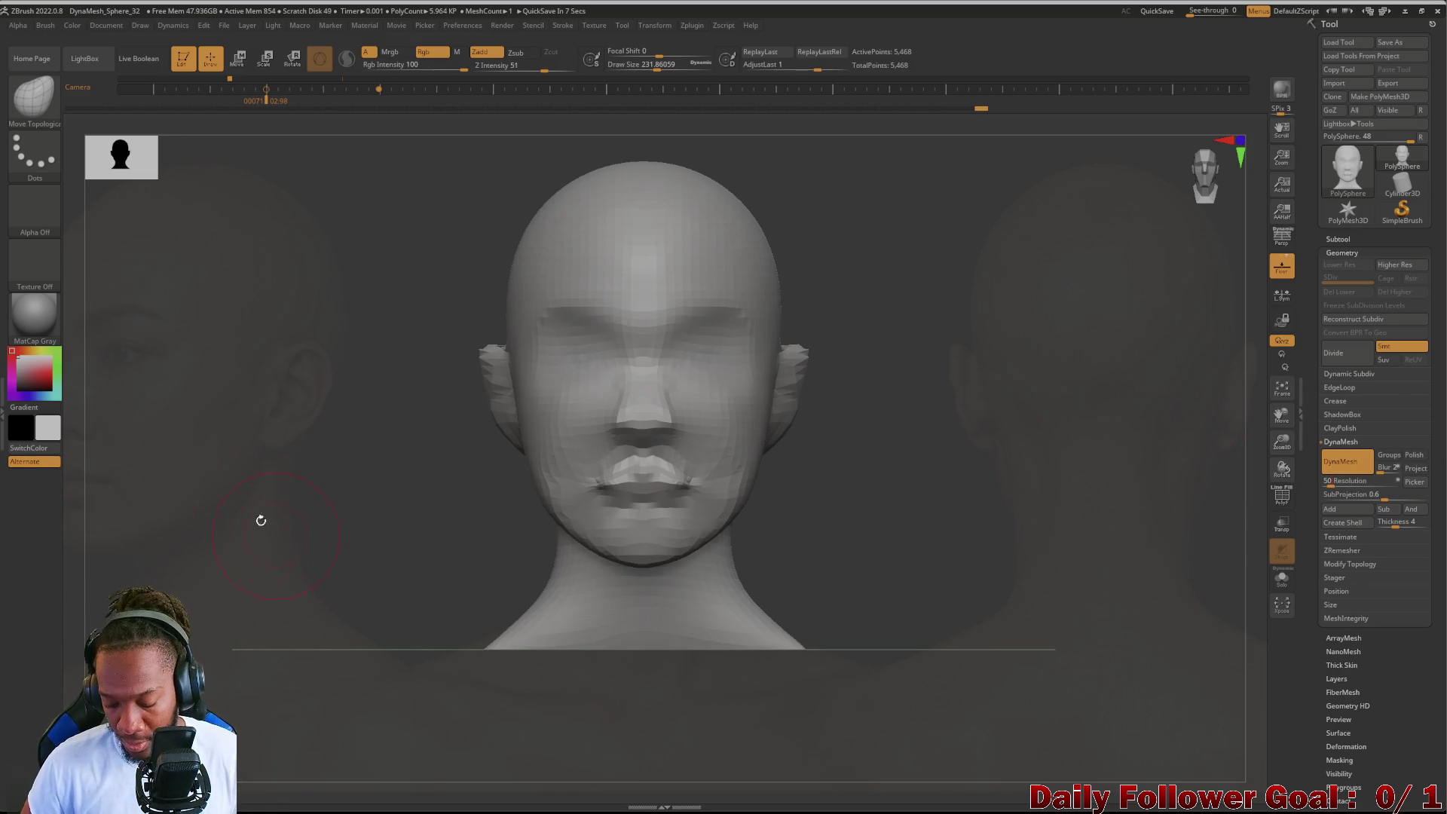
left_click_drag(180, 478, 259, 598, "ctrl")
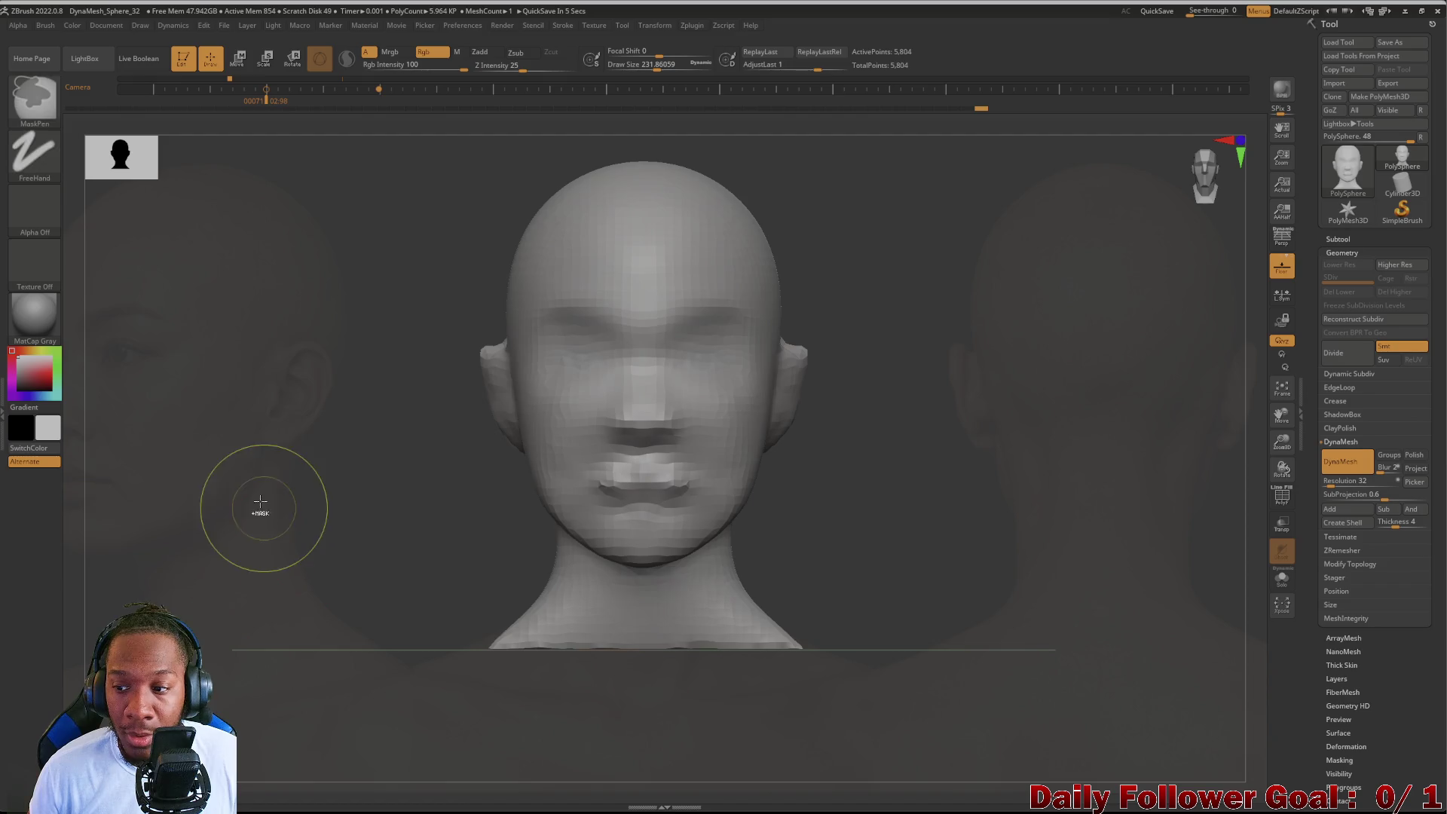
key("b")
key("m")
key("t")
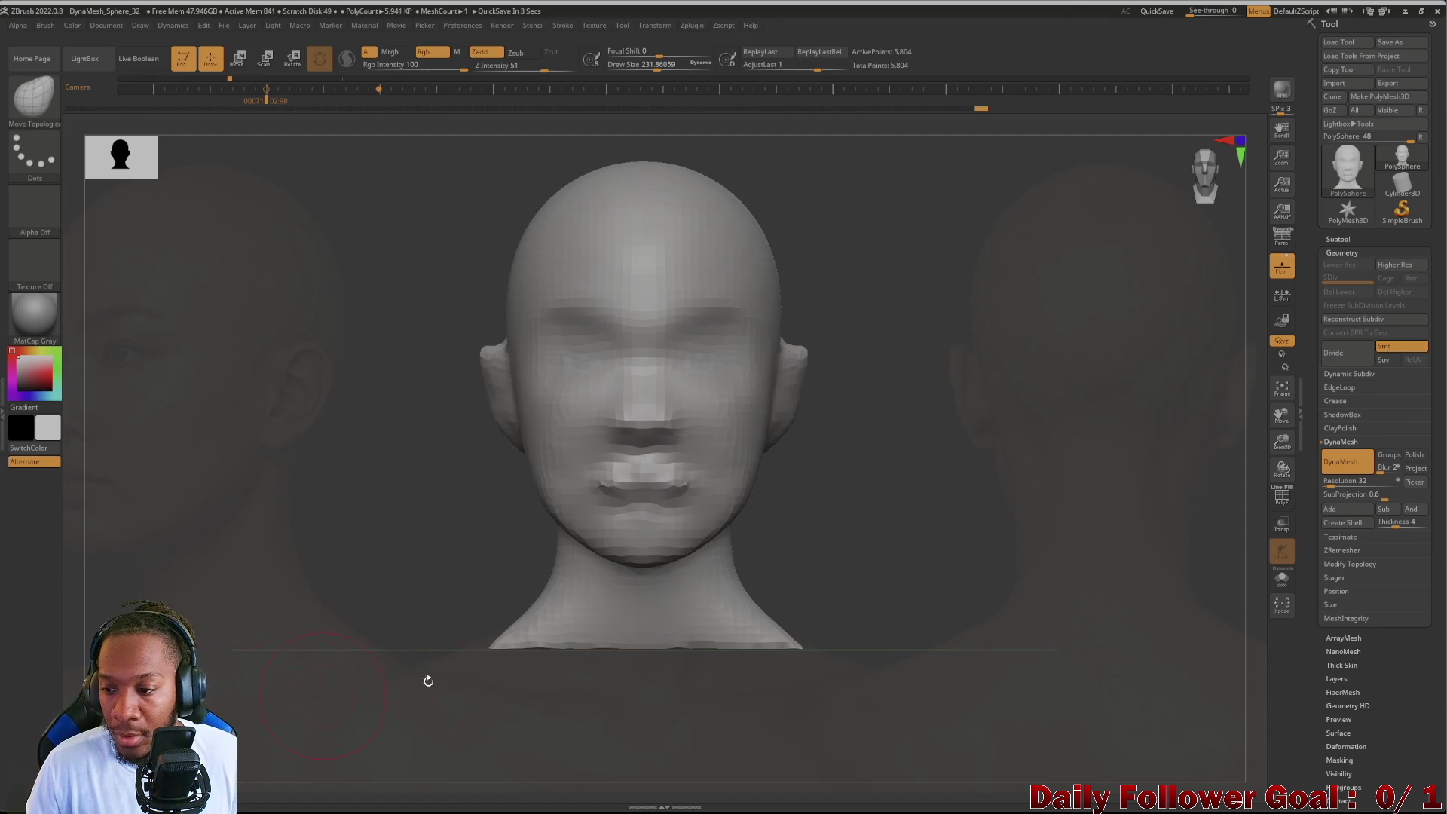
Step: Remesh the head at resolution 32, then again at 48 for a denser surface, and turn it to profile
left_click(1347, 483)
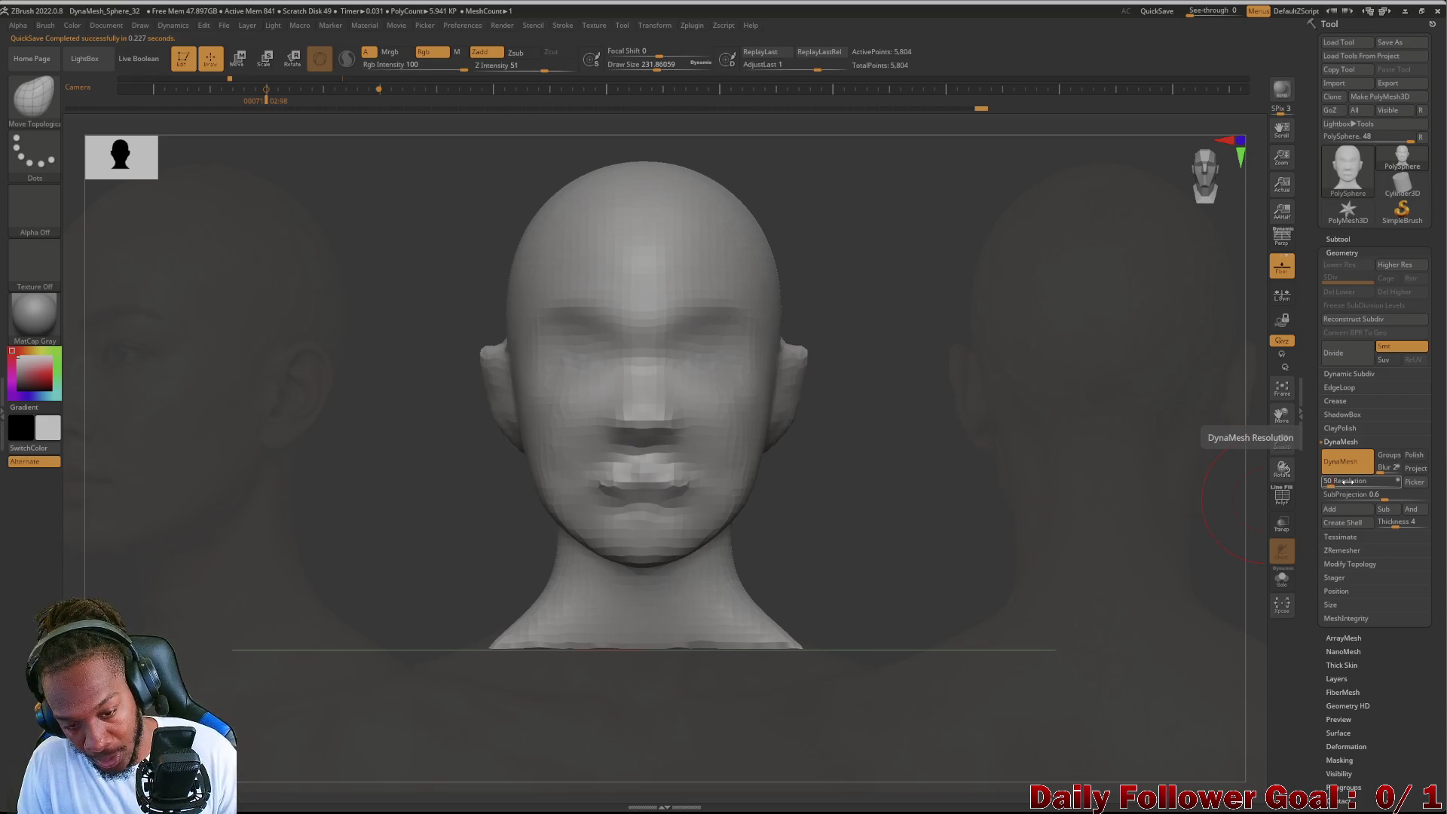
key("Return")
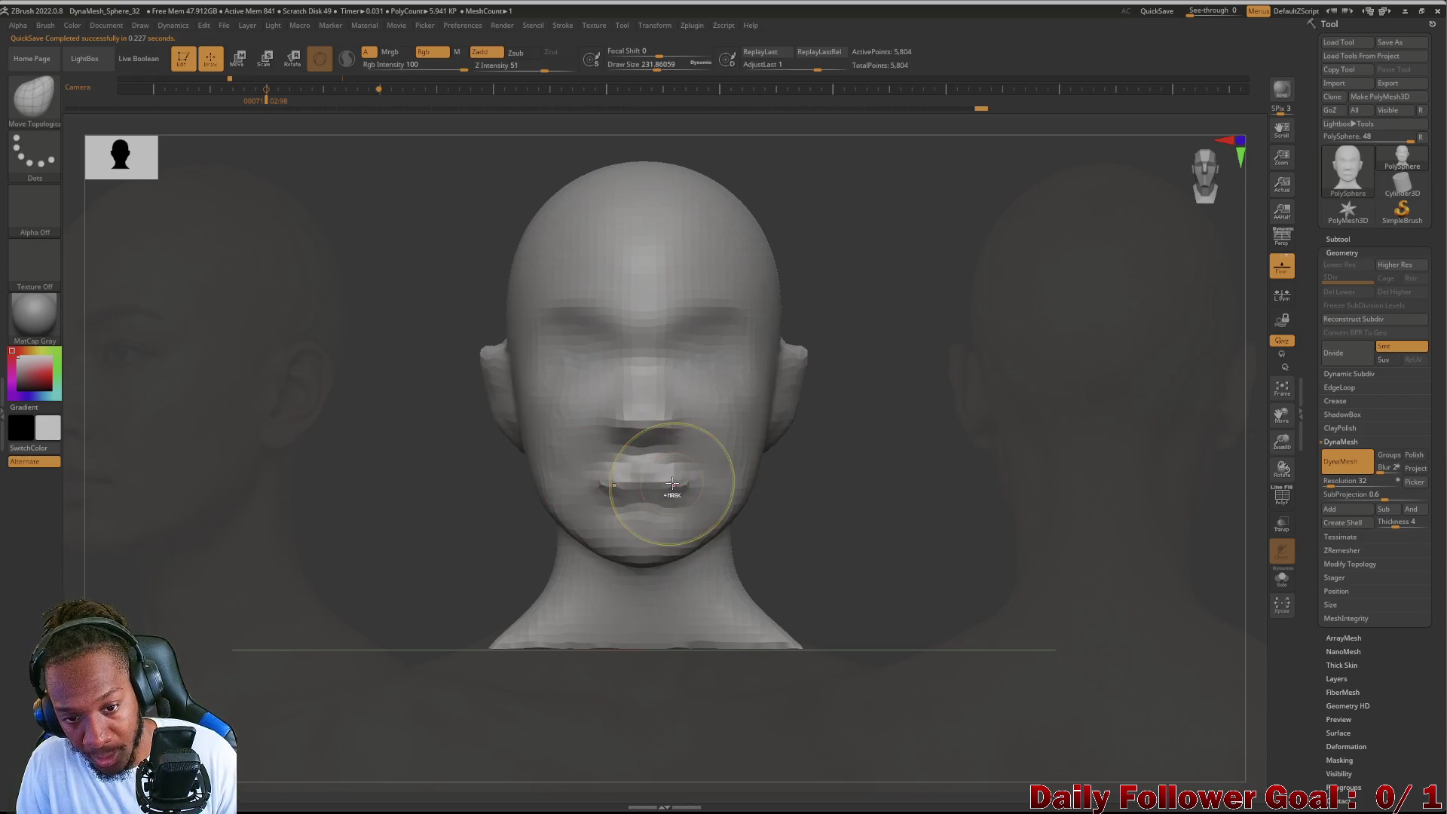
key("ctrl")
left_click_drag(532, 503, 480, 509, "ctrl")
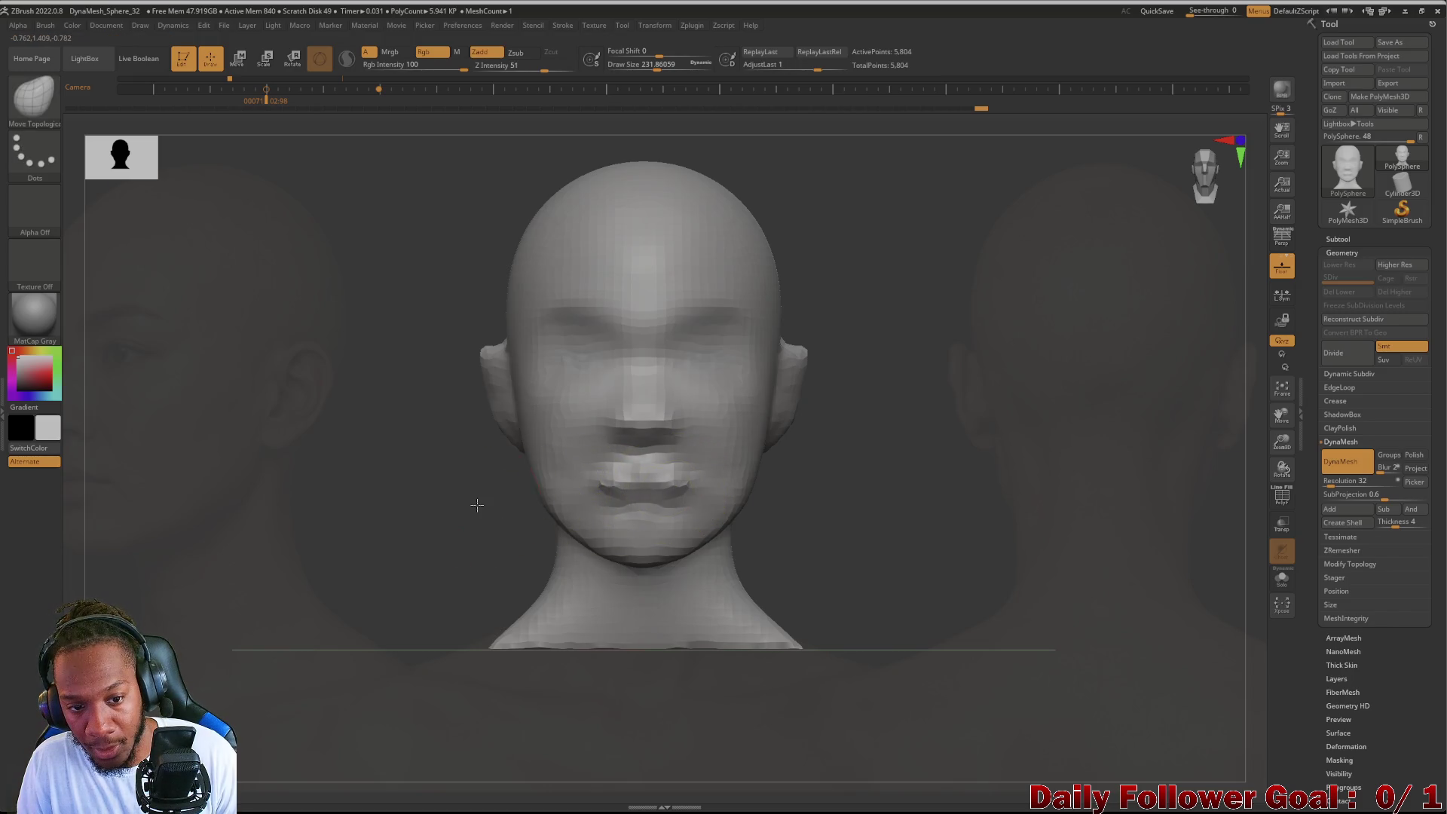
left_click(1334, 480)
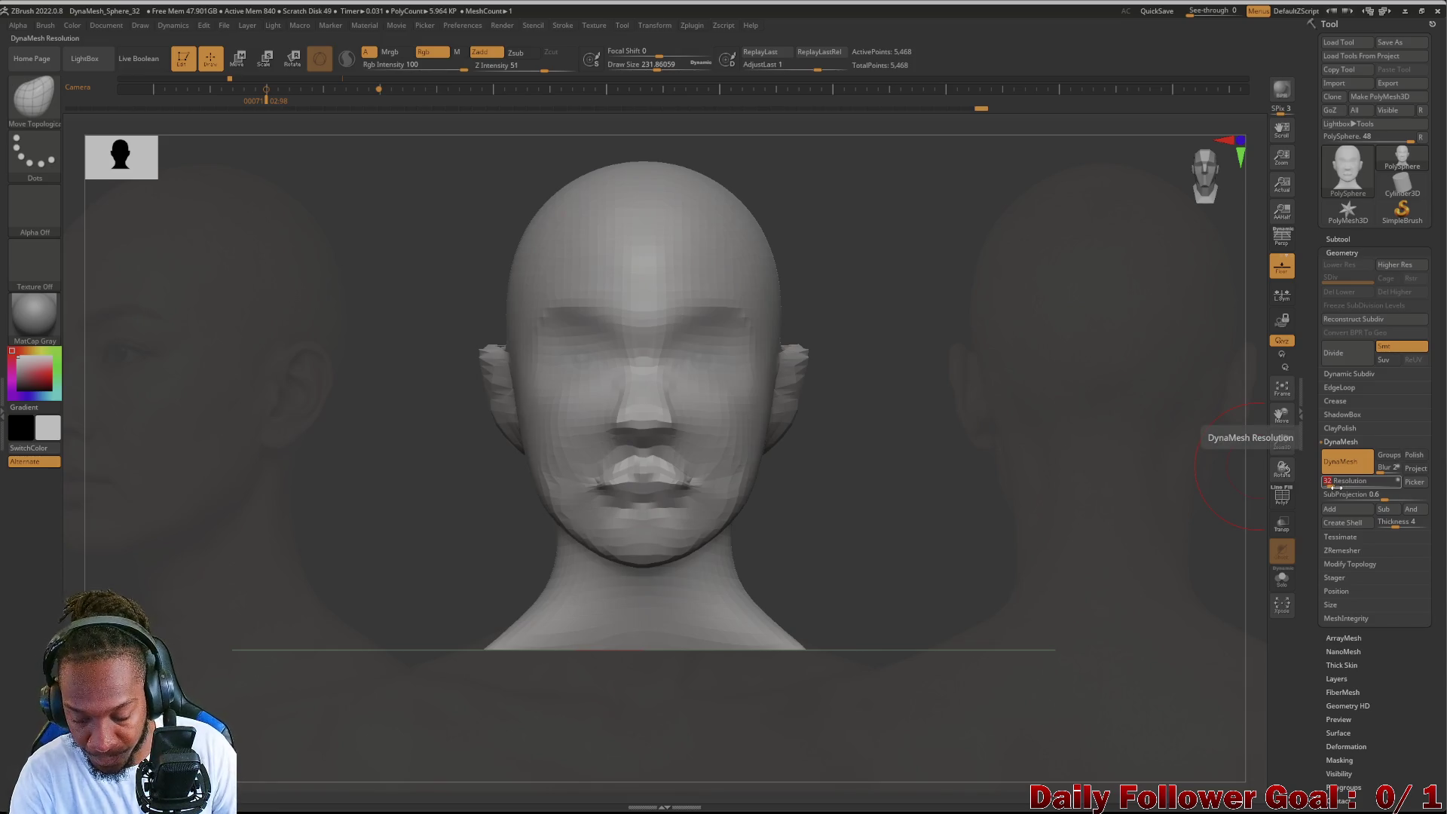
key("Return")
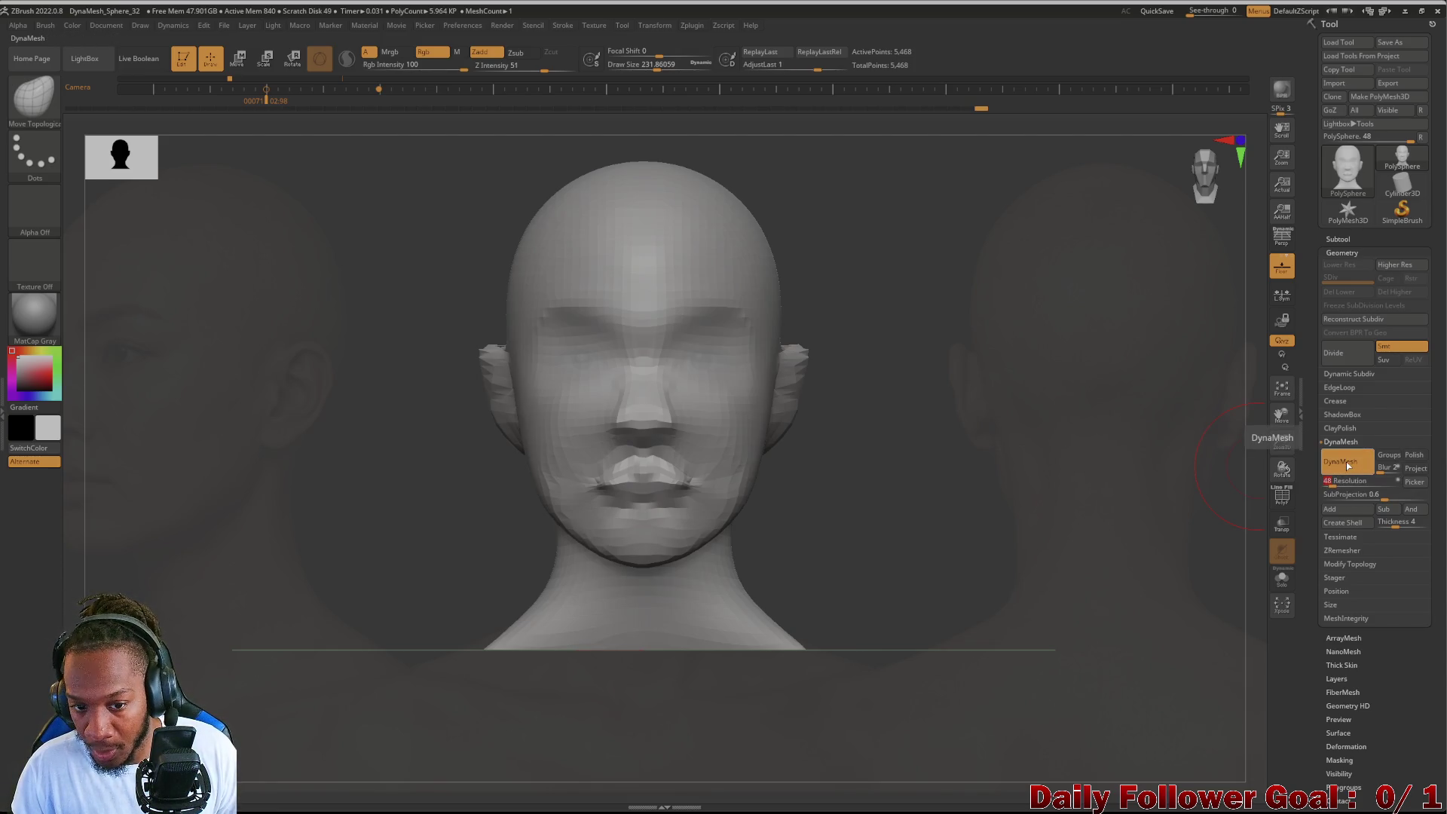
left_click_drag(1238, 484, 1227, 490, "ctrl")
mouse_move(166, 493)
left_mouse_down()
mouse_move(268, 509)
mouse_move(229, 498)
left_mouse_up()
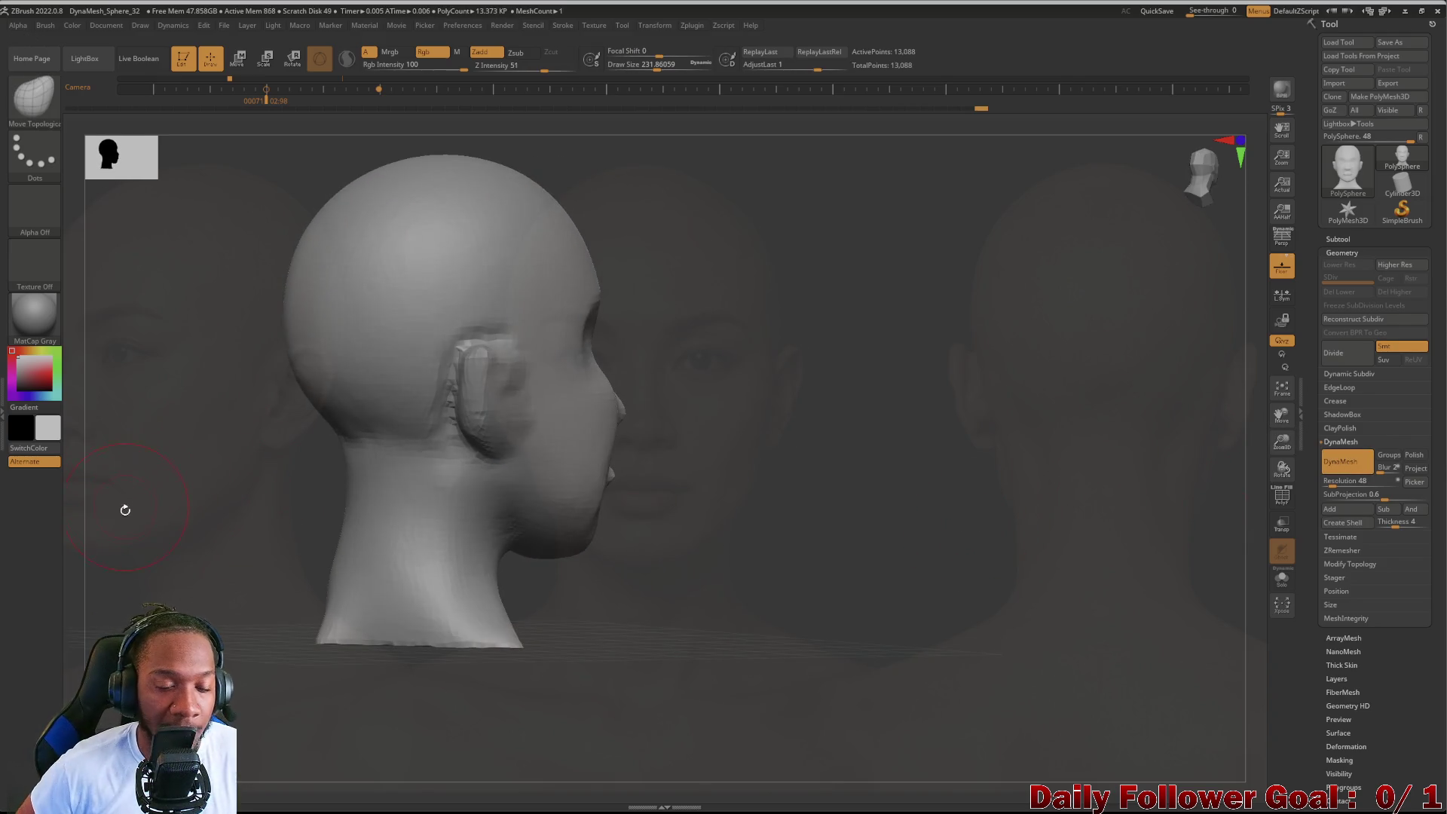
Step: Smooth the blocky area around the ear and check it from several angles
left_click_drag(124, 510, 153, 535, "alt")
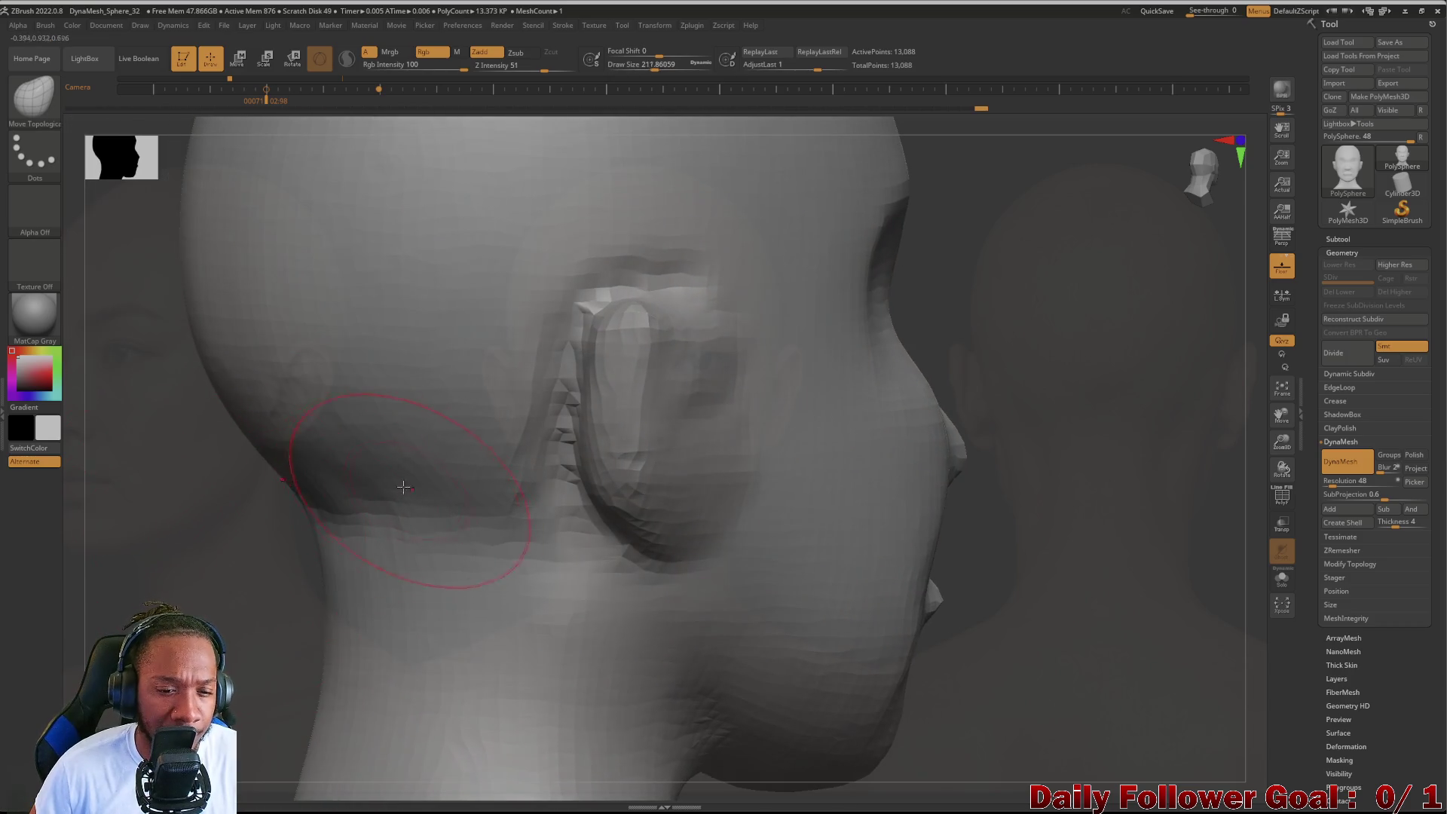
left_click_drag(148, 475, 249, 464)
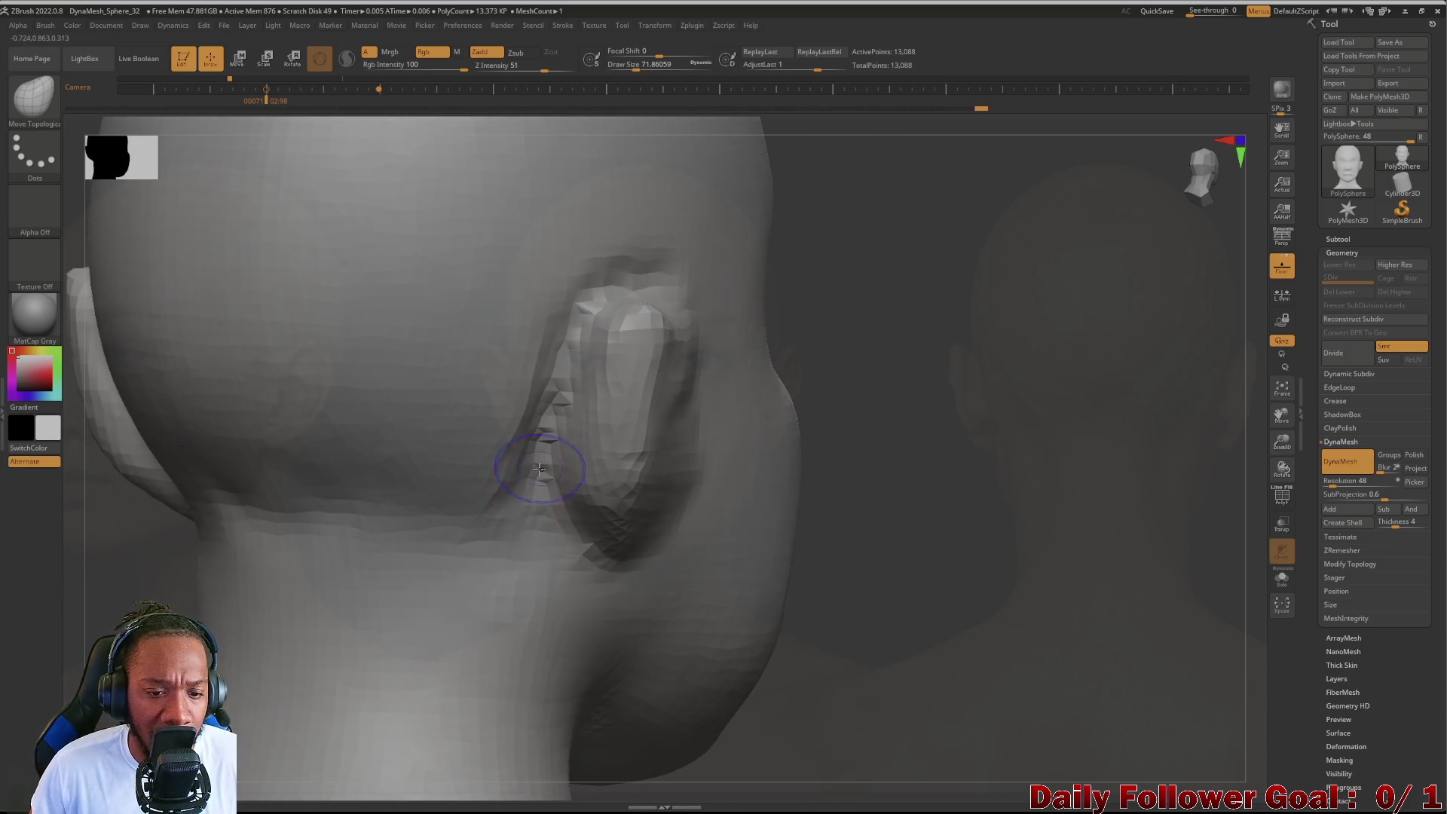
left_click_drag(542, 396, 529, 501, "shift")
mouse_move(135, 532)
left_mouse_down()
mouse_move(102, 538)
mouse_move(226, 519)
left_mouse_up()
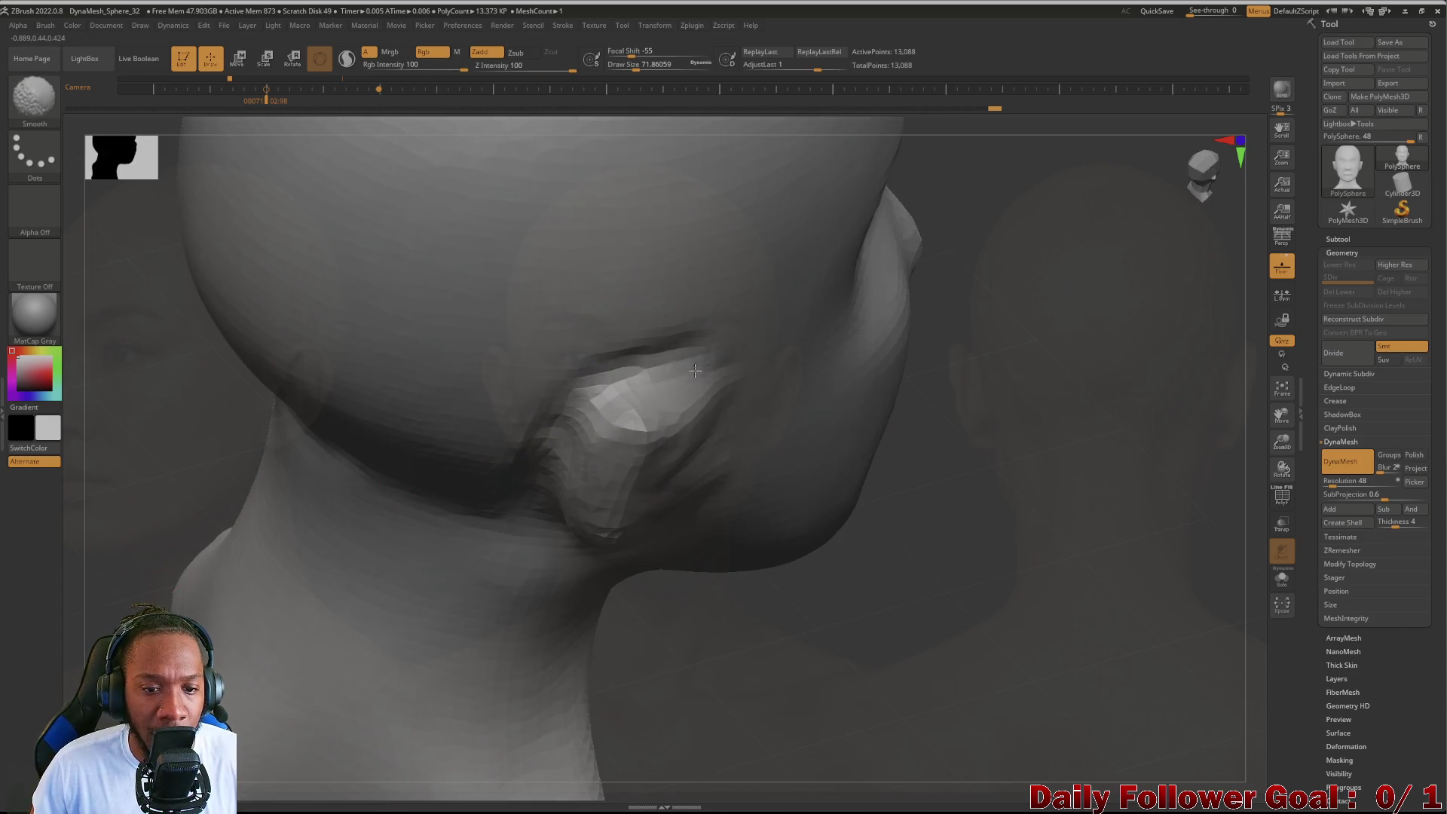
mouse_move(136, 487)
left_mouse_down()
mouse_move(133, 500)
mouse_move(207, 500)
mouse_move(257, 528)
mouse_move(436, 416)
left_mouse_up()
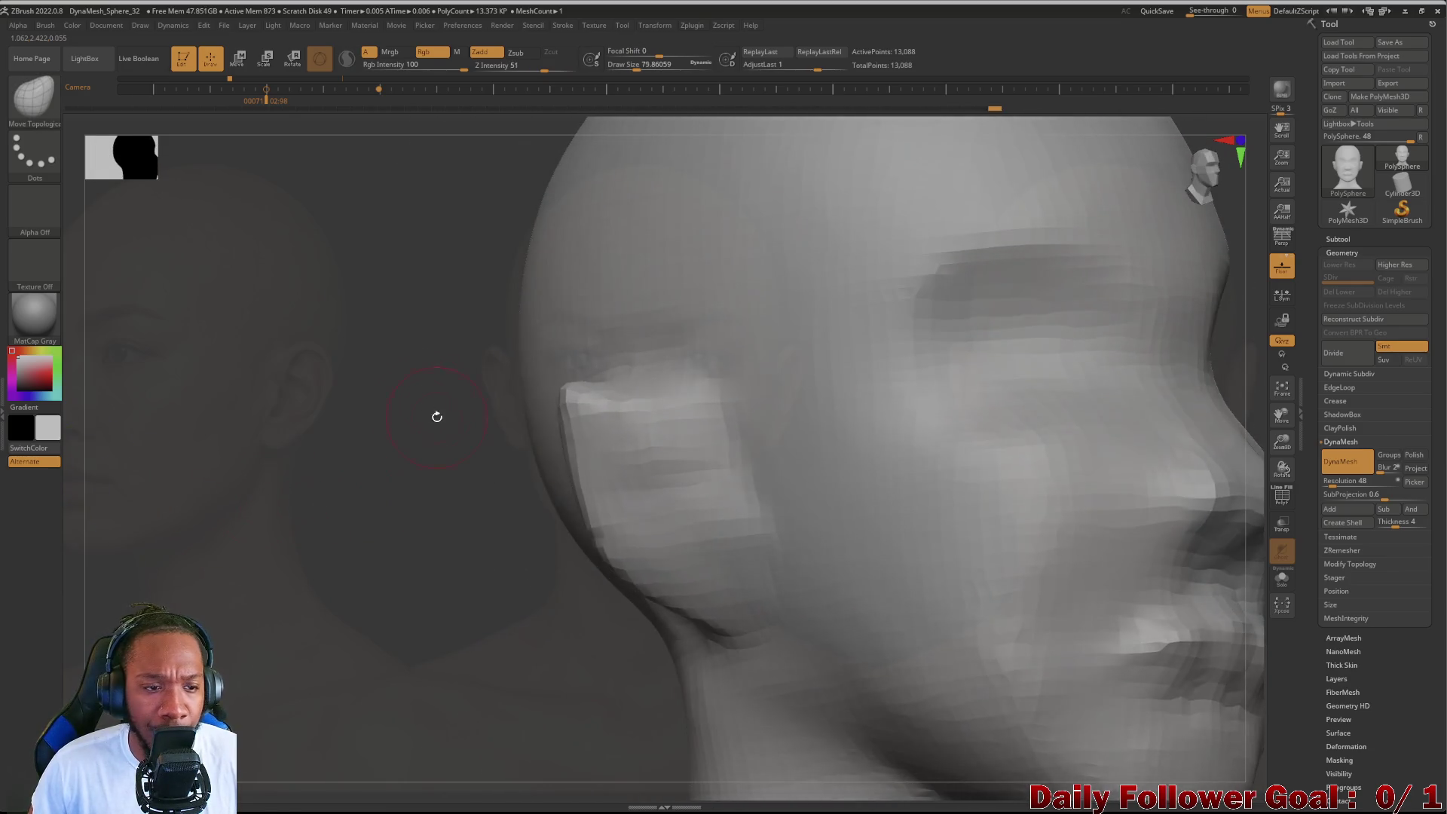
Step: Push the cheek block upward and reshape its edges with Move Topological, then frame the head front-on
left_click_drag(614, 392, 587, 353)
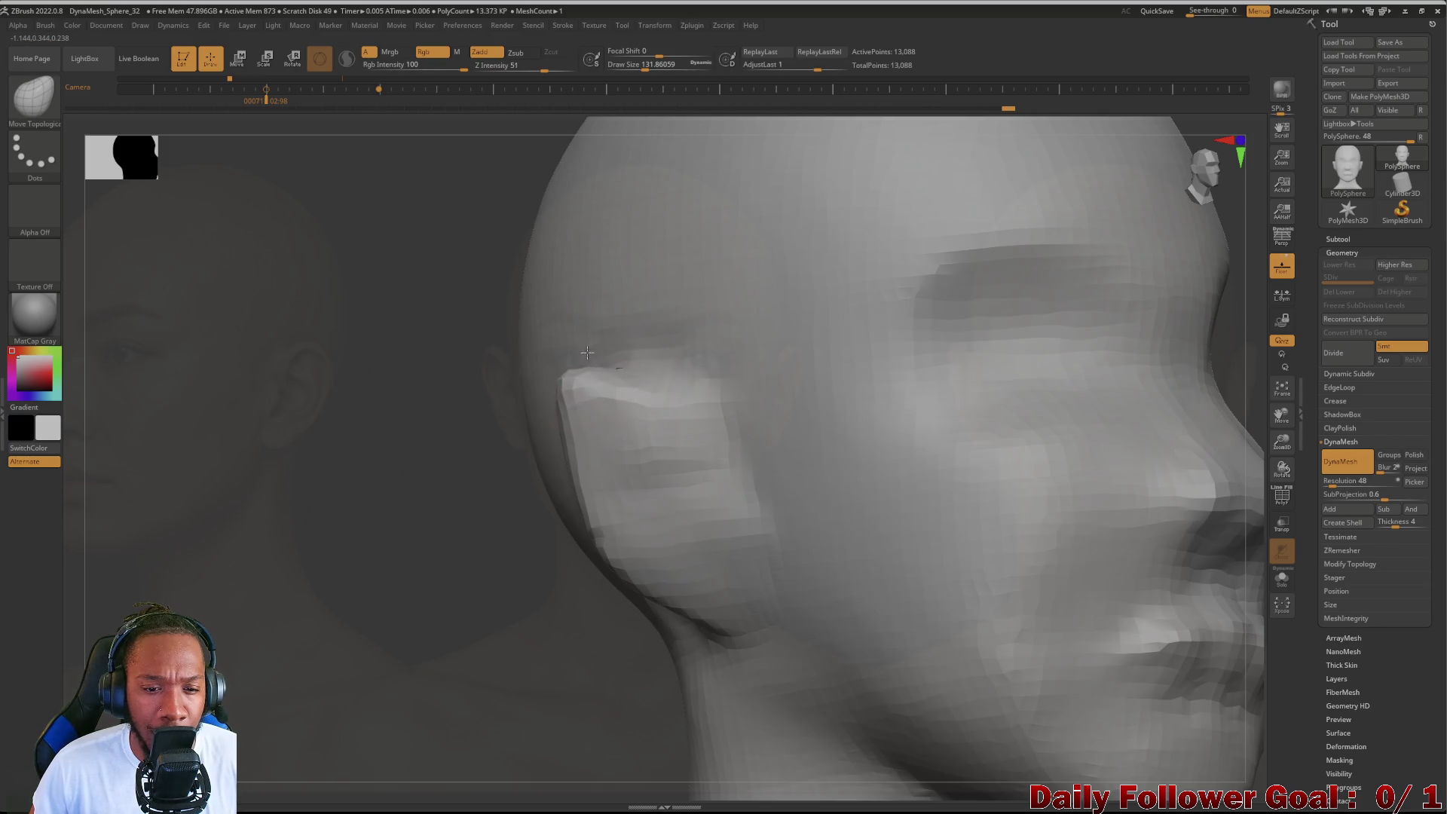
left_click_drag(571, 475, 561, 453)
mouse_move(634, 384)
left_mouse_down()
mouse_move(639, 353)
mouse_move(617, 348)
left_mouse_up()
right_click_drag(627, 371, 340, 475)
key("f")
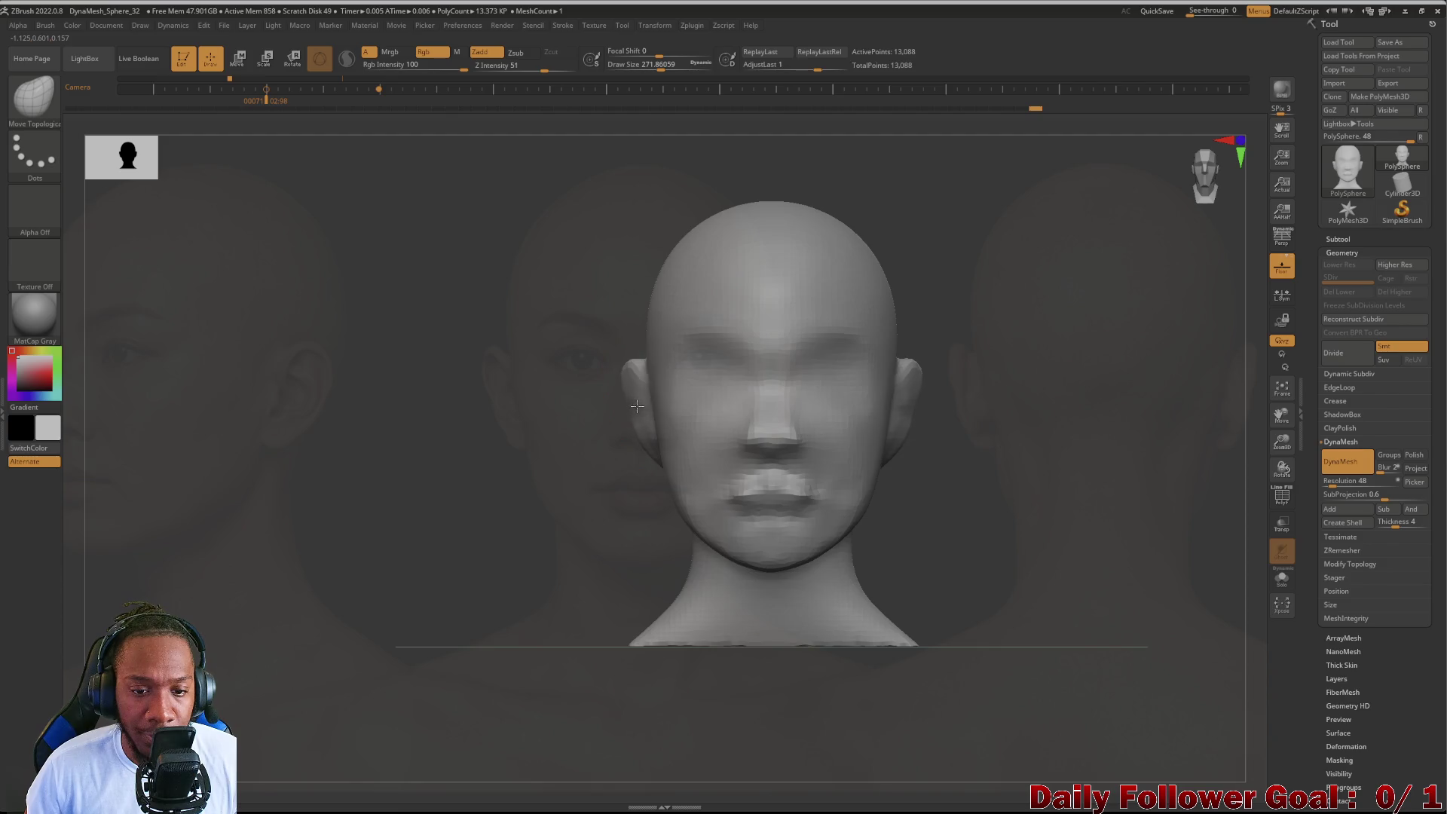
Step: Review the head from different angles and slide it to the left of the canvas
mouse_move(490, 503)
left_mouse_down()
mouse_move(445, 550)
mouse_move(487, 531)
mouse_move(487, 577)
left_mouse_up()
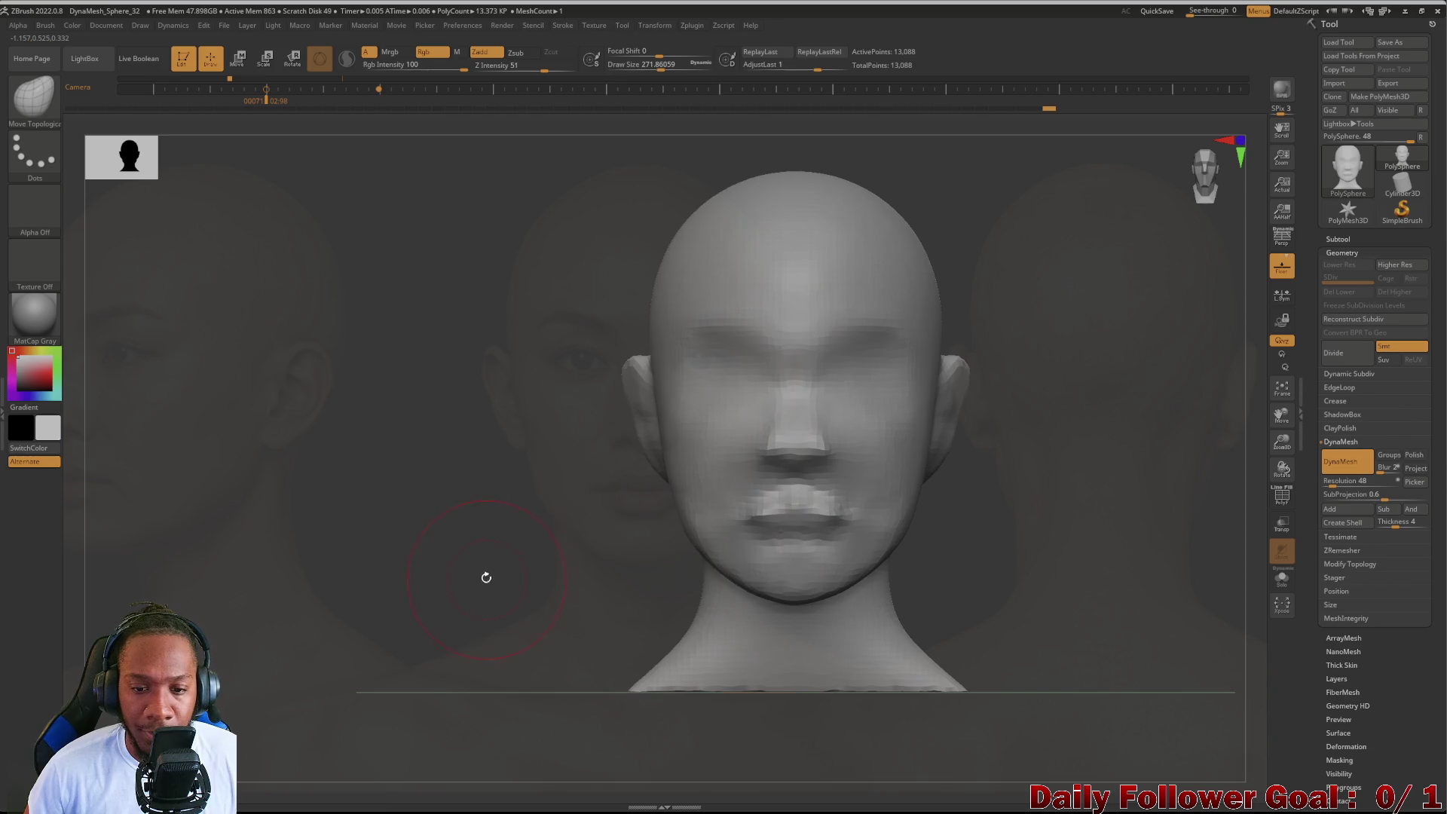
mouse_move(543, 540)
left_mouse_down("alt")
mouse_move(226, 517)
mouse_move(237, 541)
mouse_move(99, 537)
left_mouse_up("alt")
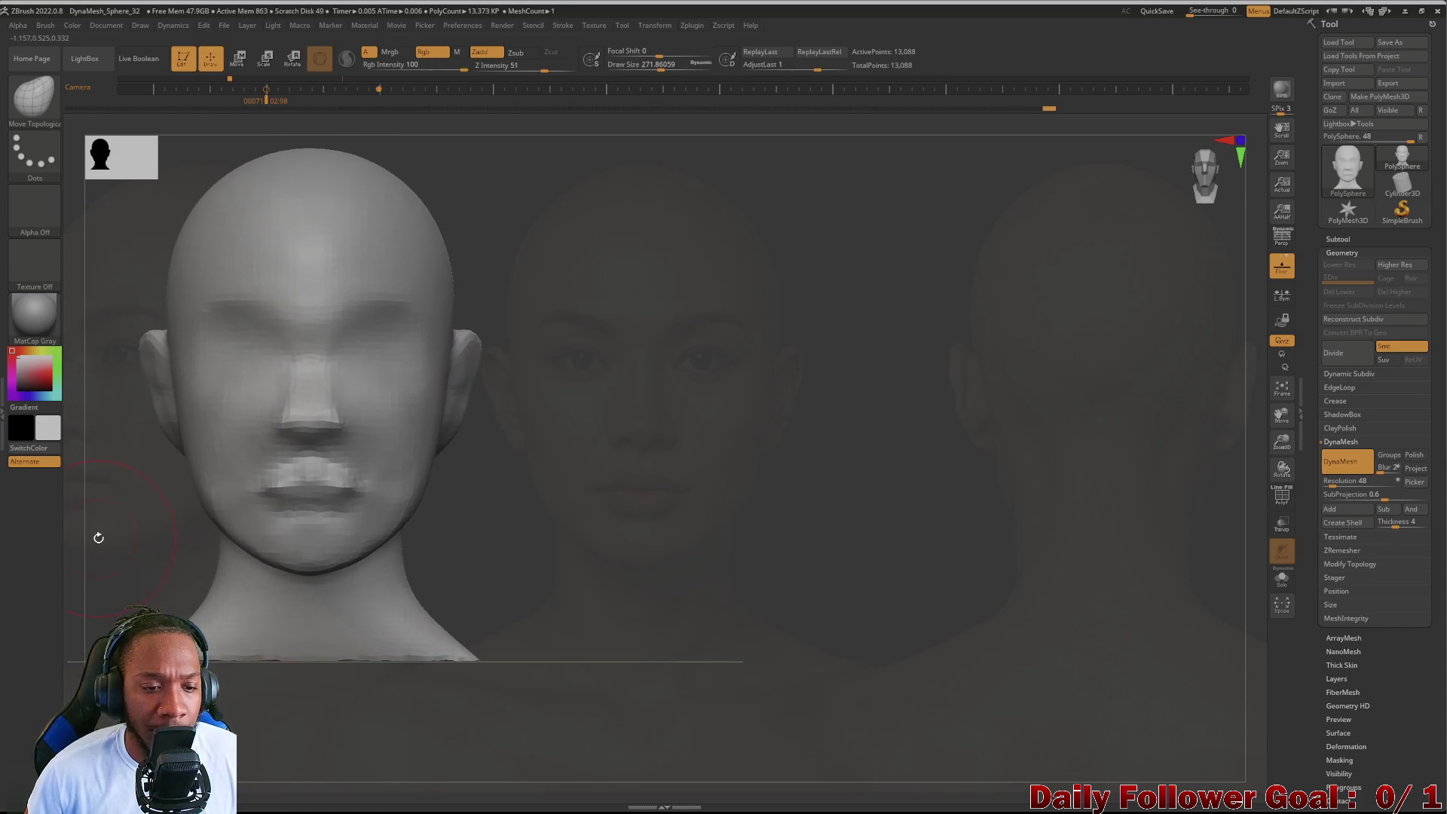
mouse_move(133, 555)
left_mouse_down()
mouse_move(124, 539)
mouse_move(373, 527)
mouse_move(304, 553)
mouse_move(307, 582)
mouse_move(259, 566)
mouse_move(275, 555)
mouse_move(268, 634)
mouse_move(239, 581)
left_mouse_up()
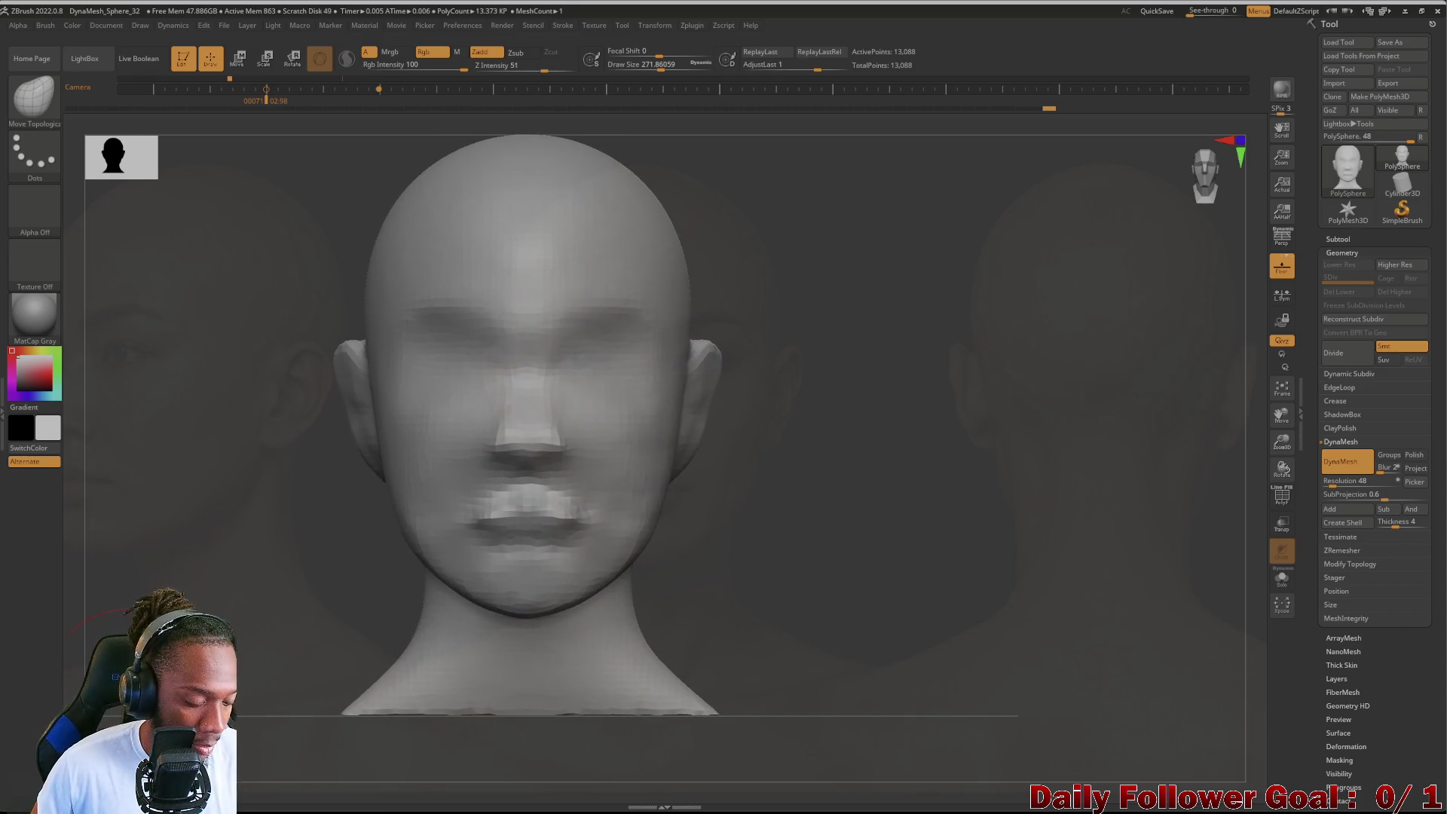
key("w")
Step: Reposition the Spotlight wheel and fade the reference photos almost completely
mouse_move(290, 533)
left_mouse_down("alt")
mouse_move(350, 396)
mouse_move(381, 396)
left_mouse_up("alt")
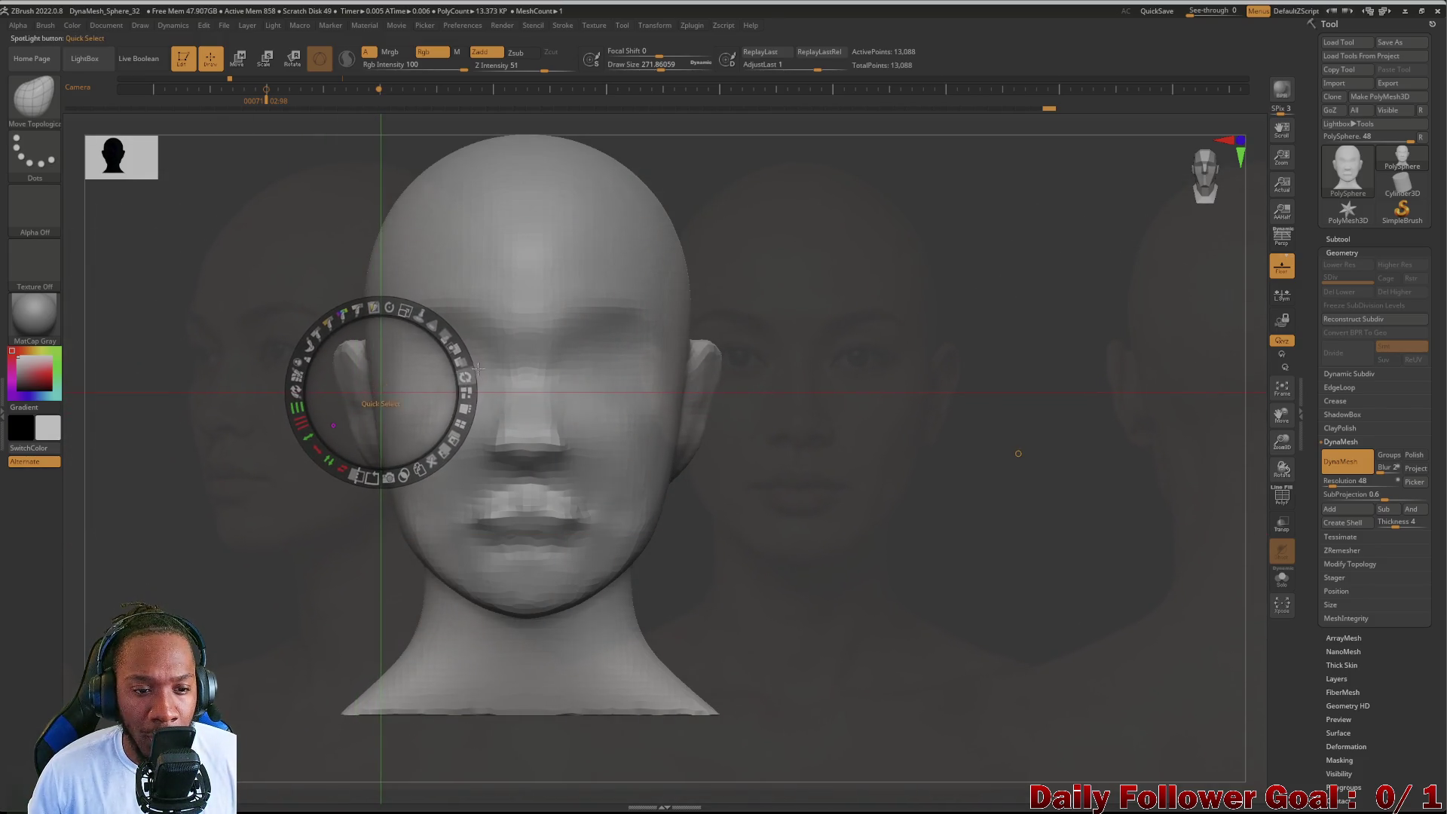
mouse_move(453, 348)
left_mouse_down()
mouse_move(403, 324)
mouse_move(442, 367)
left_mouse_up()
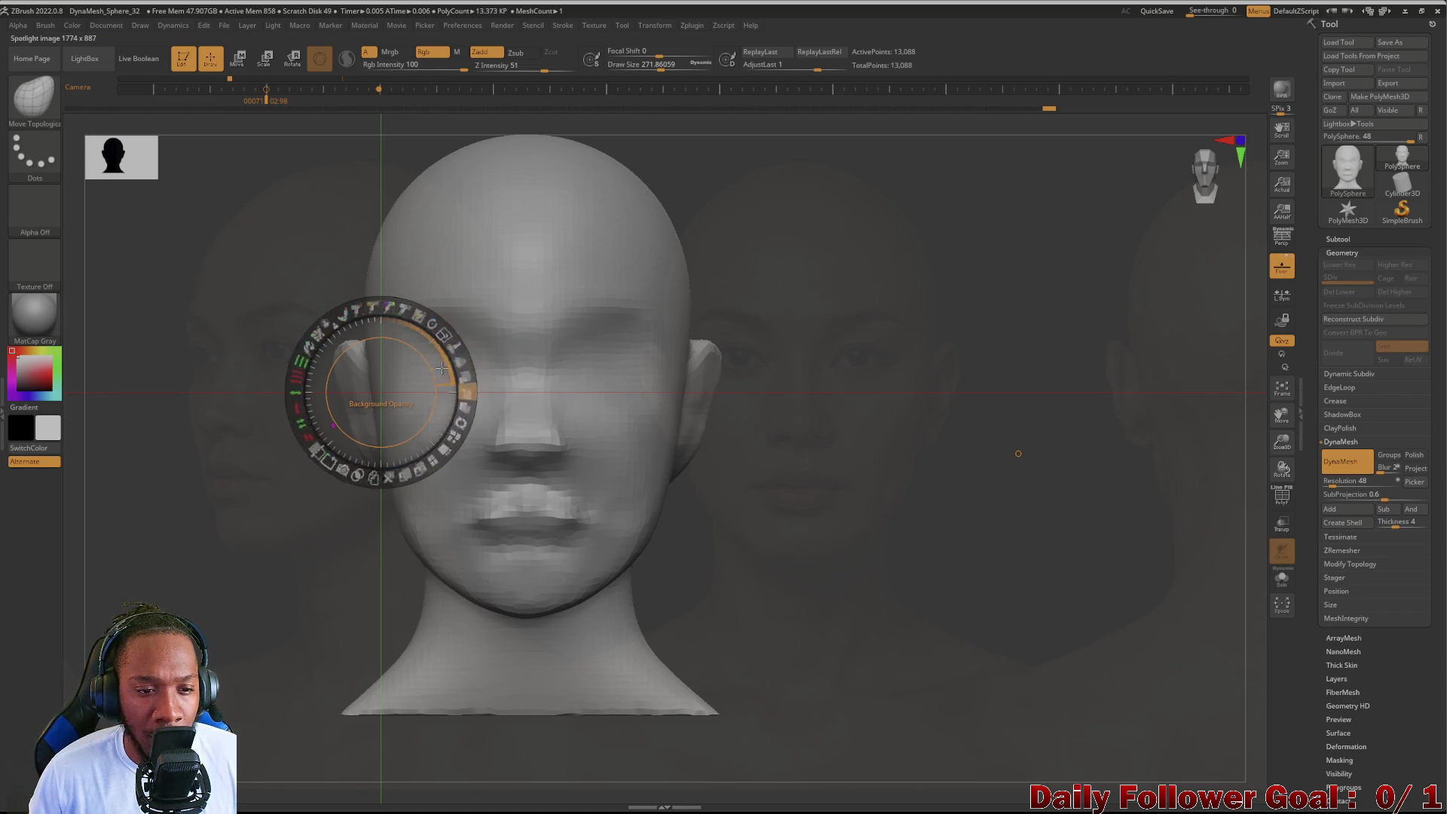
mouse_move(389, 310)
left_mouse_down()
mouse_move(453, 416)
mouse_move(438, 414)
left_mouse_up()
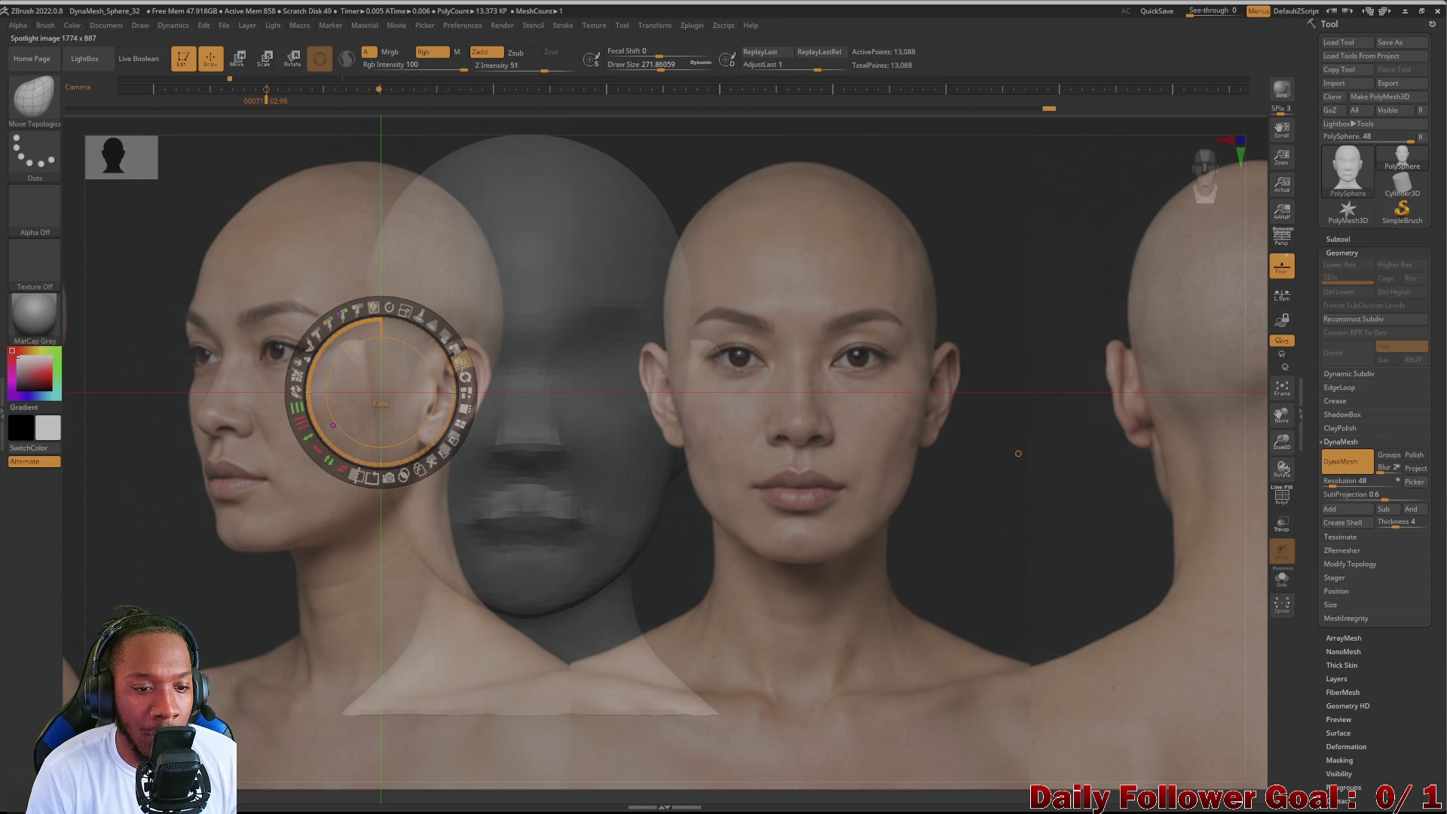
mouse_move(382, 320)
left_mouse_down()
mouse_move(355, 329)
mouse_move(389, 375)
left_mouse_up()
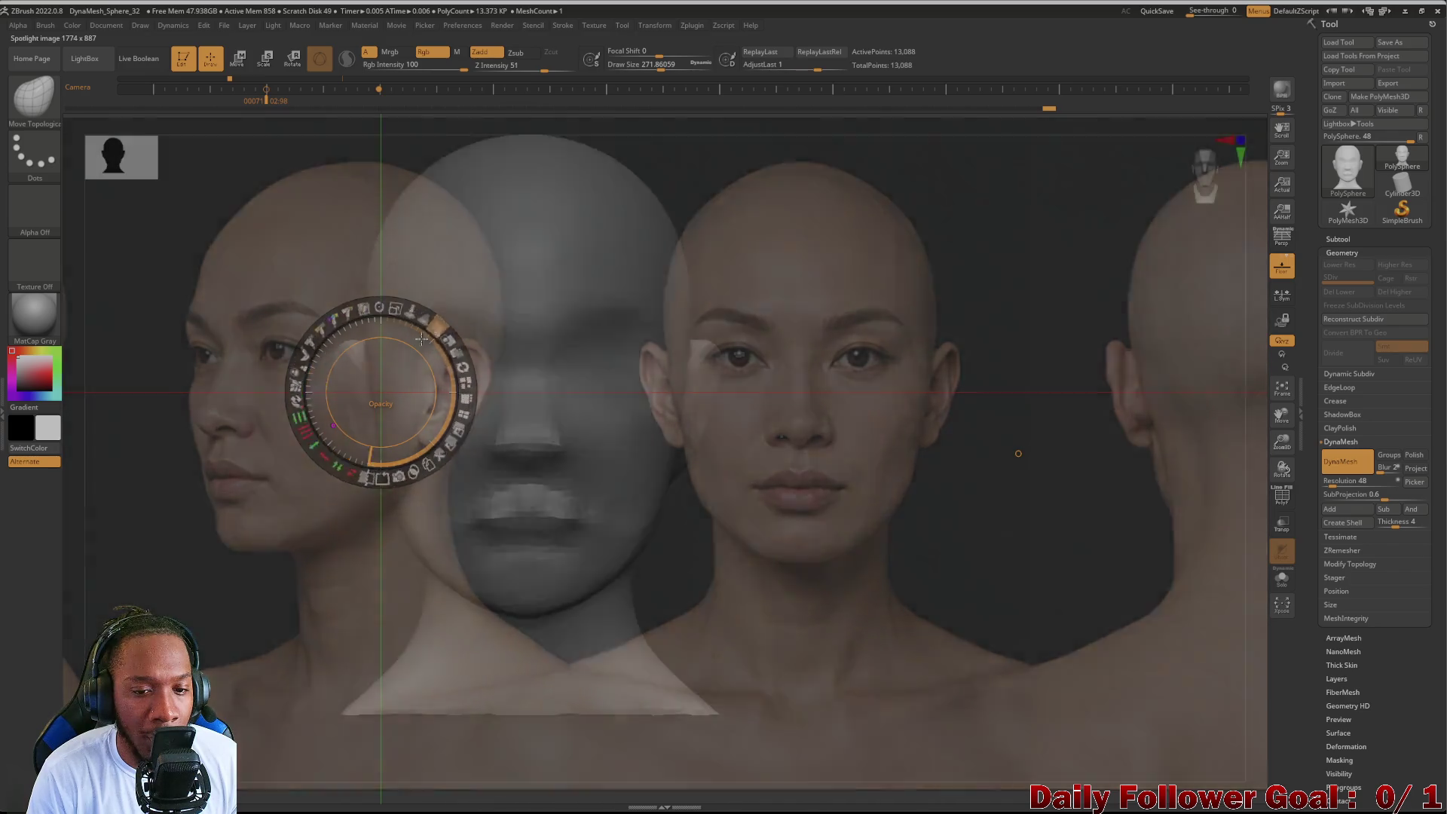
mouse_move(432, 336)
left_mouse_down()
mouse_move(361, 349)
mouse_move(391, 363)
left_mouse_up()
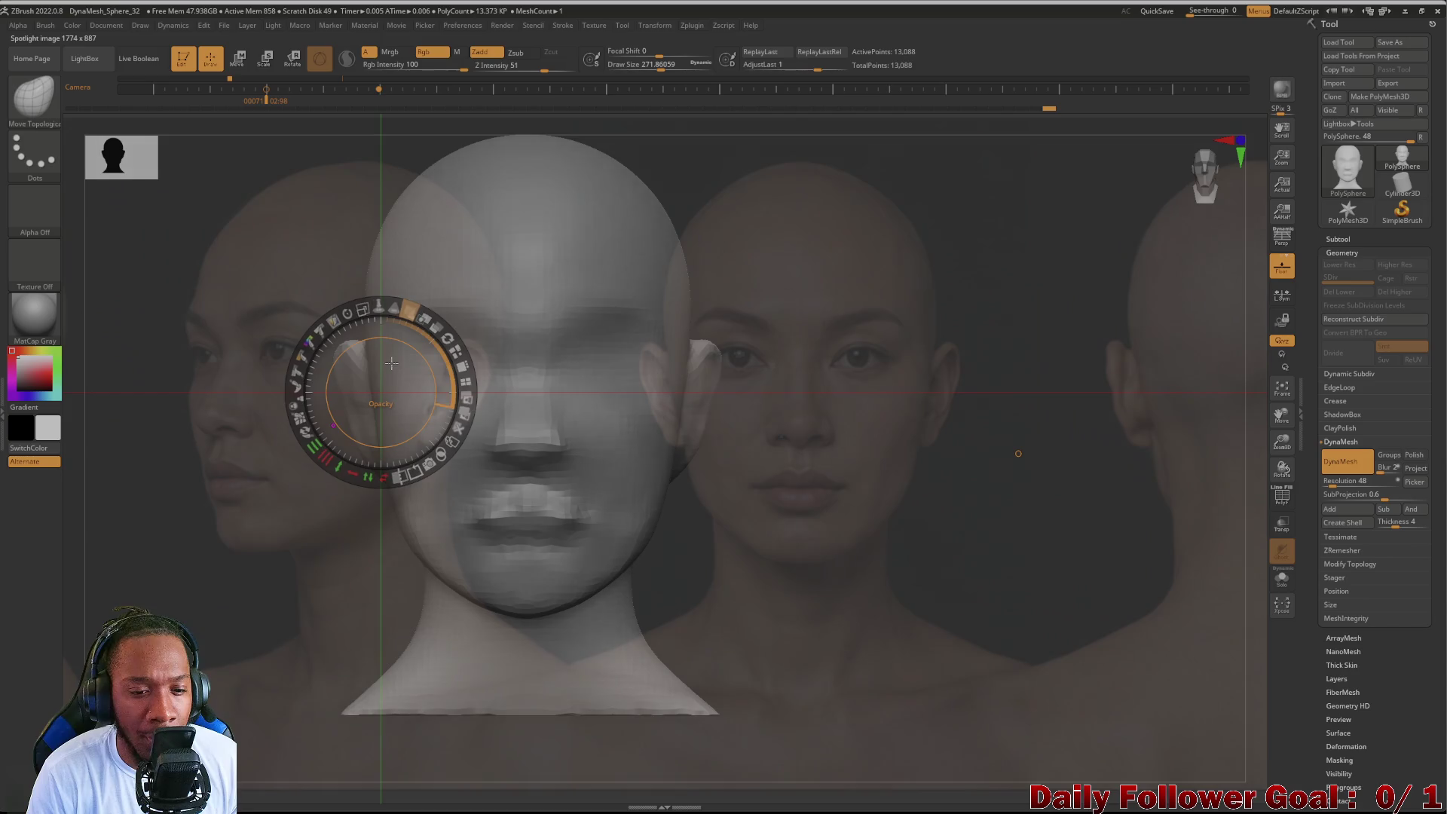
left_click_drag(391, 362, 395, 360)
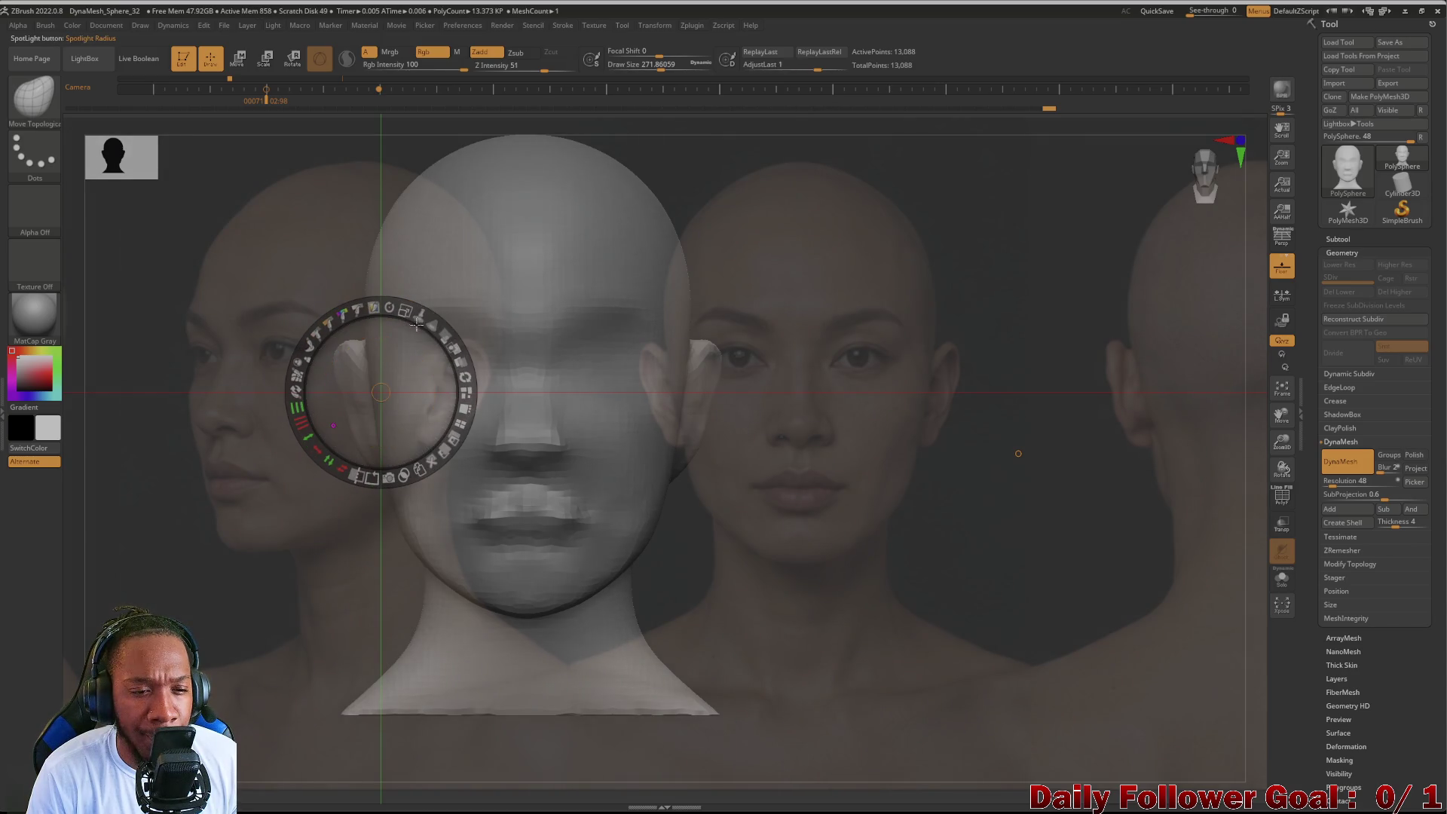
Step: Move the Spotlight wheel lower beside the head and fade the photos out with the Opacity control
left_click_drag(388, 308, 388, 307)
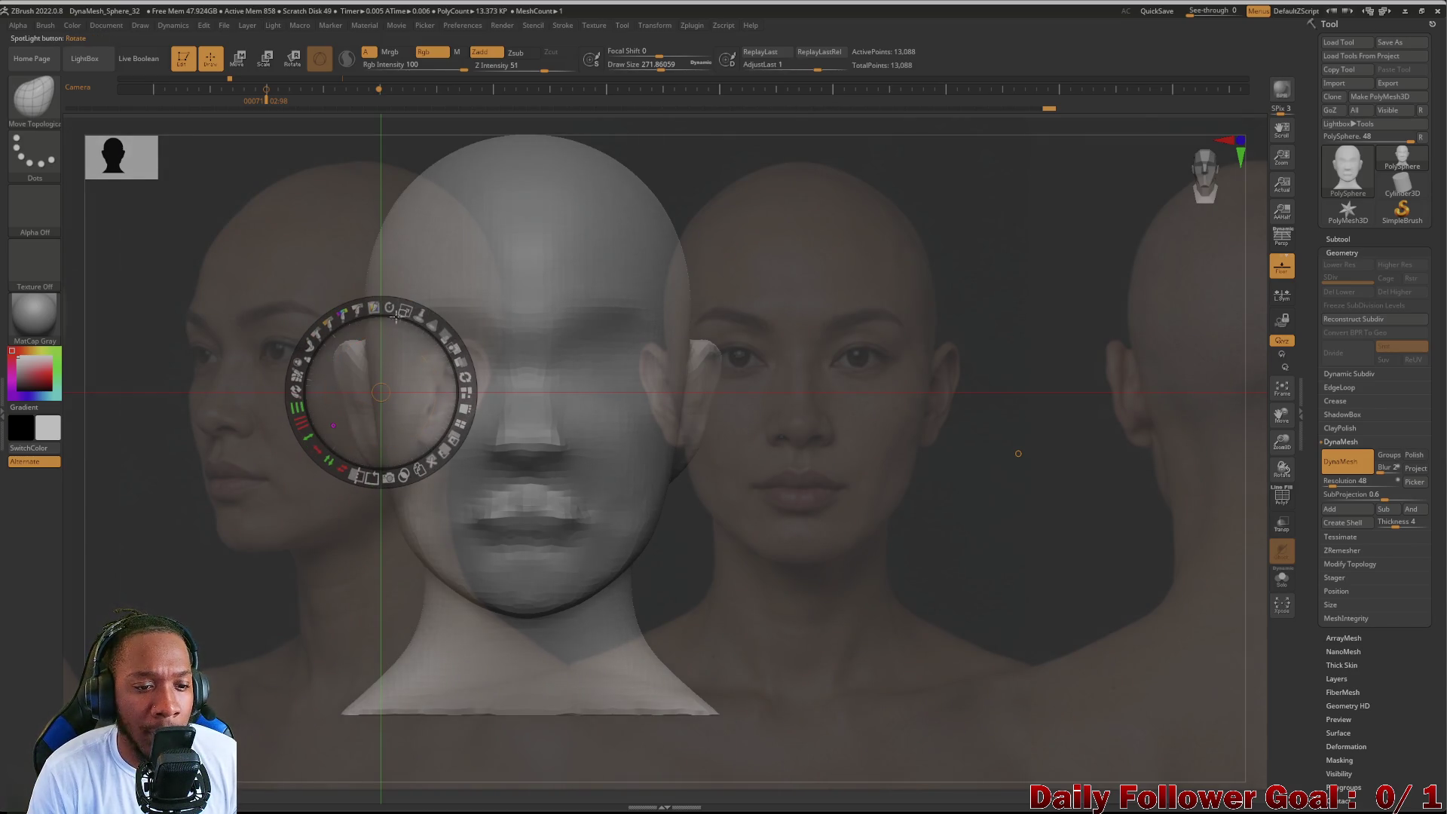
mouse_move(381, 392)
left_mouse_down()
mouse_move(291, 591)
mouse_move(314, 429)
left_mouse_up()
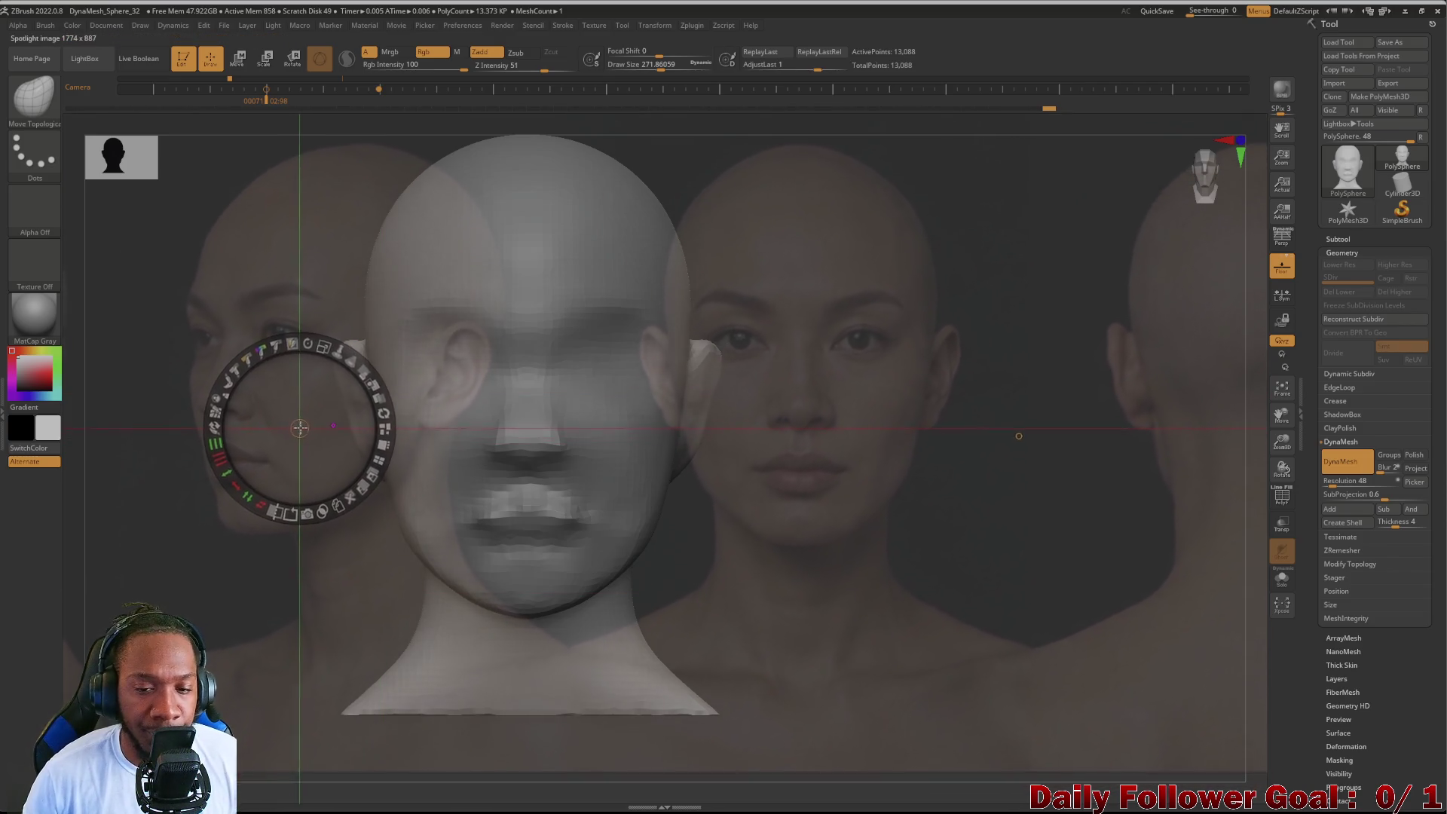
left_click(359, 354)
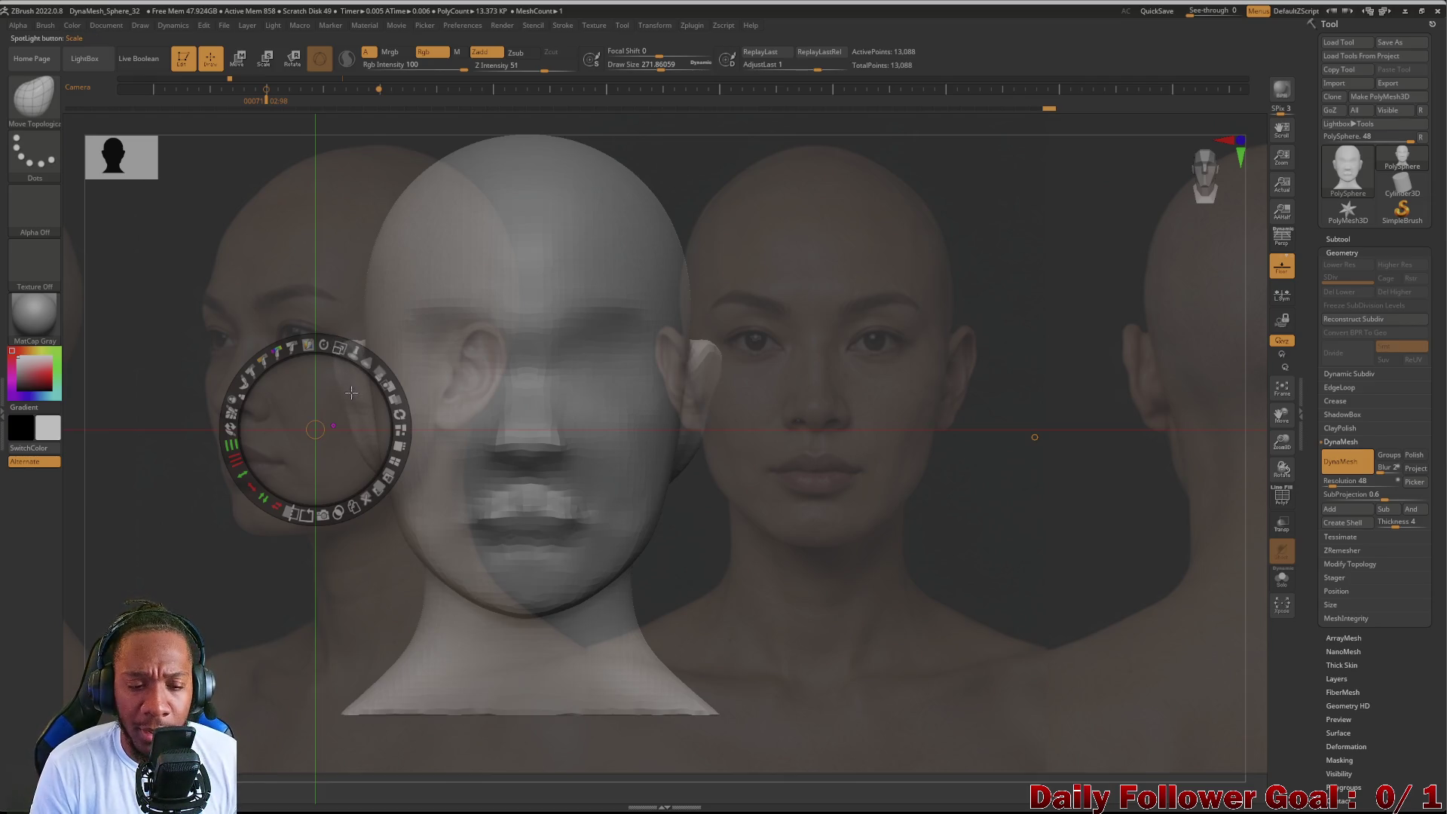
left_click(368, 376)
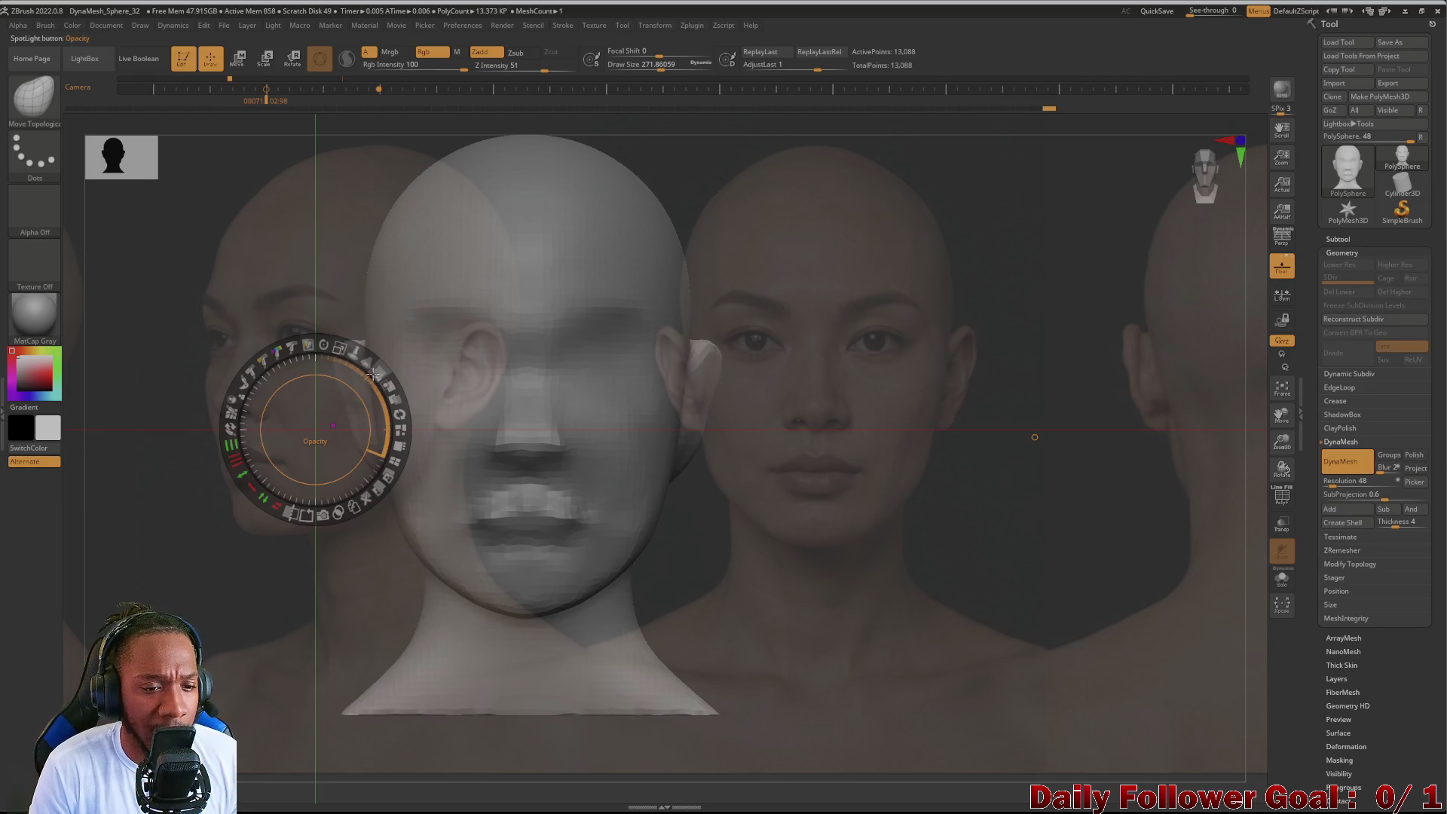
mouse_move(376, 375)
left_mouse_down()
mouse_move(306, 371)
mouse_move(369, 404)
mouse_move(375, 462)
mouse_move(262, 421)
mouse_move(324, 405)
mouse_move(369, 422)
left_mouse_up()
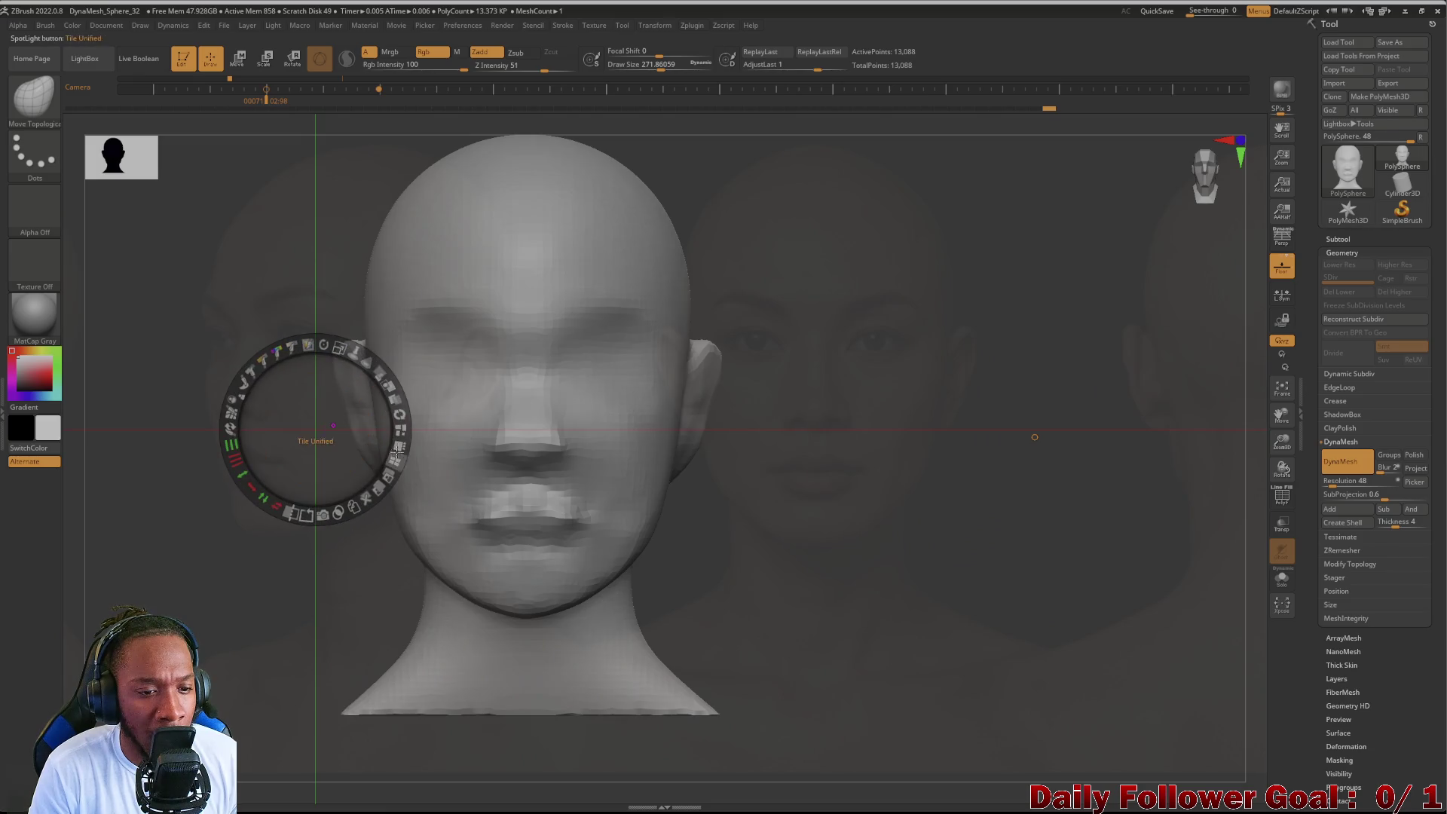
Step: Adjust the background reference opacity and enlarge and shift the reference image
mouse_move(387, 384)
left_mouse_down()
mouse_move(279, 549)
mouse_move(336, 382)
mouse_move(374, 369)
left_mouse_up()
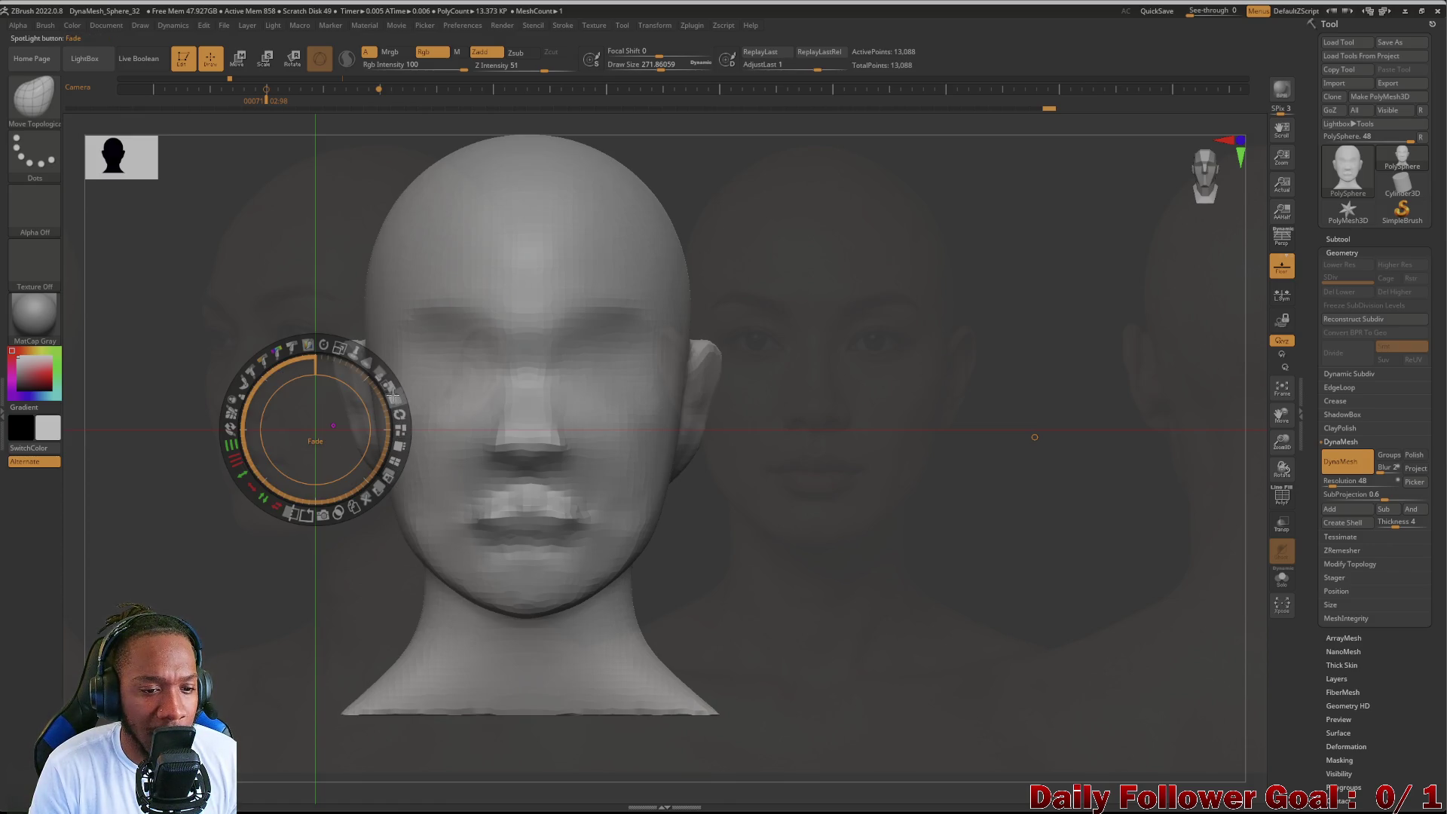
mouse_move(382, 431)
left_mouse_down()
mouse_move(395, 419)
mouse_move(339, 503)
left_mouse_up()
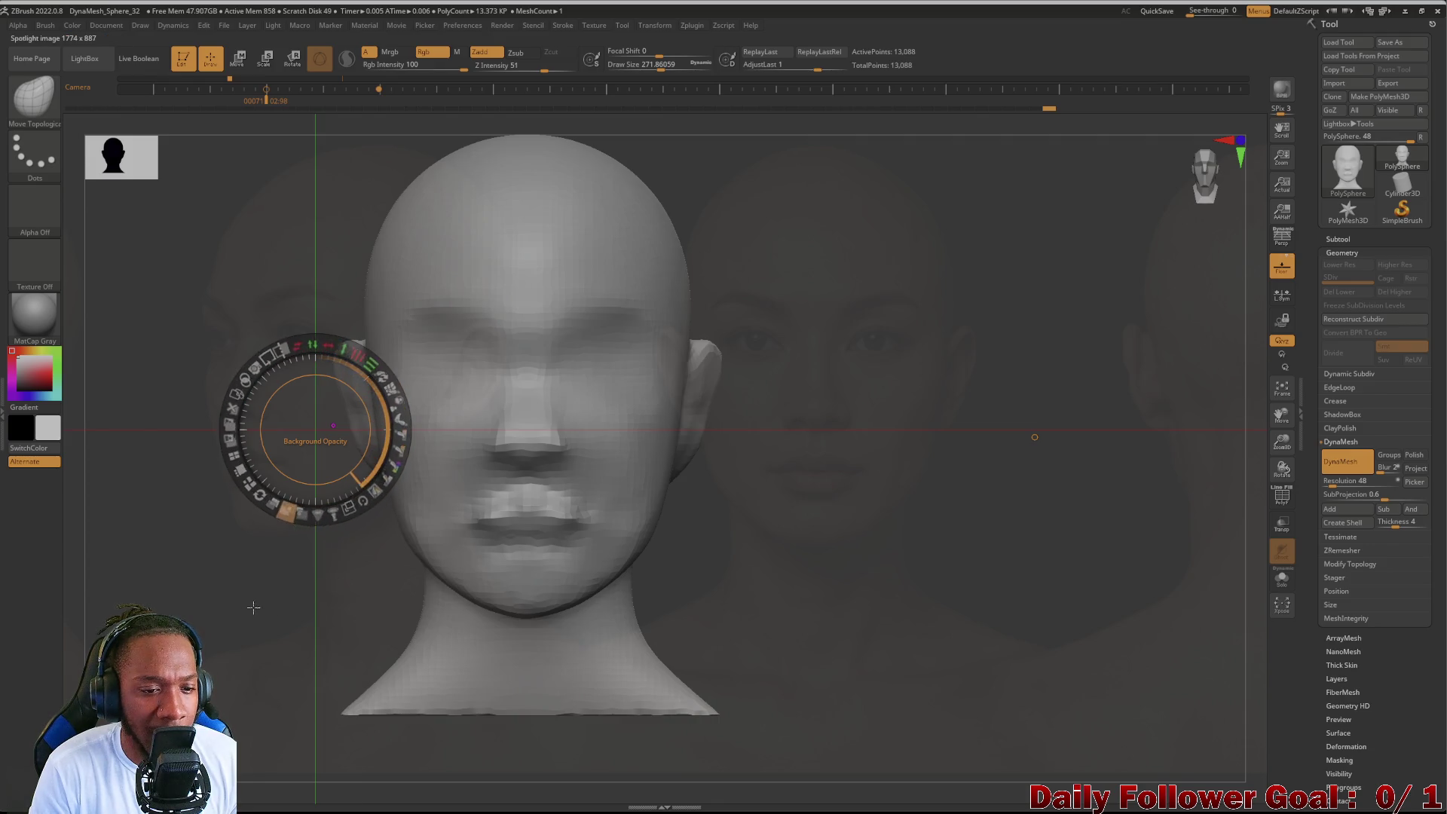
left_click_drag(356, 340, 358, 376)
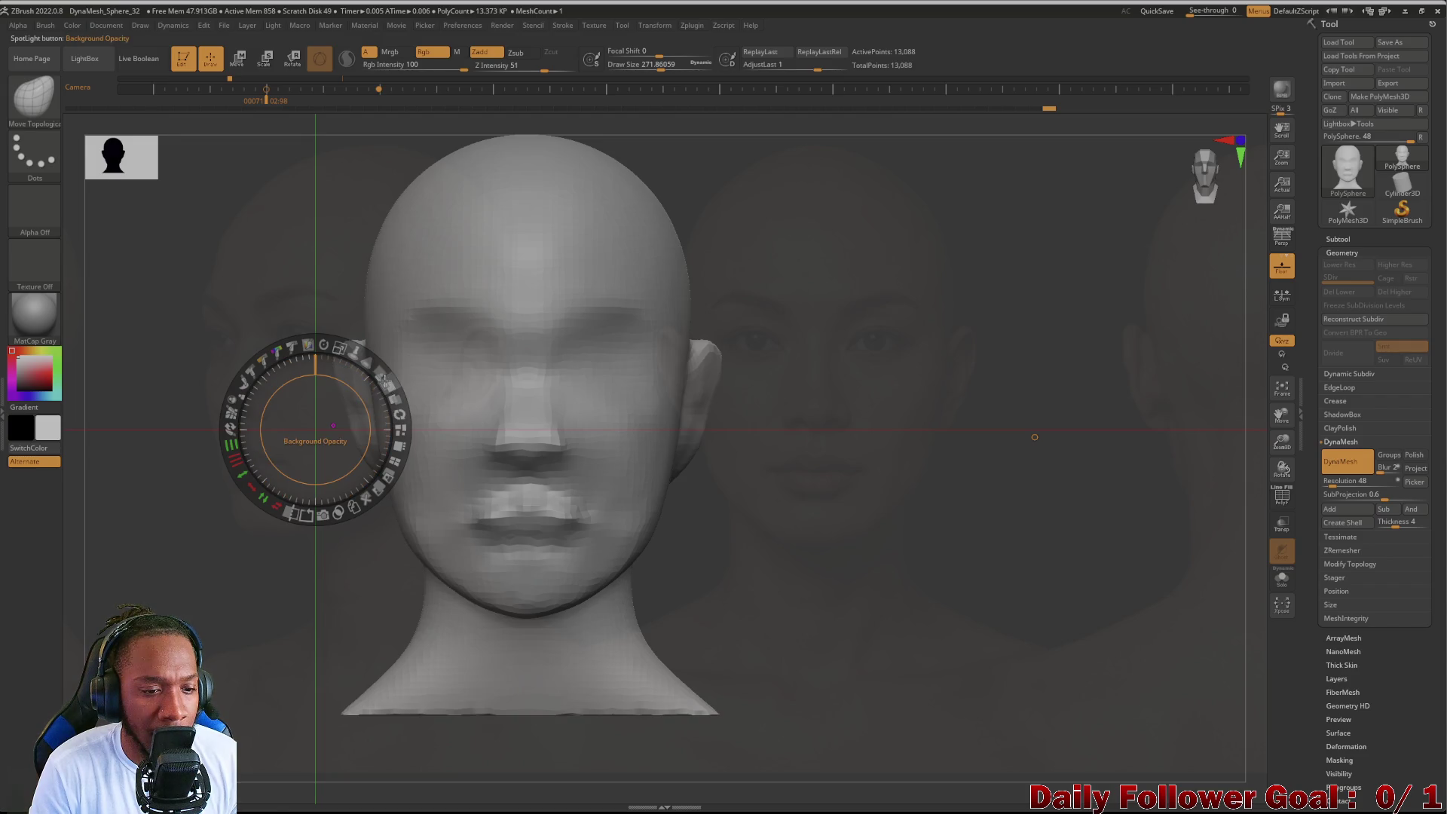
left_click_drag(376, 374, 354, 389)
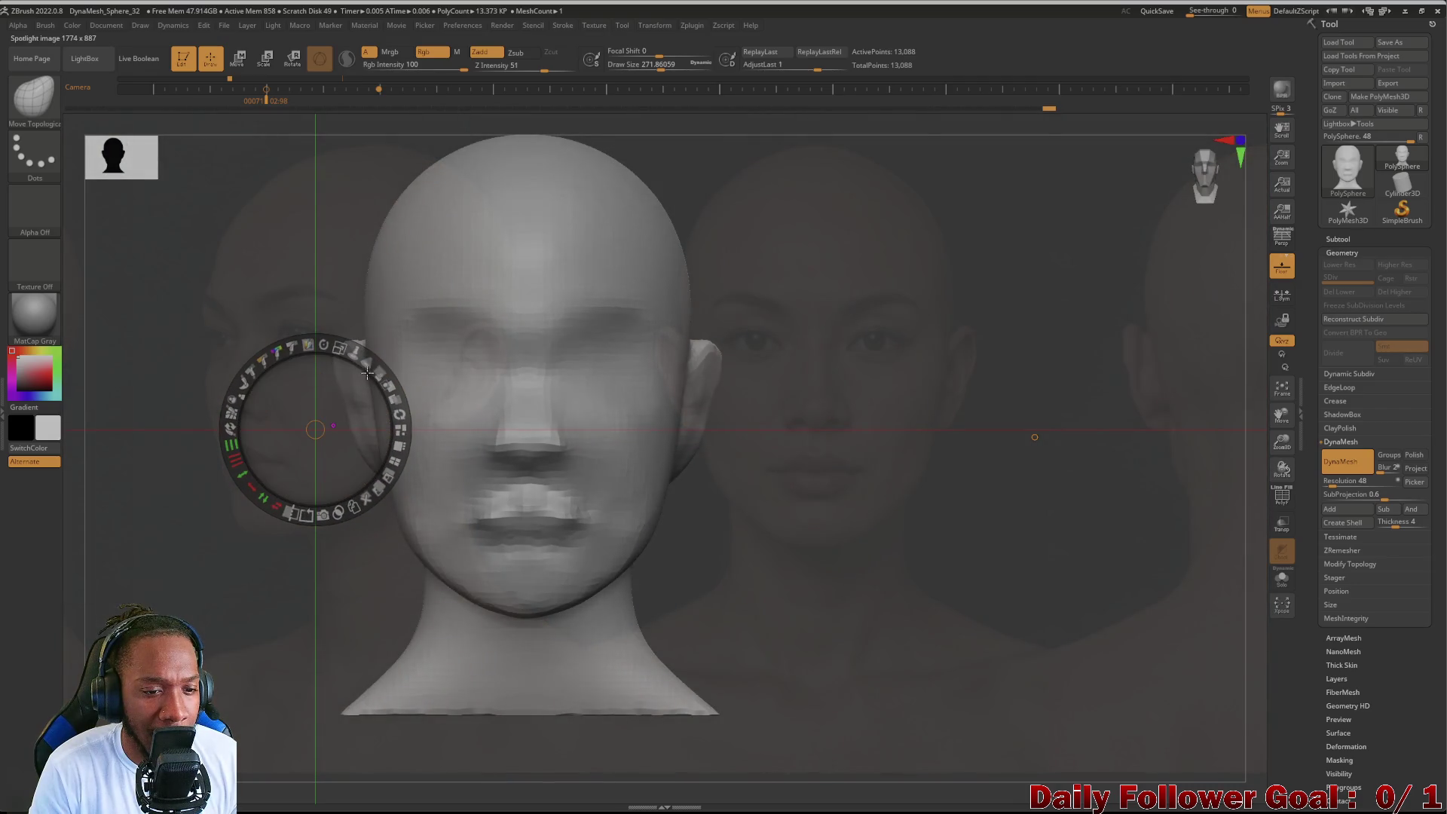
mouse_move(368, 374)
left_mouse_down()
mouse_move(350, 474)
mouse_move(360, 442)
left_mouse_up()
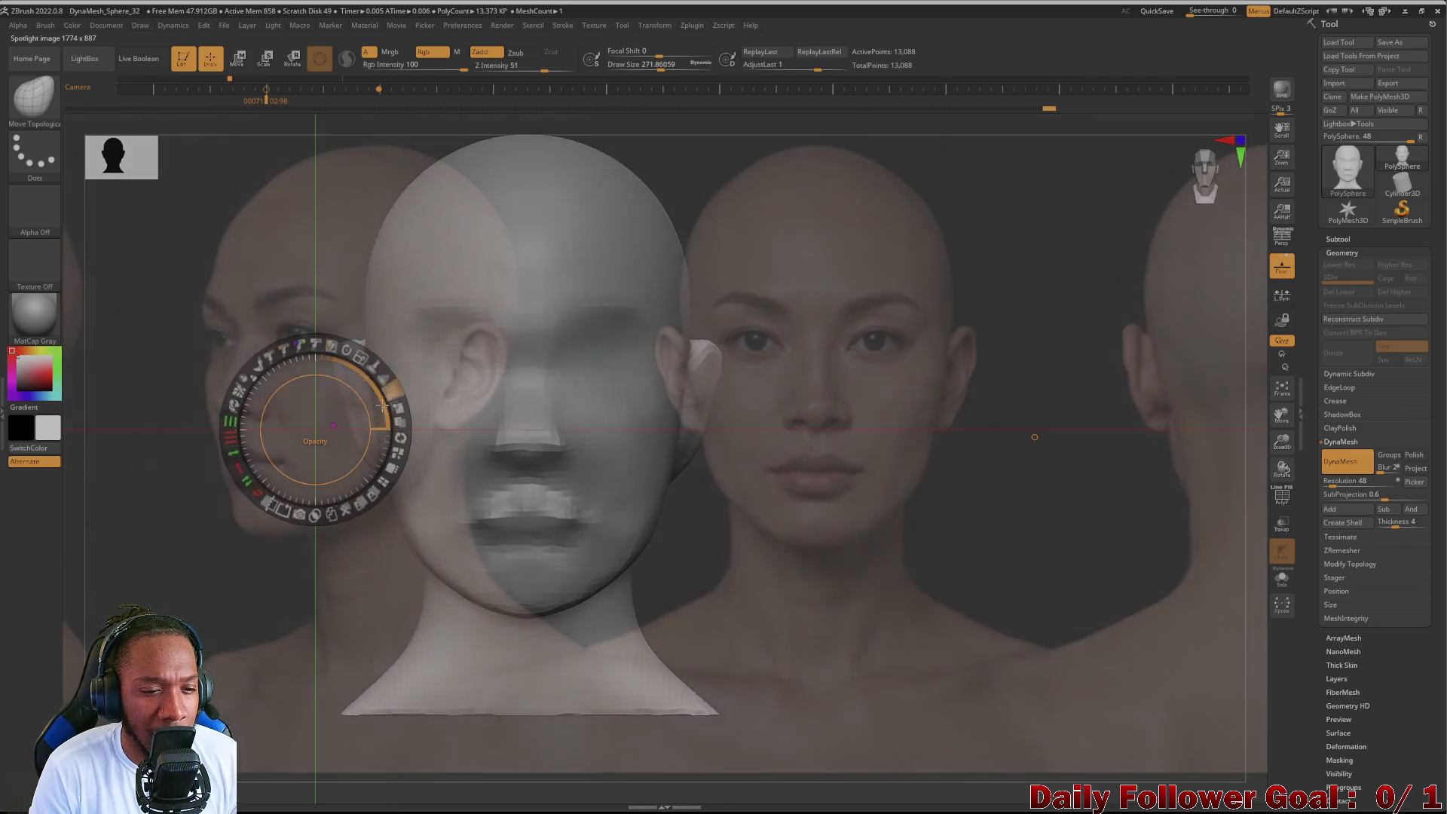
mouse_move(385, 392)
left_mouse_down()
mouse_move(359, 373)
mouse_move(379, 391)
left_mouse_up()
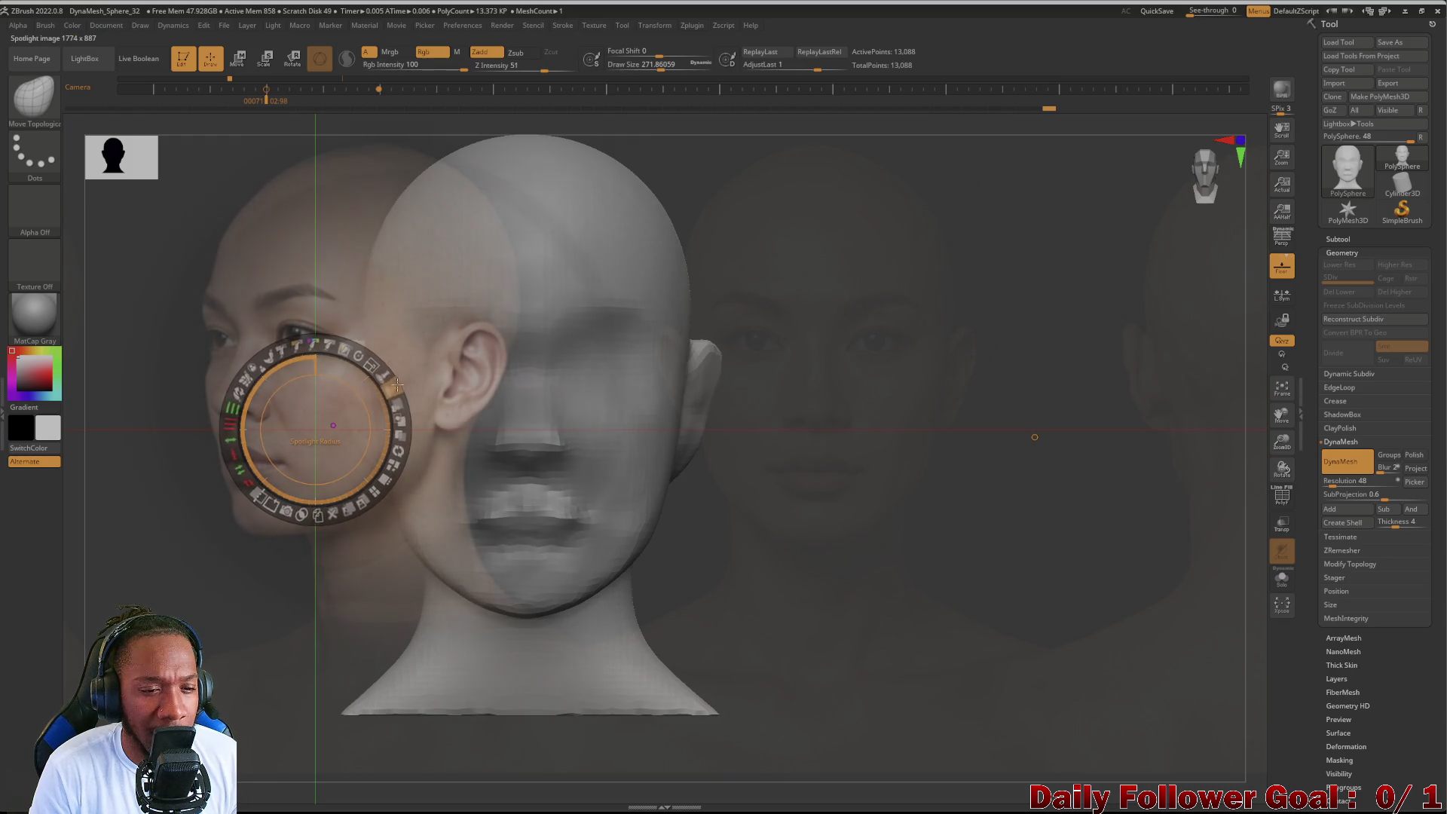
Step: Make the front reference face fully opaque while the other photos stay faded
left_click(824, 361)
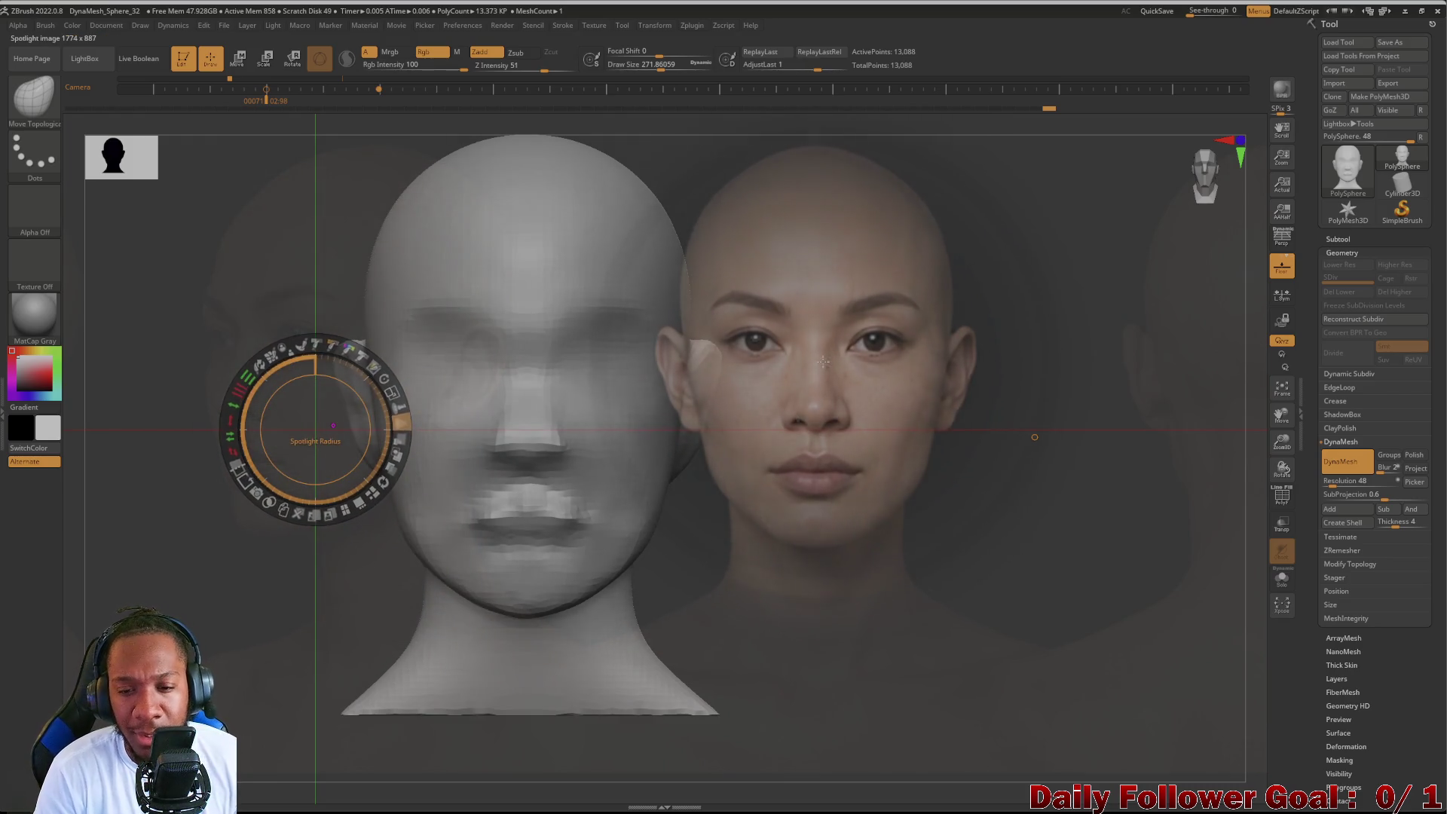
left_click_drag(384, 384, 396, 413)
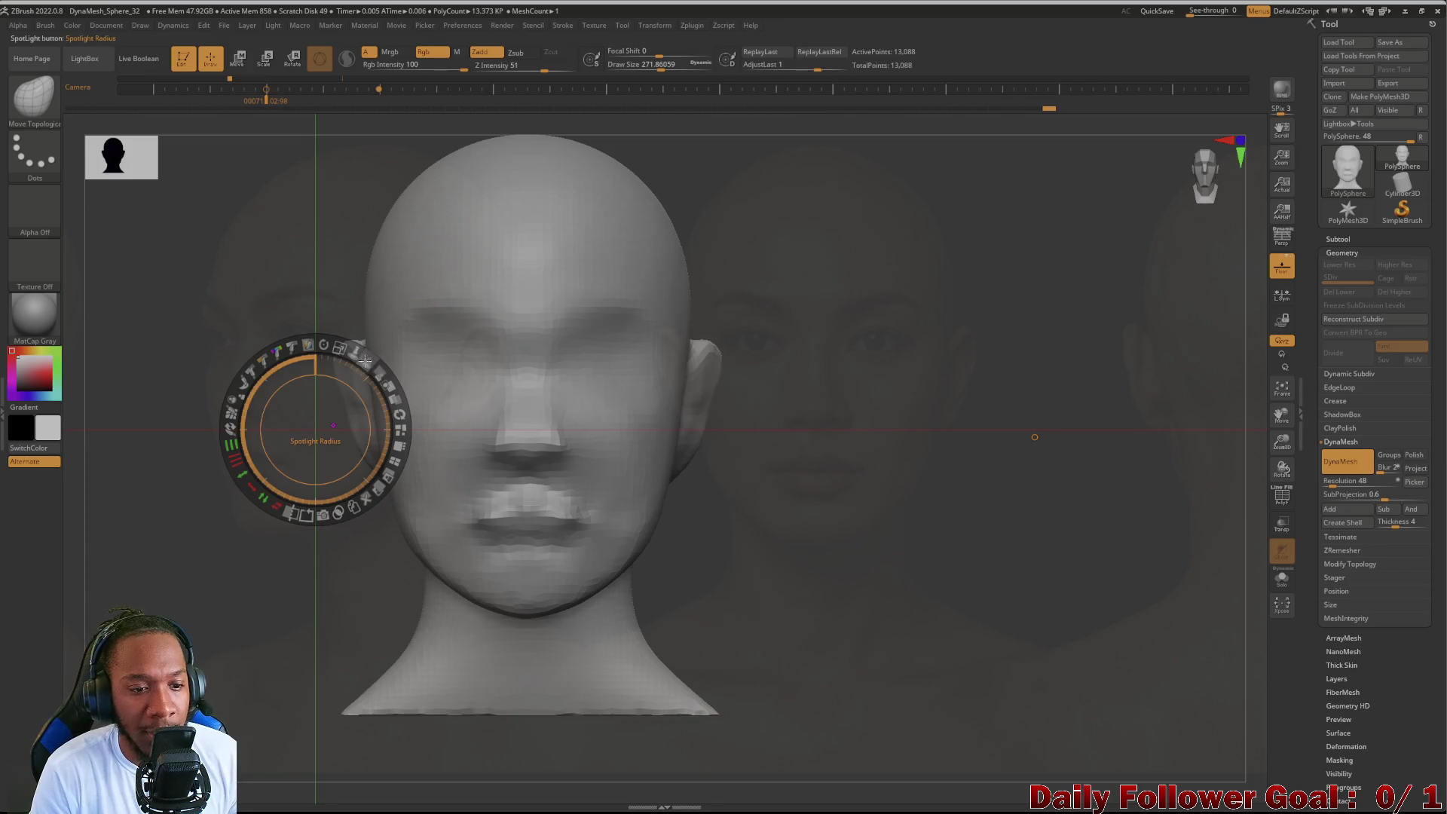
left_click(271, 249)
left_click(845, 324)
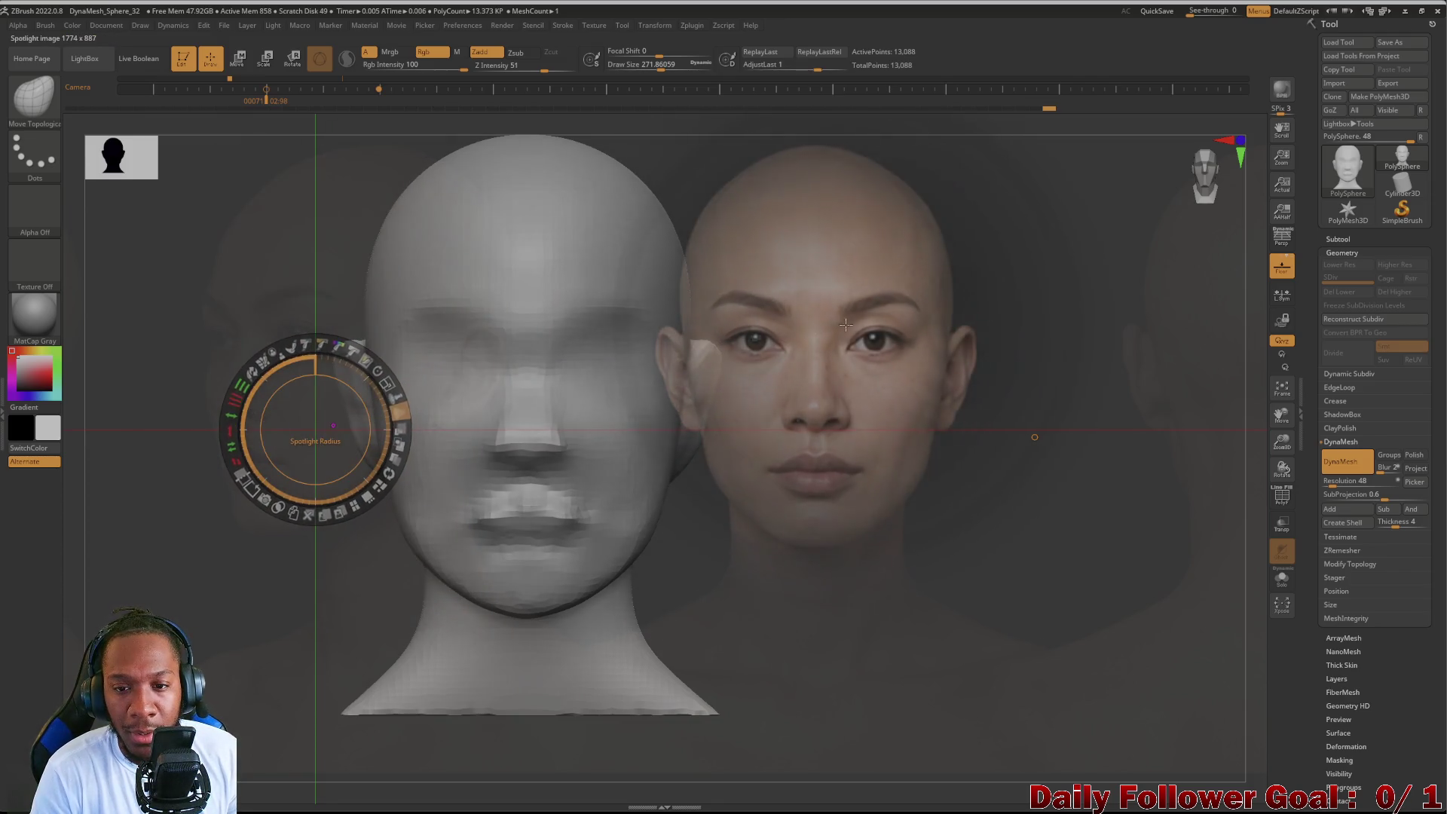
Step: Fade the front photo again, move the Spotlight wheel onto the right cheek and raise the photos' opacity
left_click(843, 343)
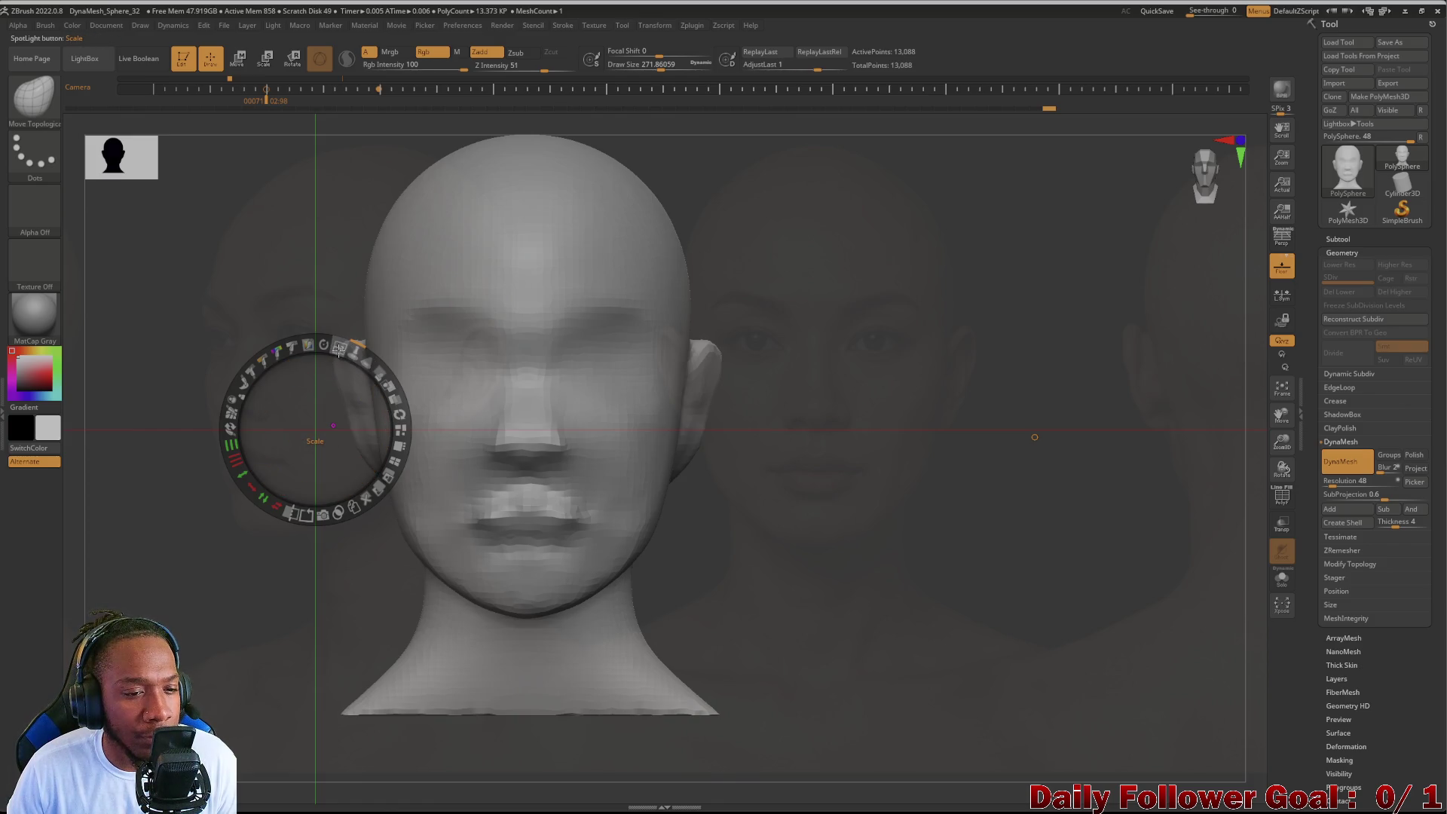
mouse_move(316, 429)
left_mouse_down()
mouse_move(663, 488)
mouse_move(724, 475)
left_mouse_up()
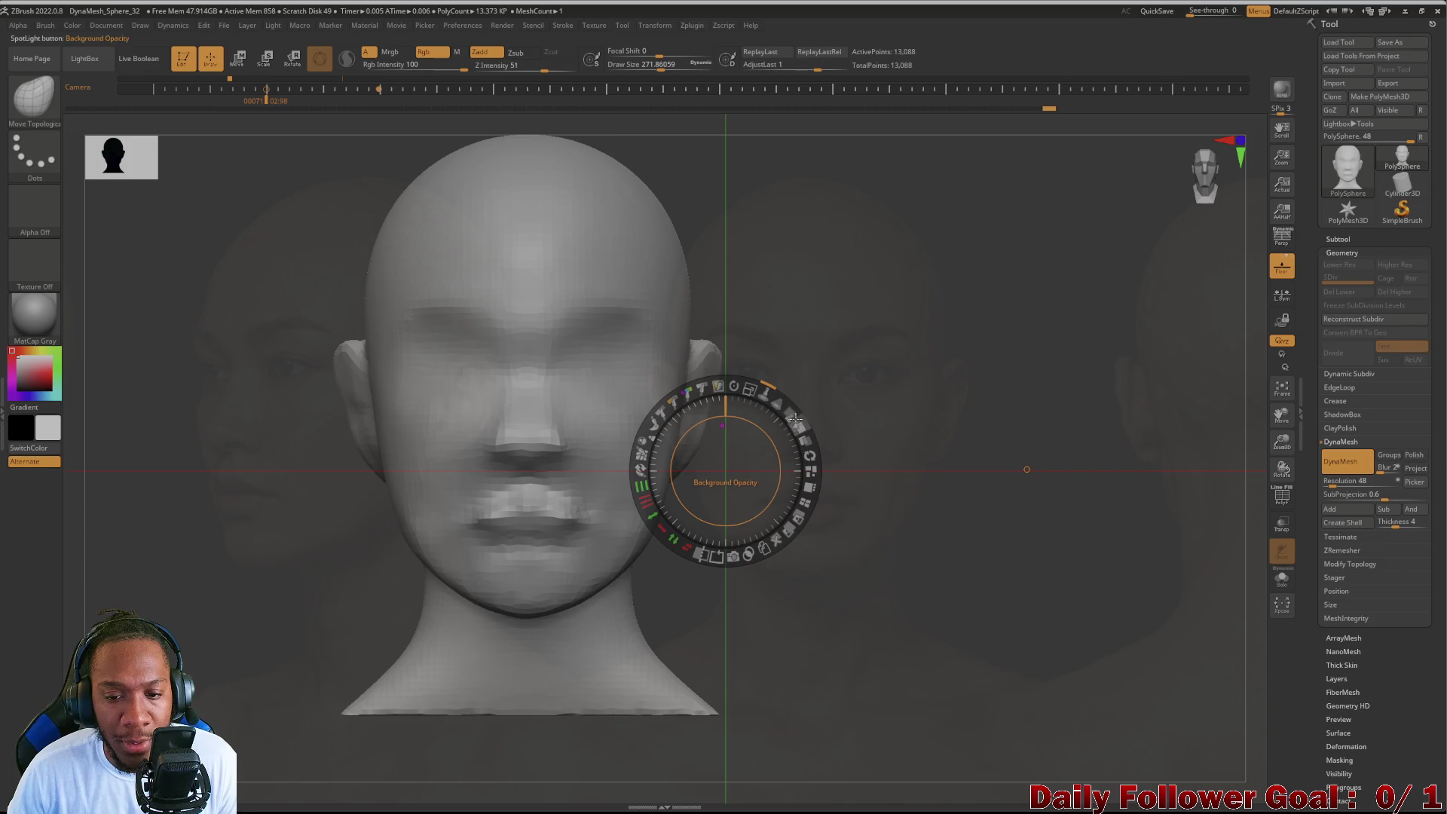
left_click_drag(797, 420, 790, 446)
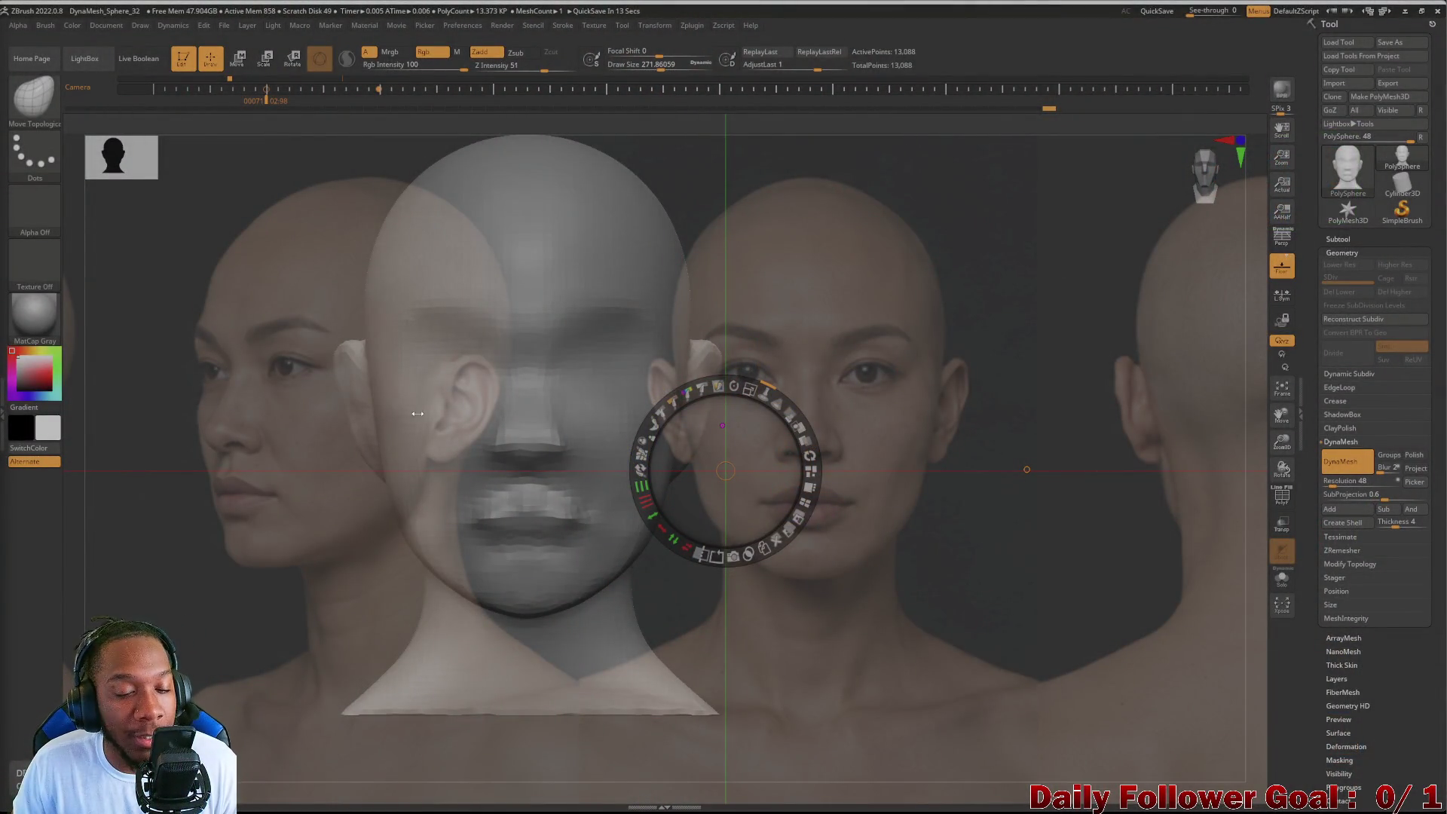
Step: Switch to Move Topological and toggle the reference photos off and on over the head
key("b")
key("m")
key("t")
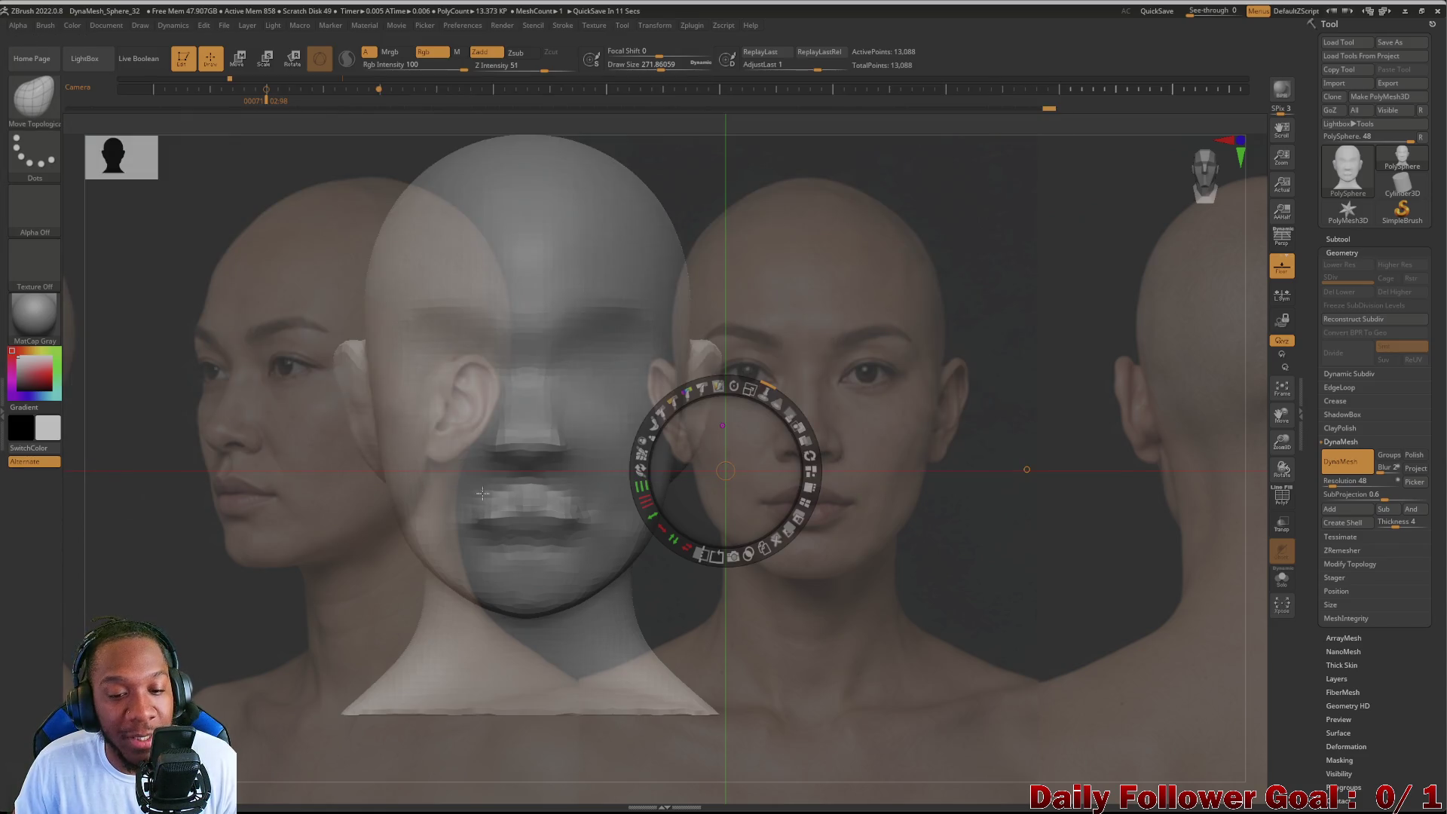
key("shift+z")
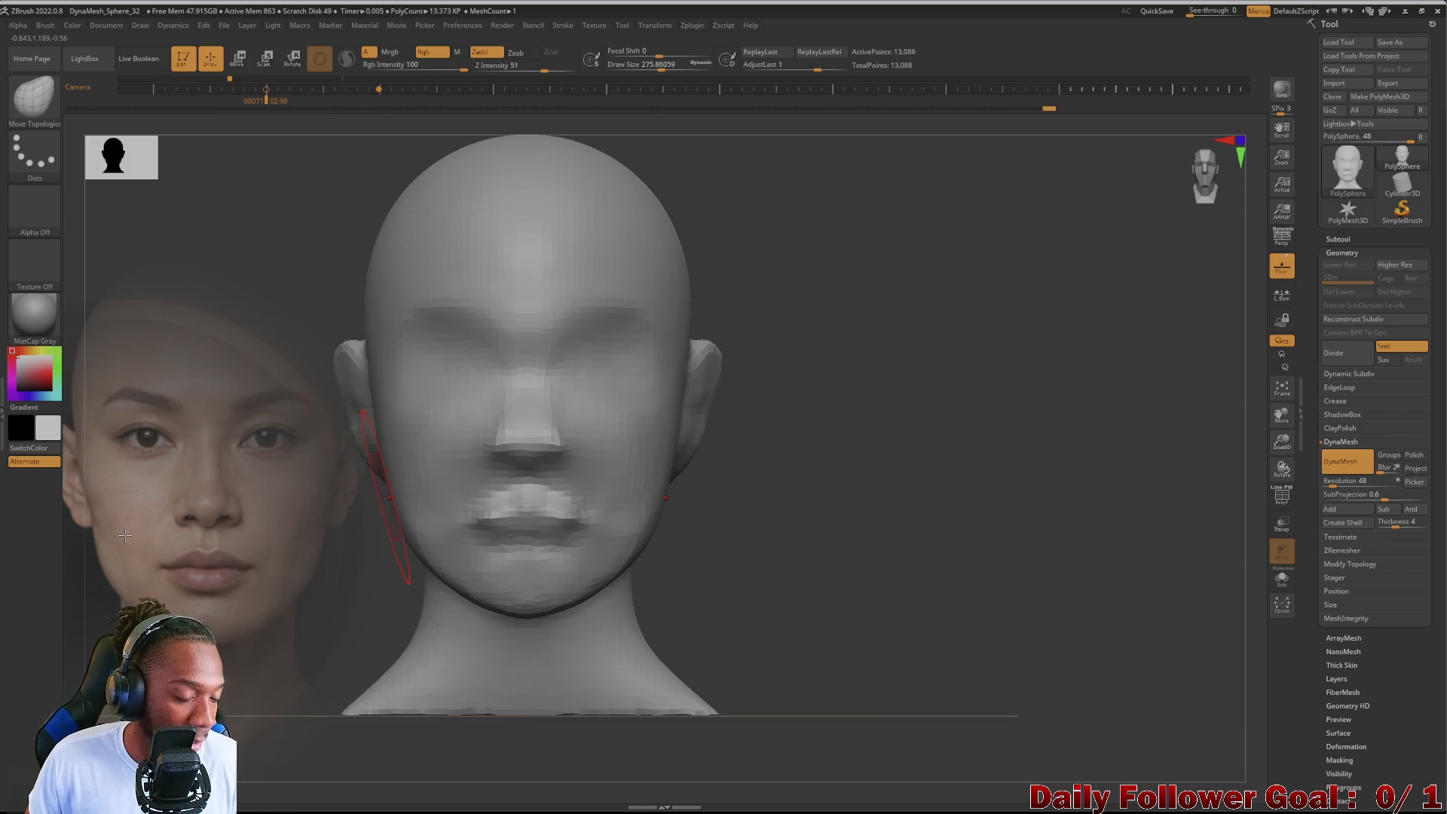
key("shift+z")
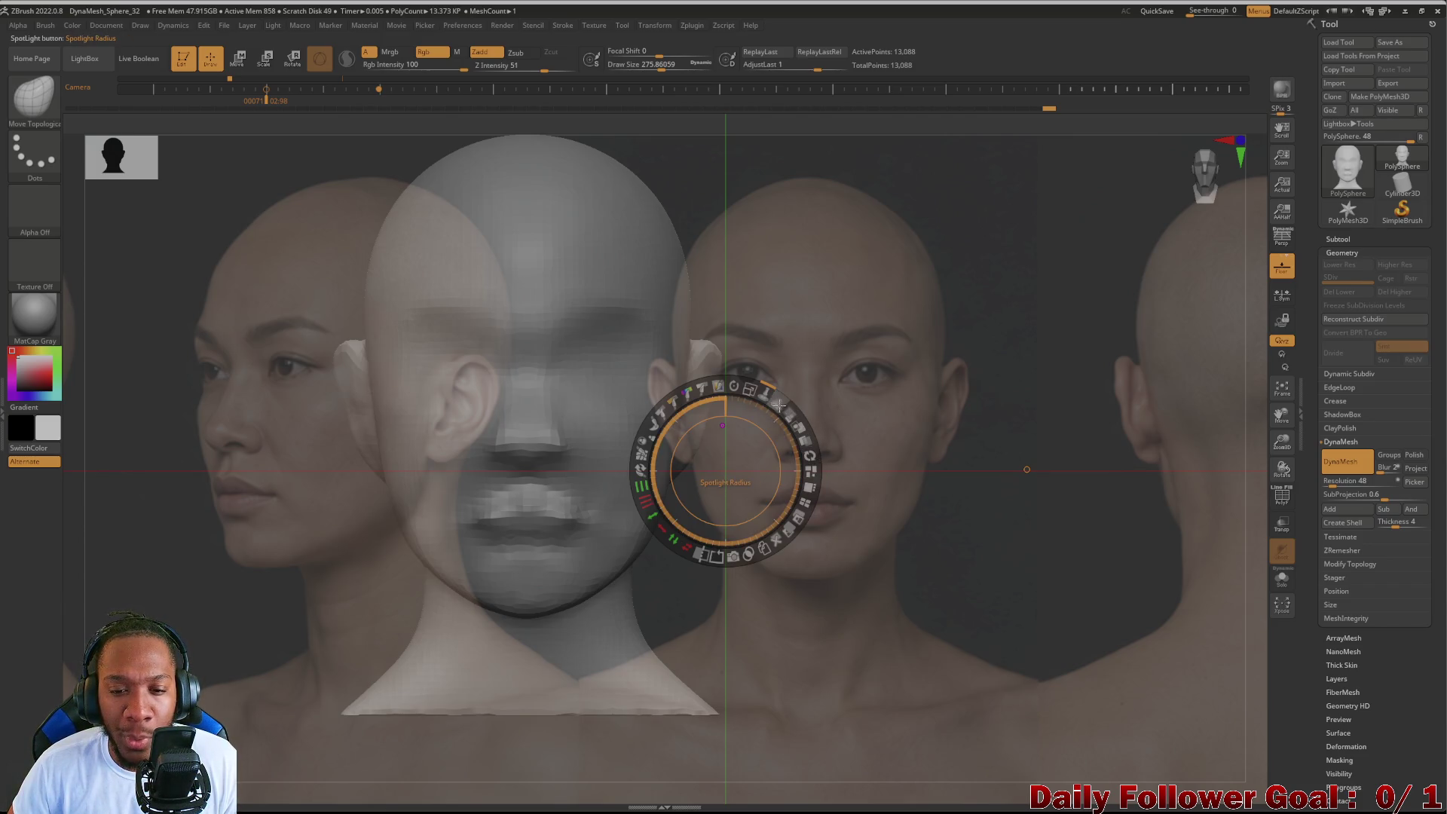
Step: Cycle through the other reference photos and switch back to the bald woman's photo
left_click(778, 404)
left_click(815, 383)
left_click(842, 402)
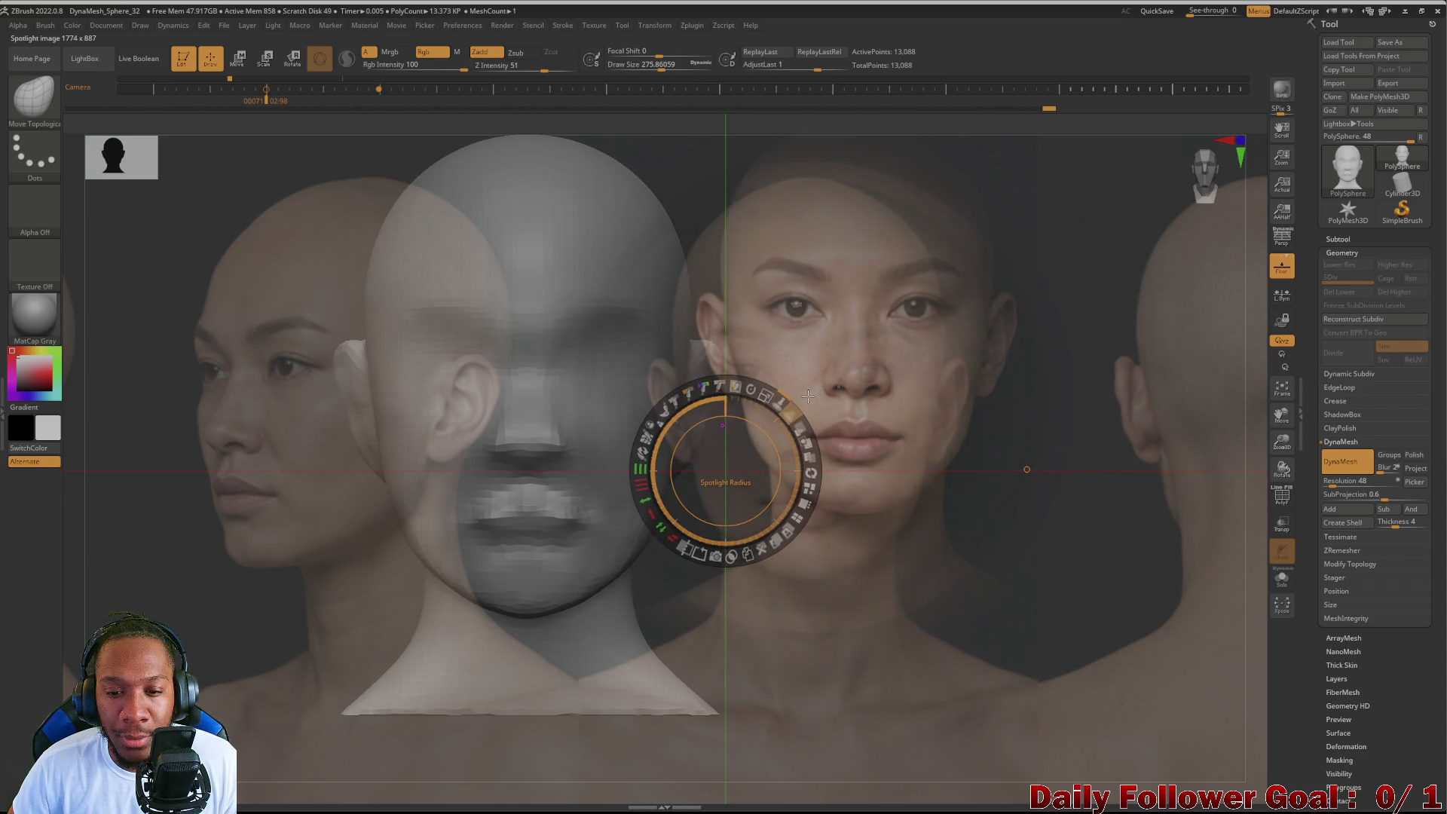
left_click(806, 401)
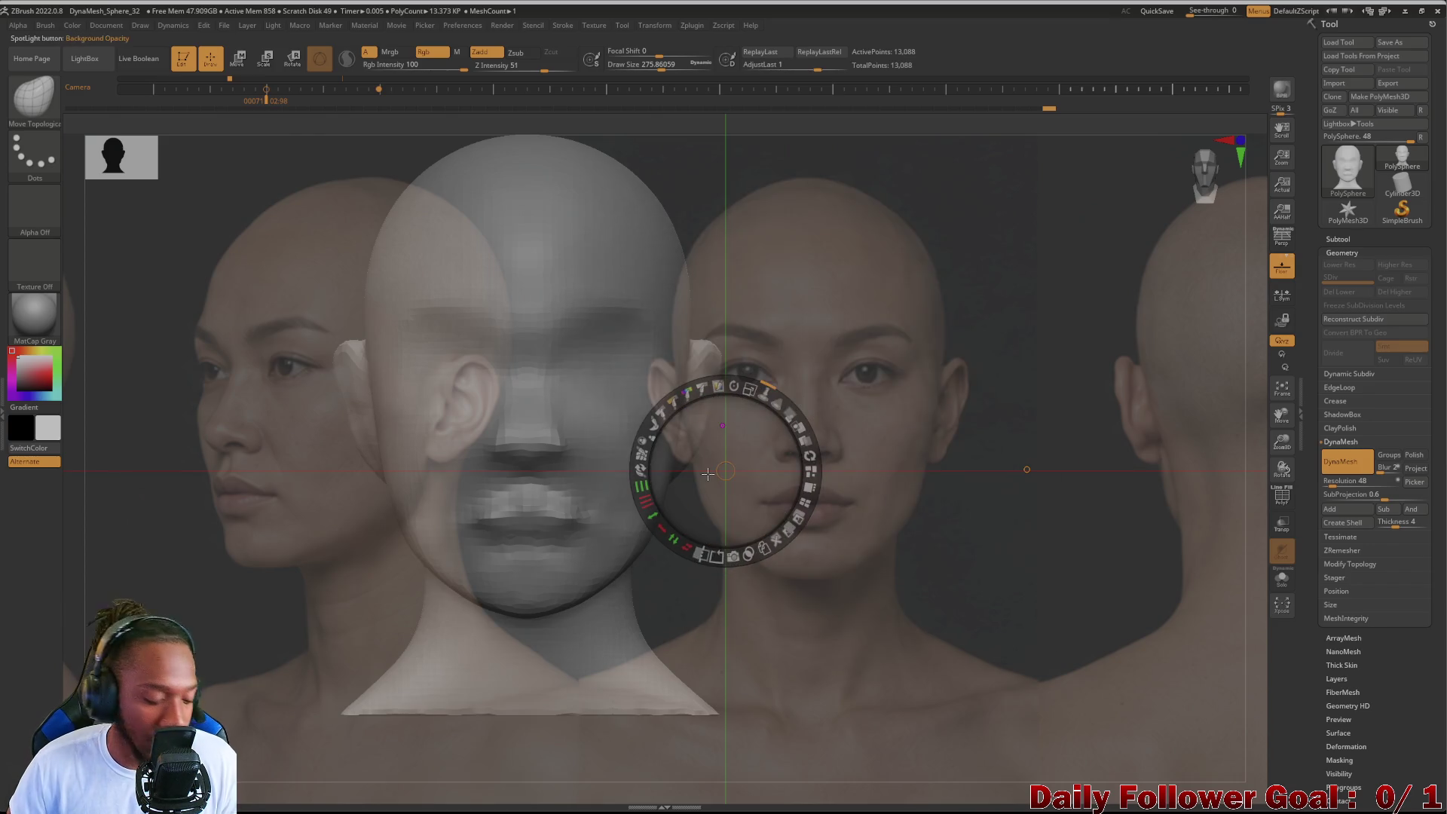
key("z")
Step: Overlay the woman's photo on the head and shift the reference face higher and left
left_click_drag(707, 473, 784, 452)
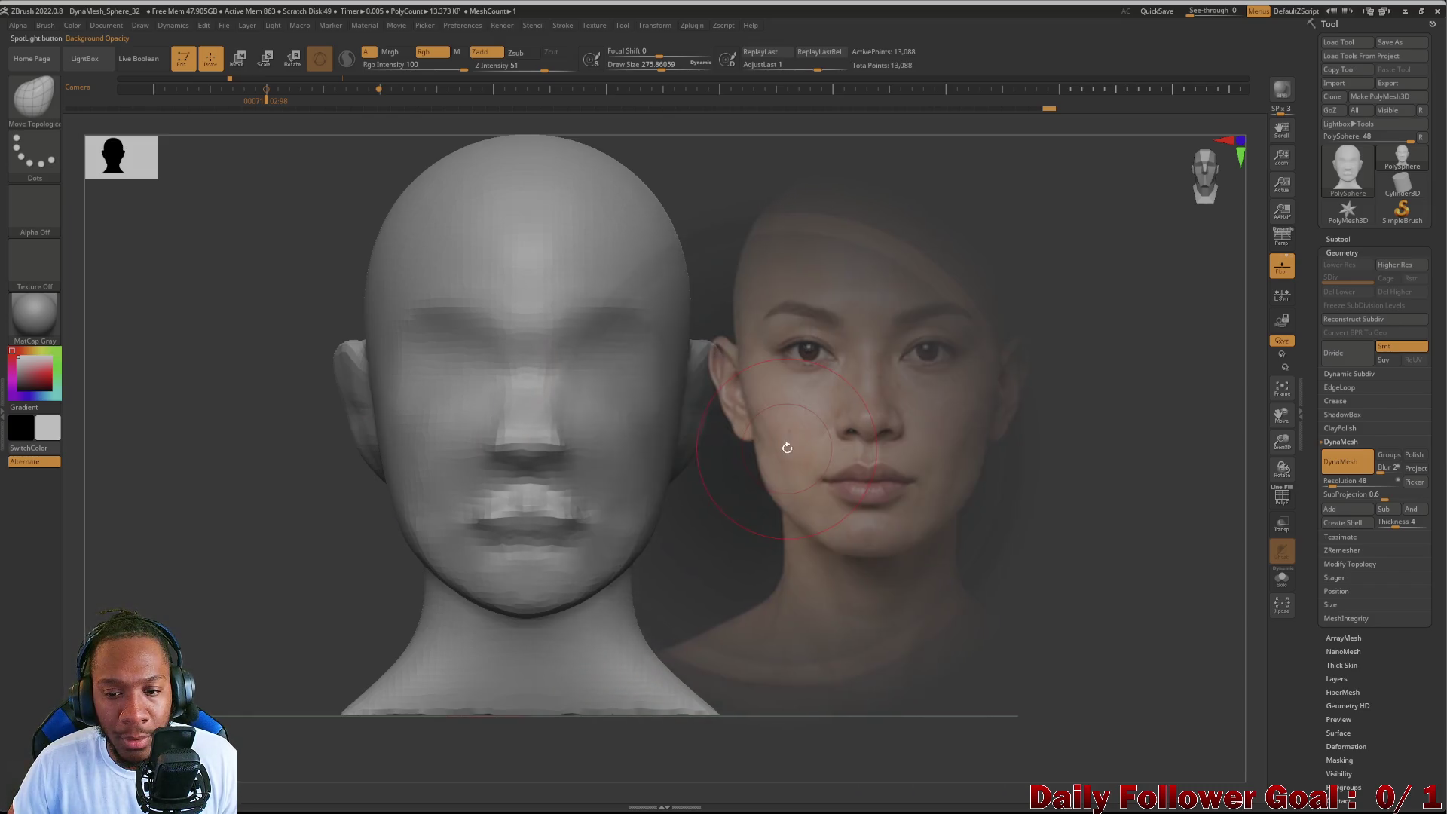
left_click_drag(776, 437, 429, 483)
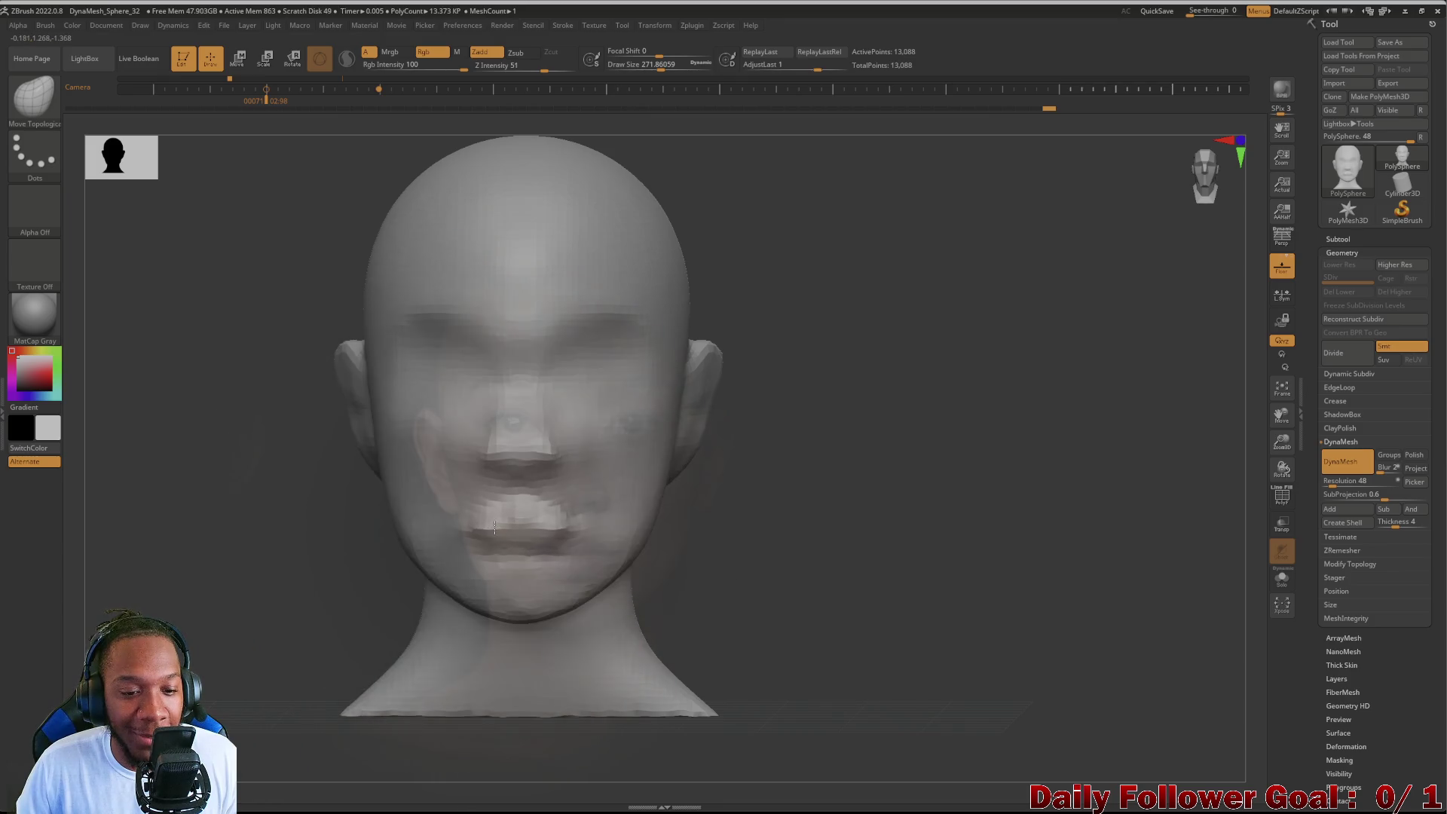
key("shift+z")
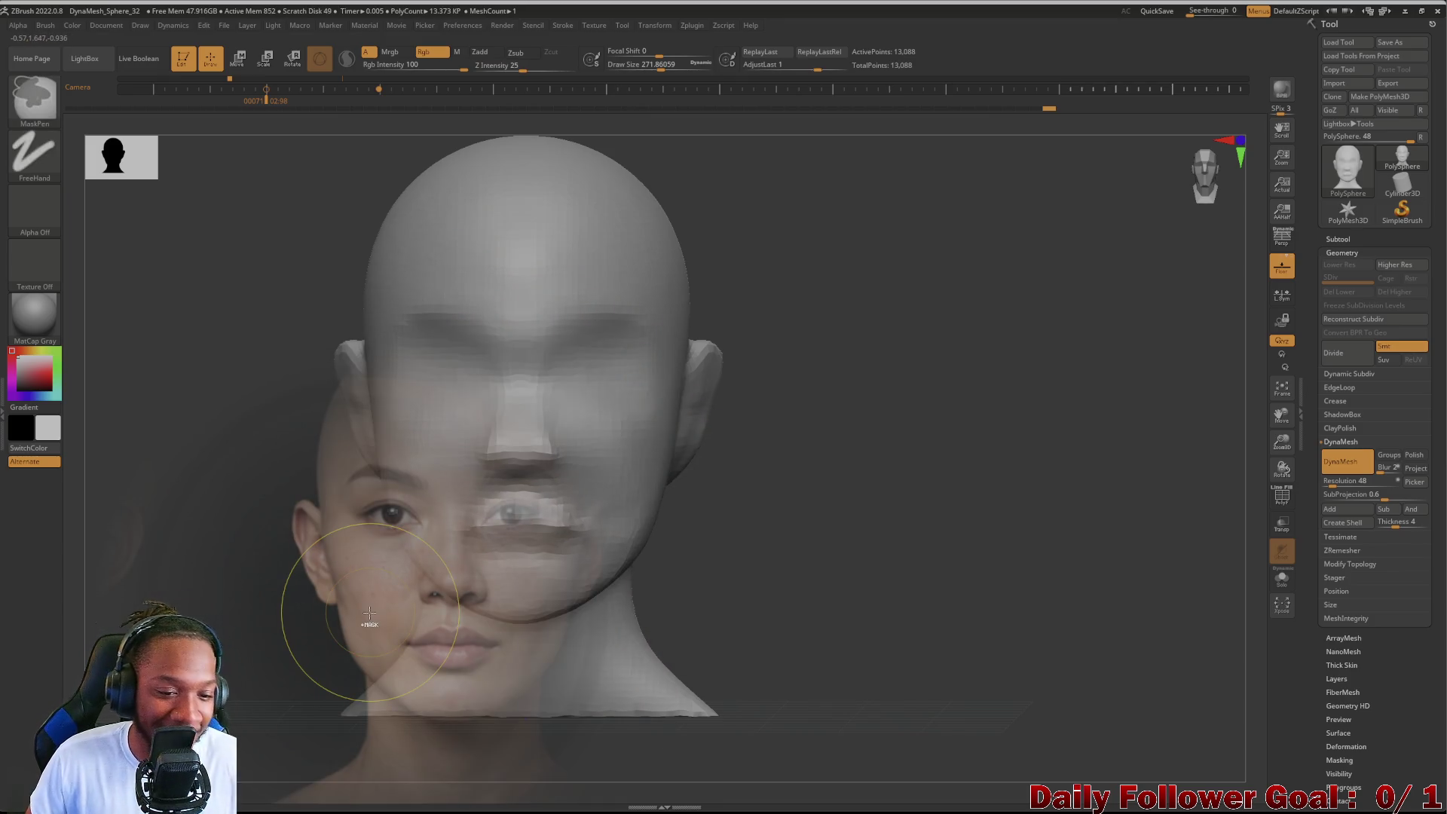
mouse_move(370, 611)
left_mouse_down()
mouse_move(250, 431)
mouse_move(122, 503)
left_mouse_up()
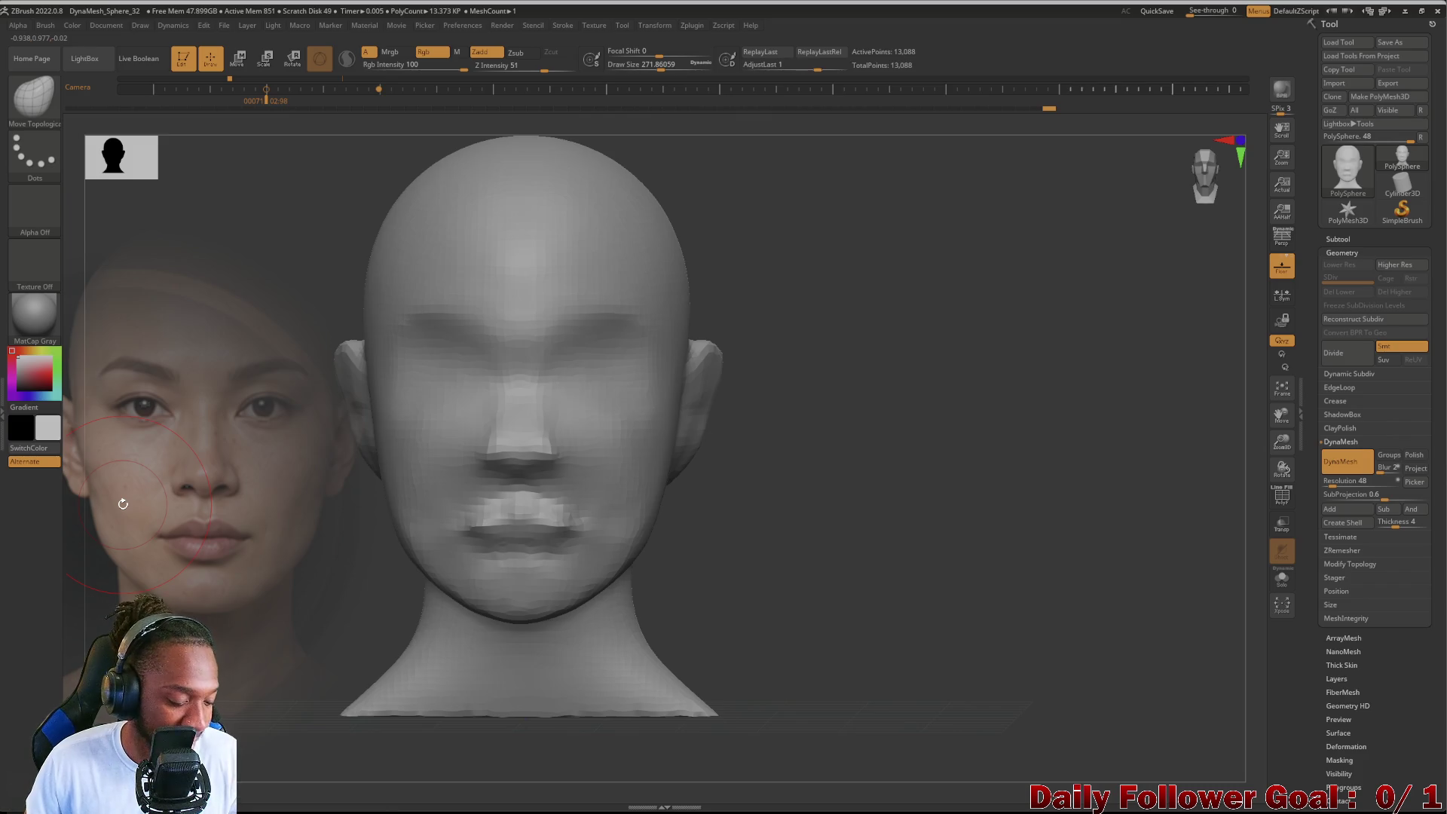
key("z")
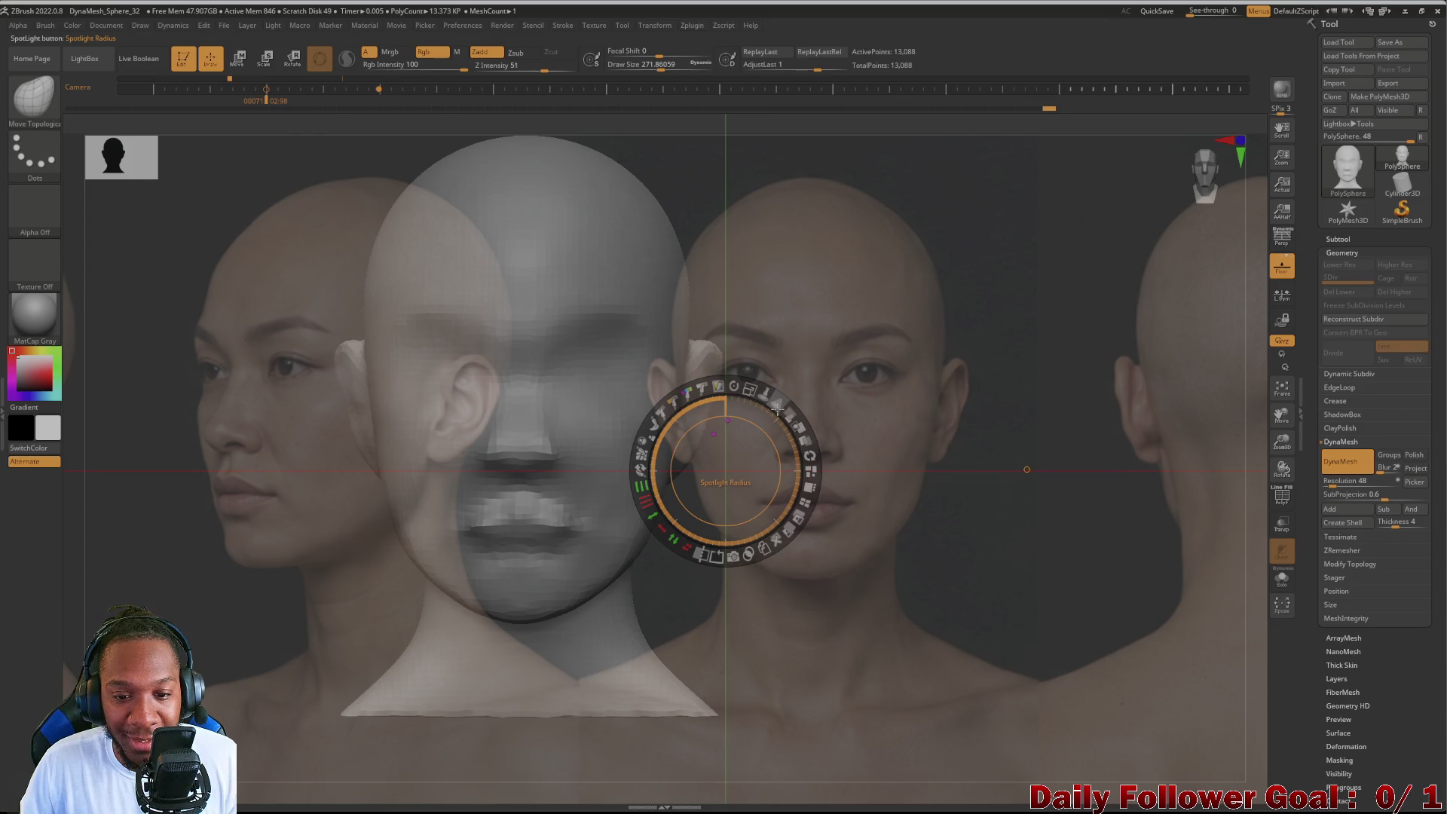
Step: Change the middle front photo's opacity and nudge the reference photos into position behind the head
left_click(770, 403)
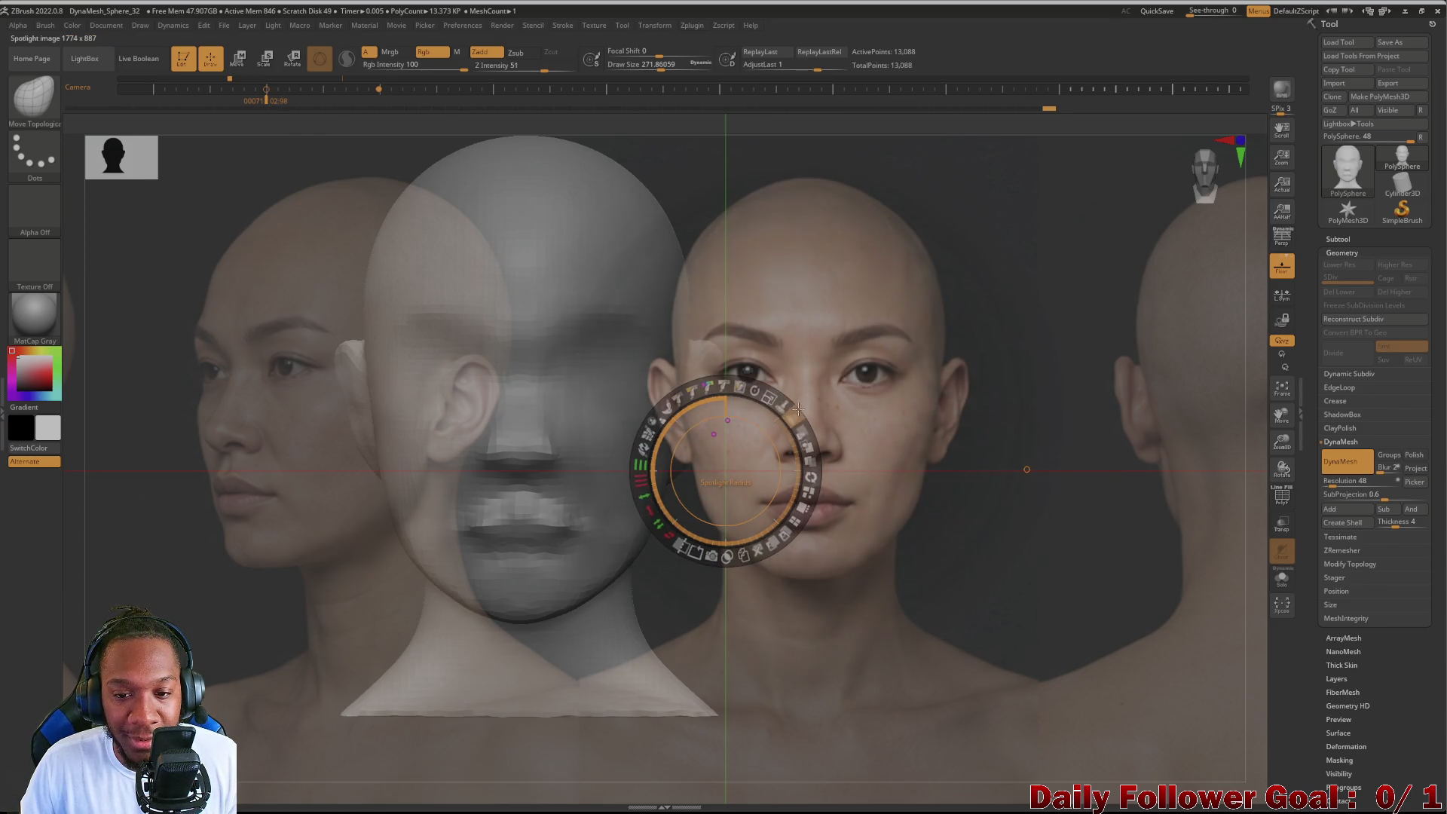
left_click_drag(795, 389, 736, 448)
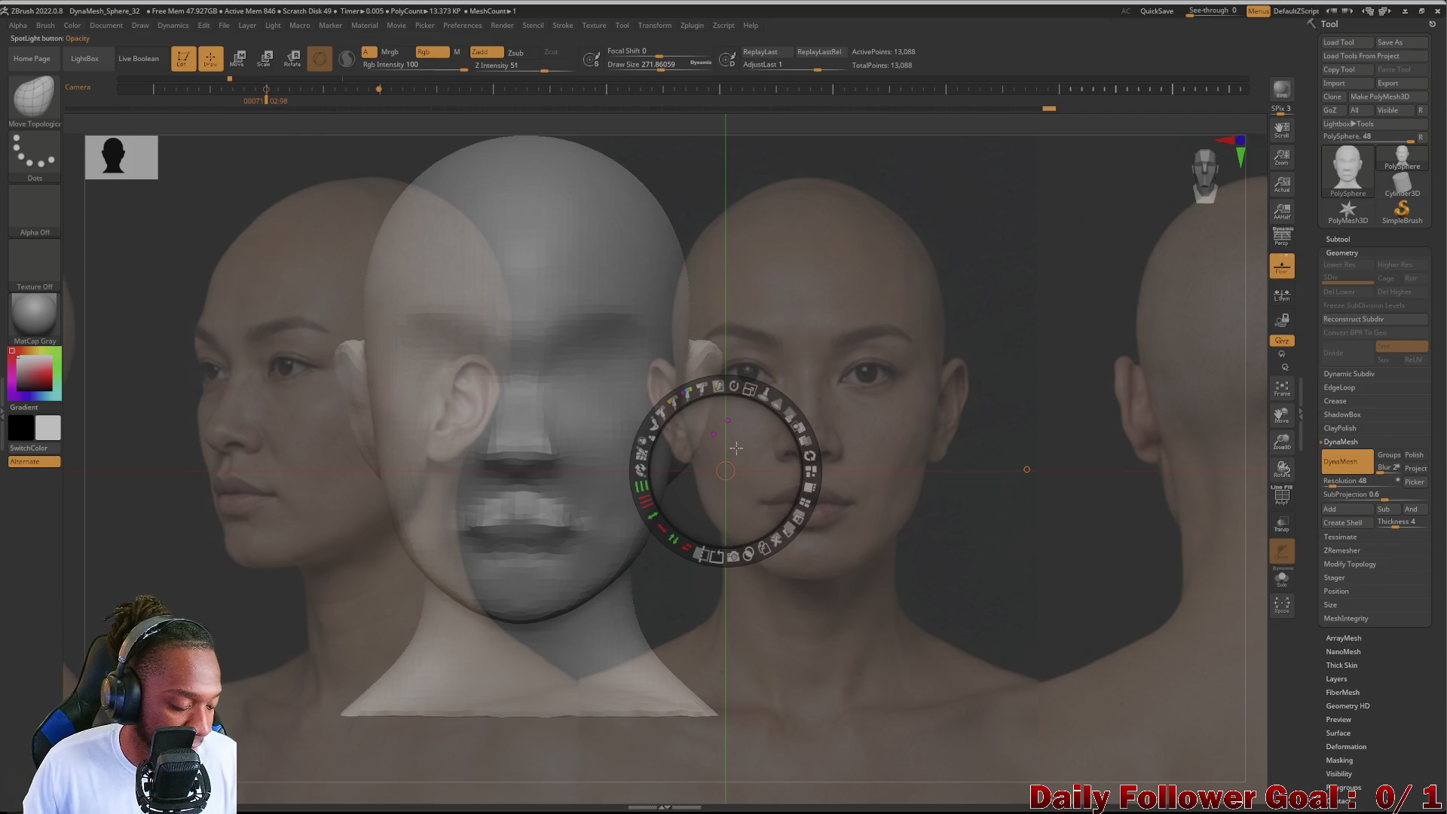
key("z")
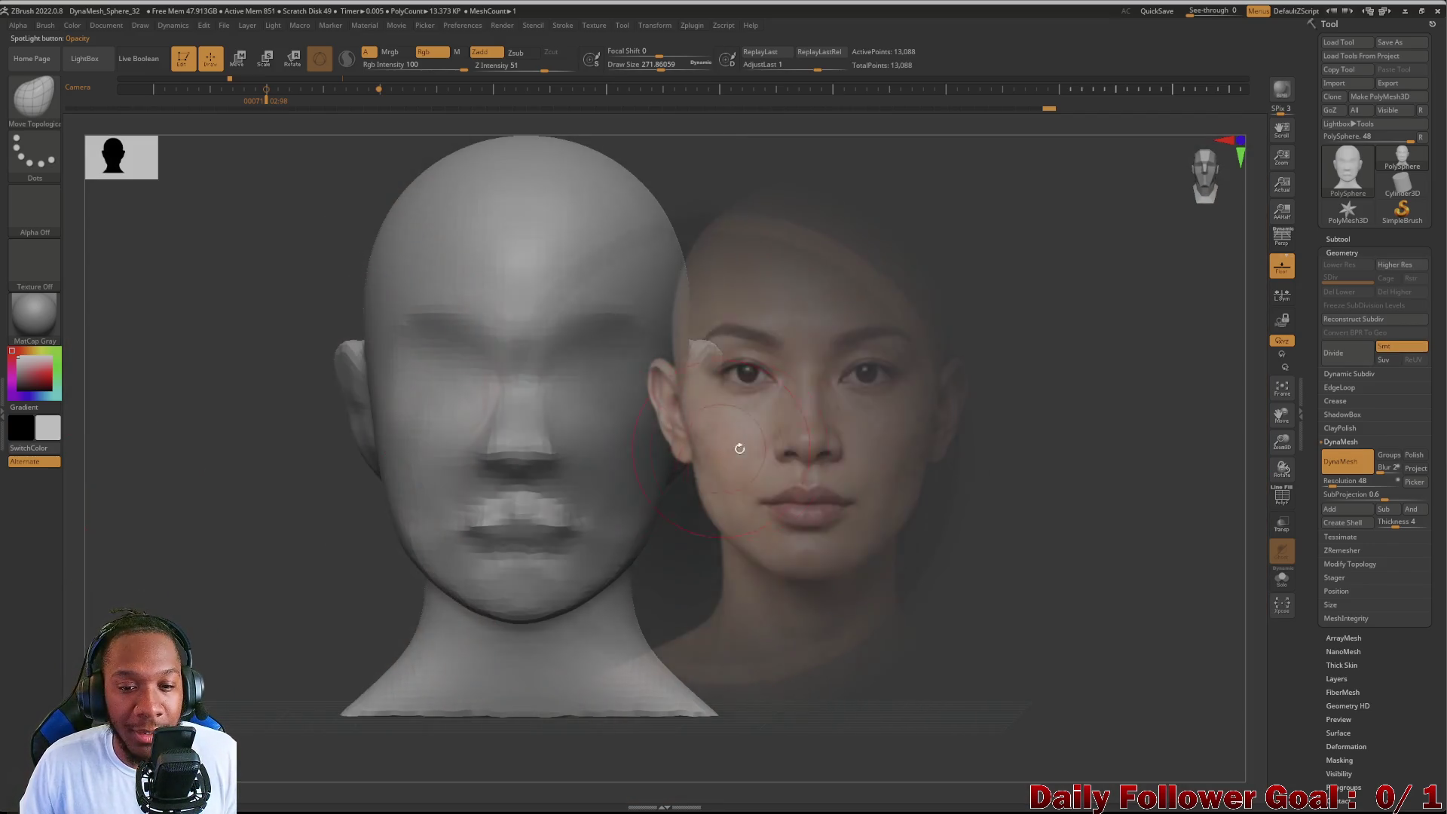
mouse_move(736, 448)
left_mouse_down()
mouse_move(452, 469)
mouse_move(692, 494)
left_mouse_up()
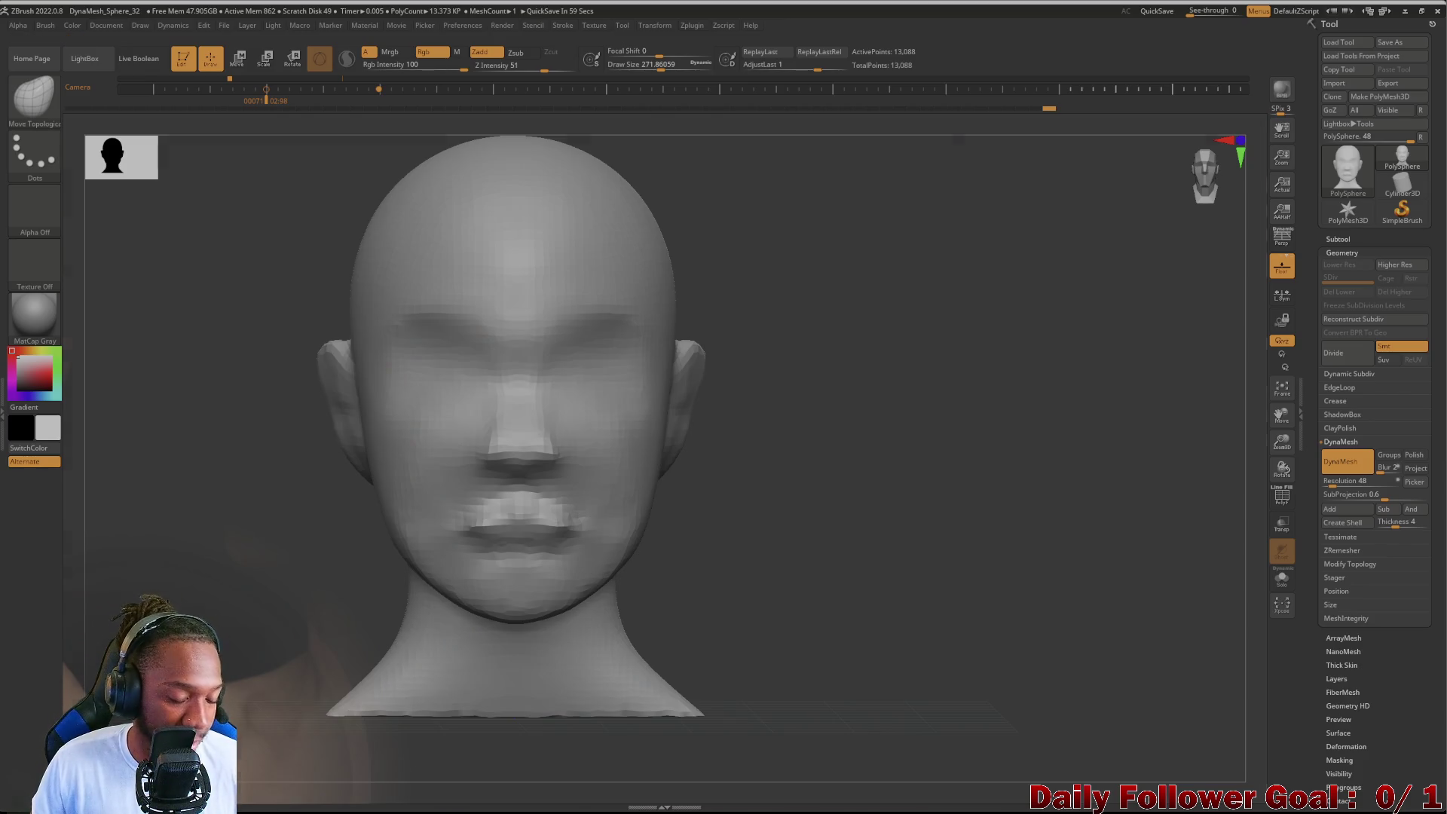
key("shift+z")
left_click_drag(783, 402, 686, 469)
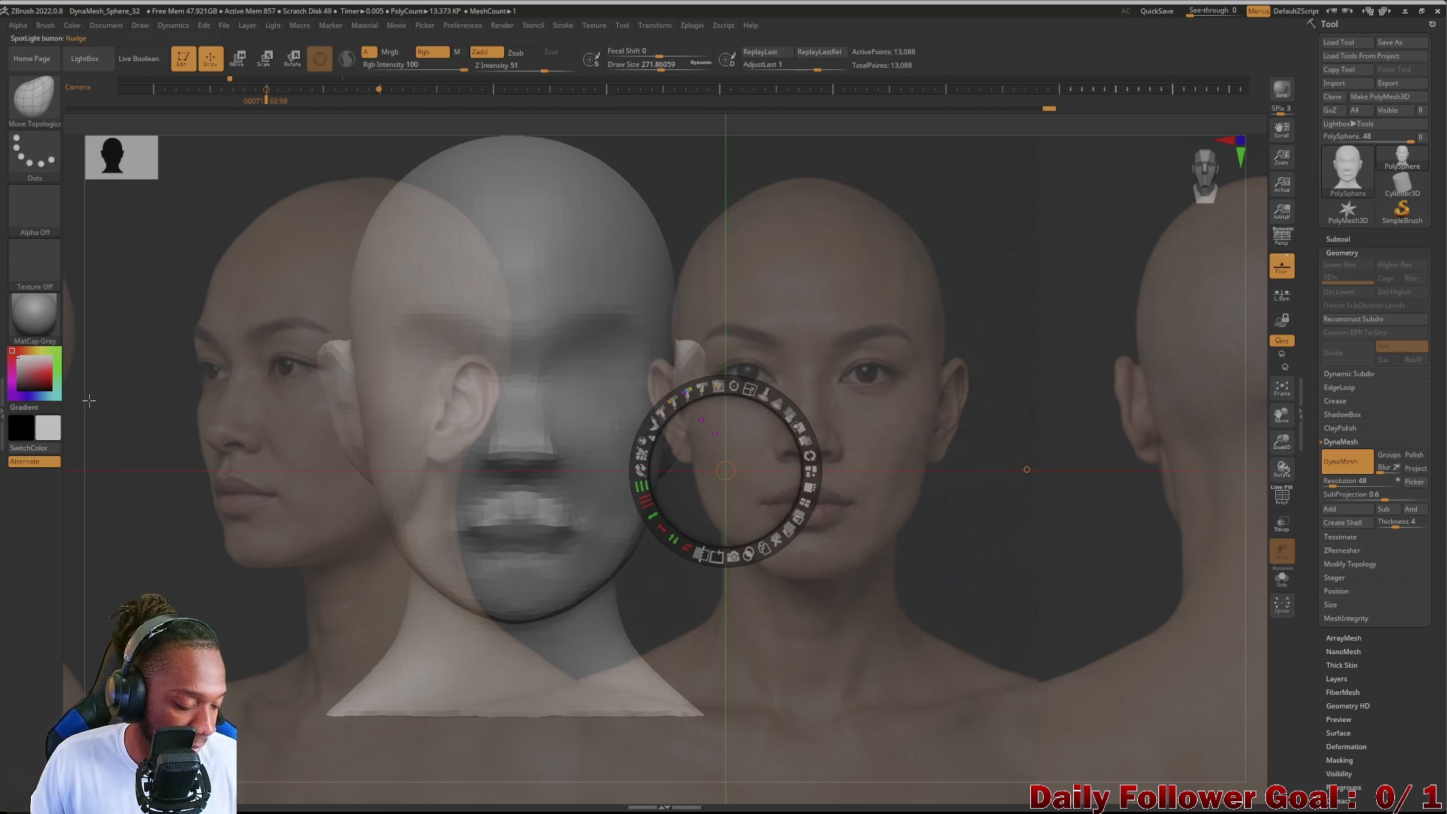
key("z")
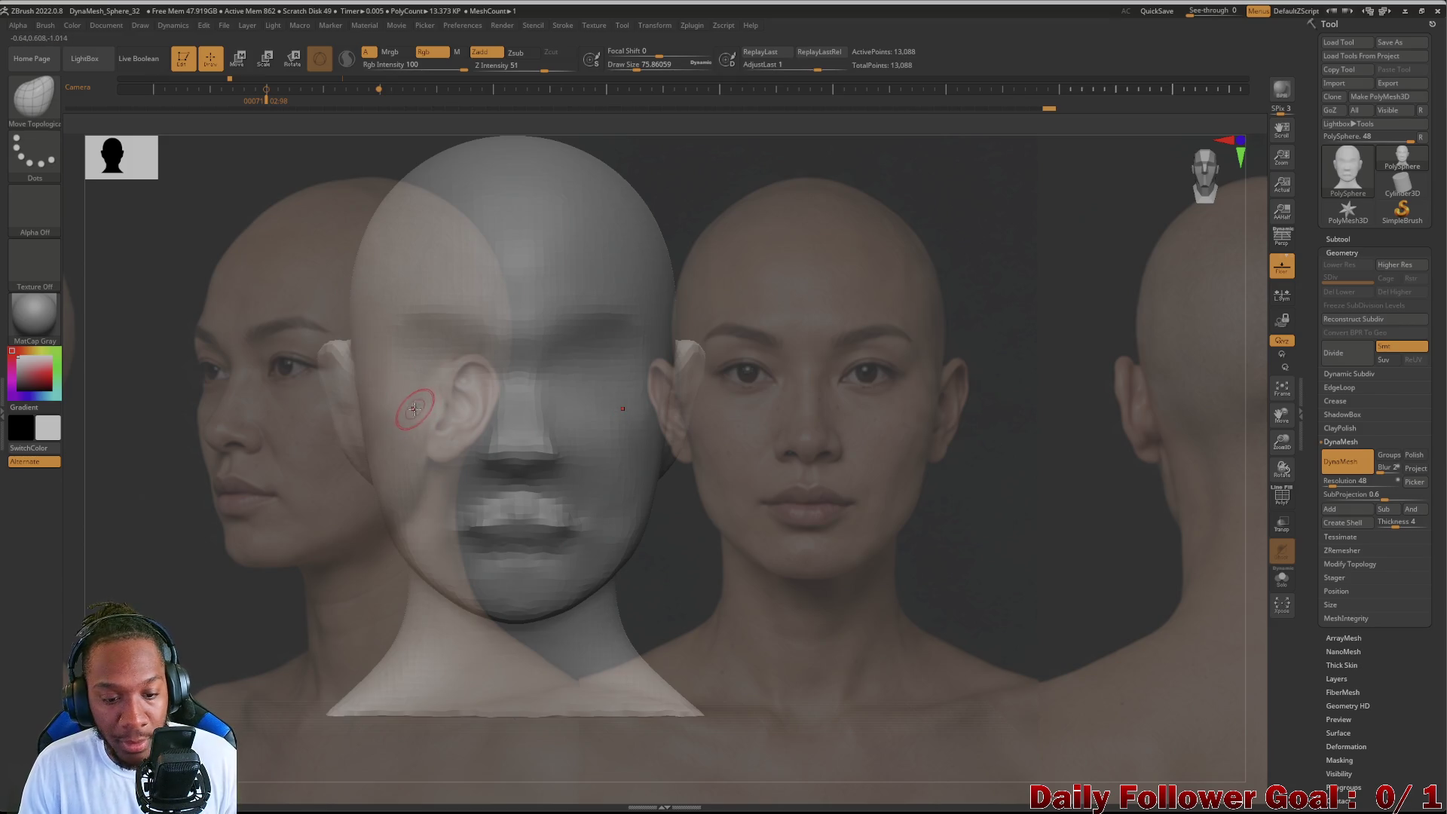
right_click(421, 421)
Step: Switch to the ClayBuildup brush and orbit the head to the side and back
left_click(367, 452)
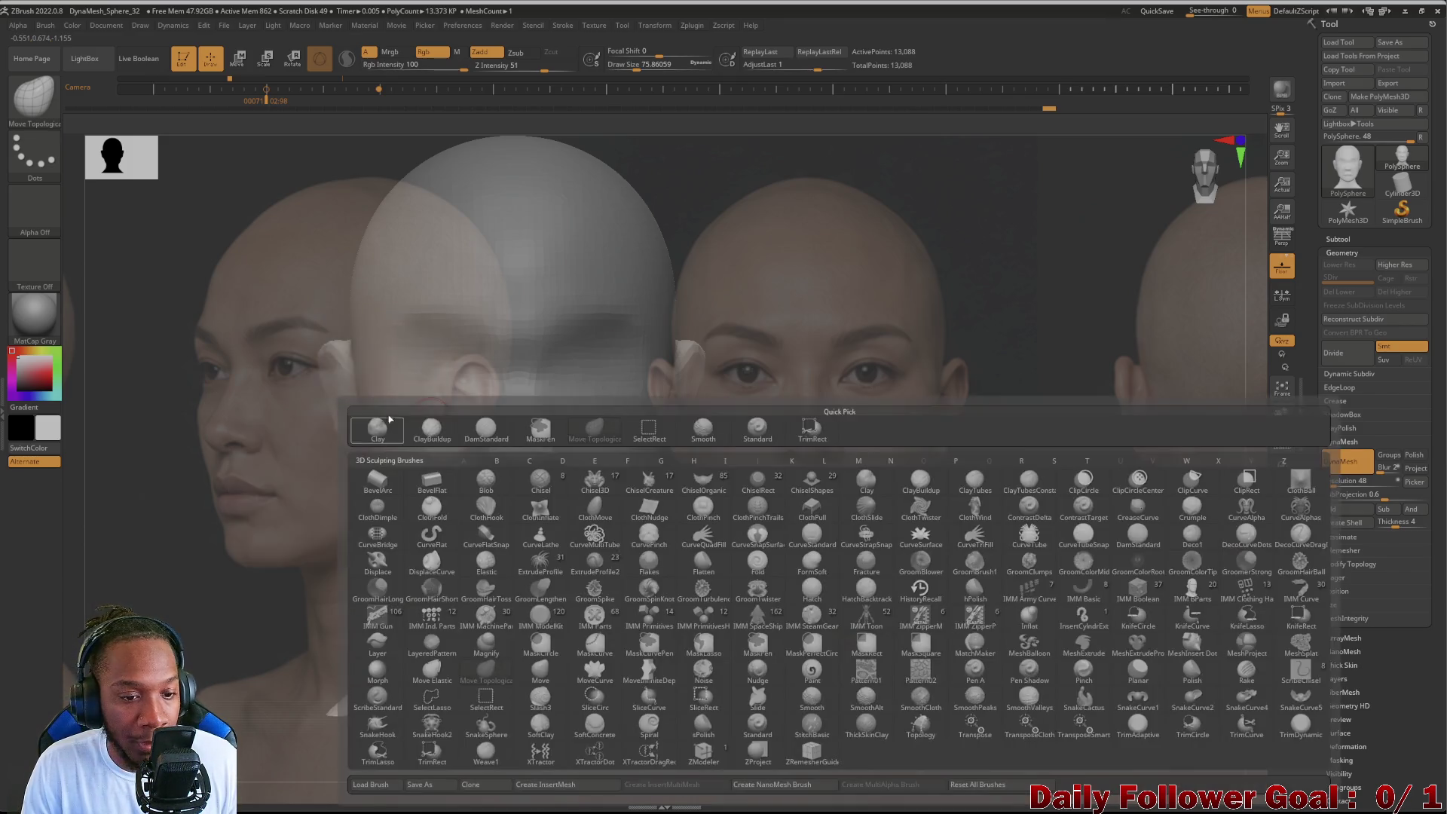
left_click(442, 428)
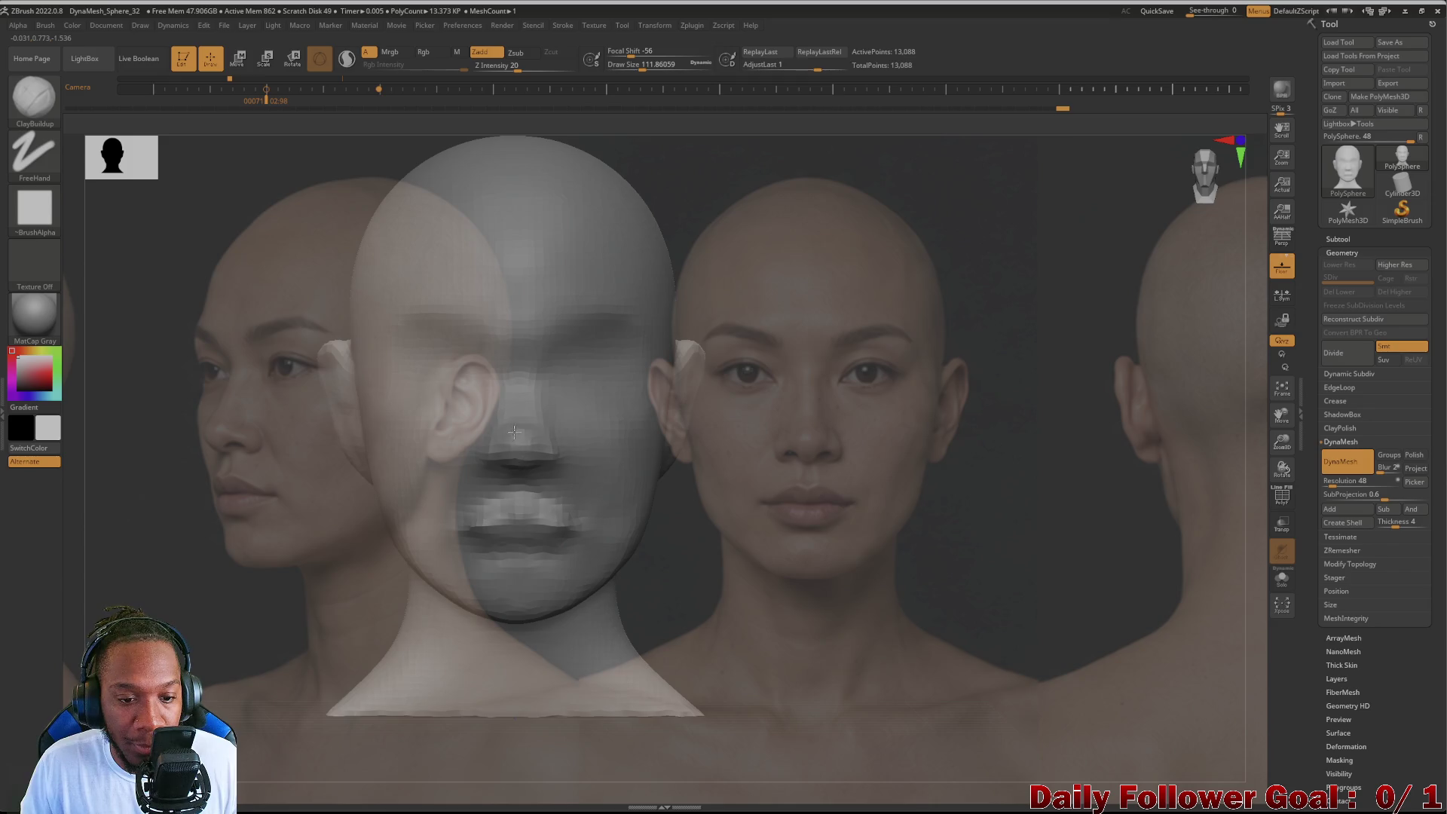
left_click_drag(344, 510, 443, 488)
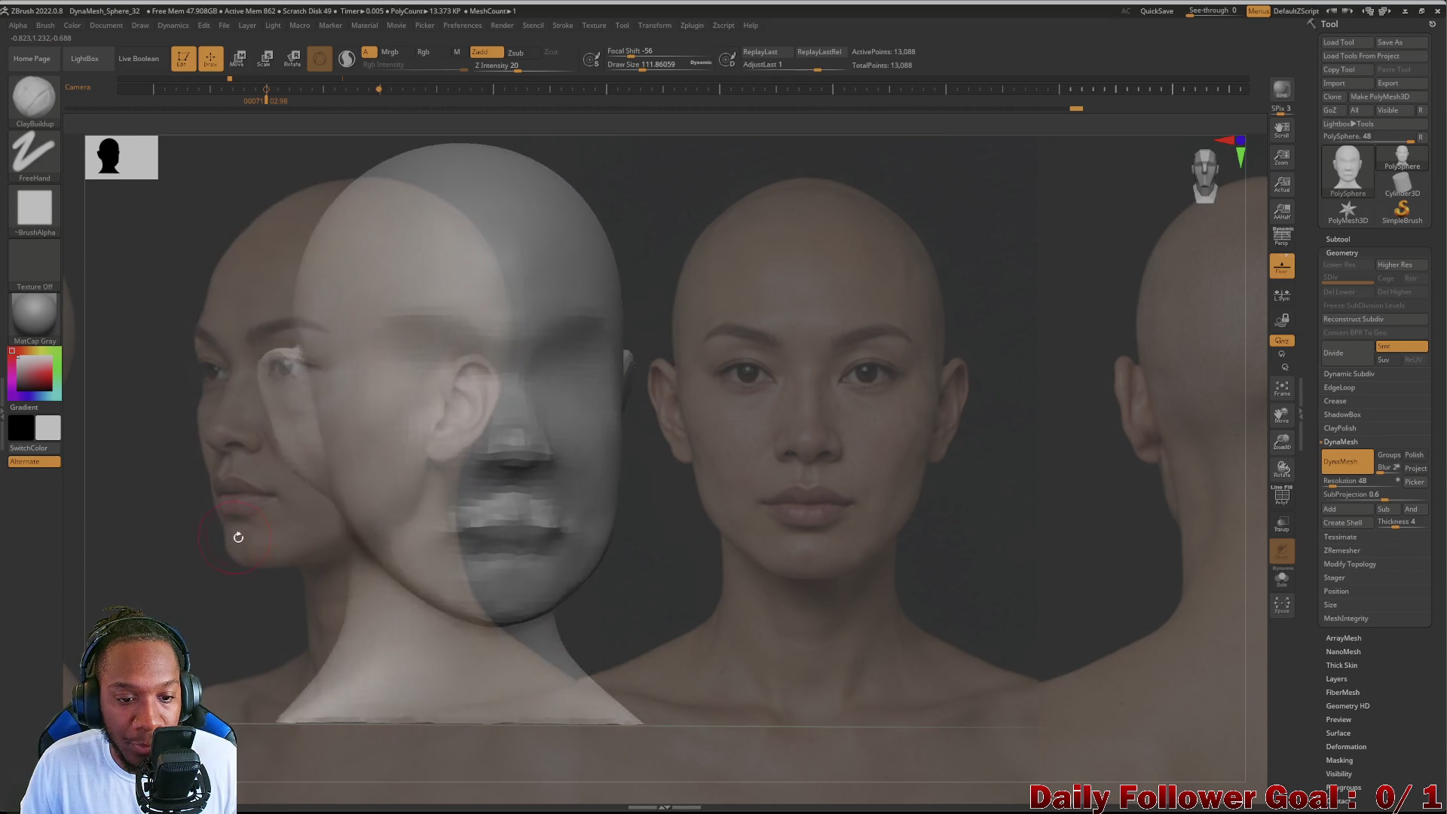
Step: Carve the nostrils with DamStandard while comparing the nose with the references from several angles
left_click(52, 111)
left_click(224, 177)
left_click_drag(253, 464, 334, 459)
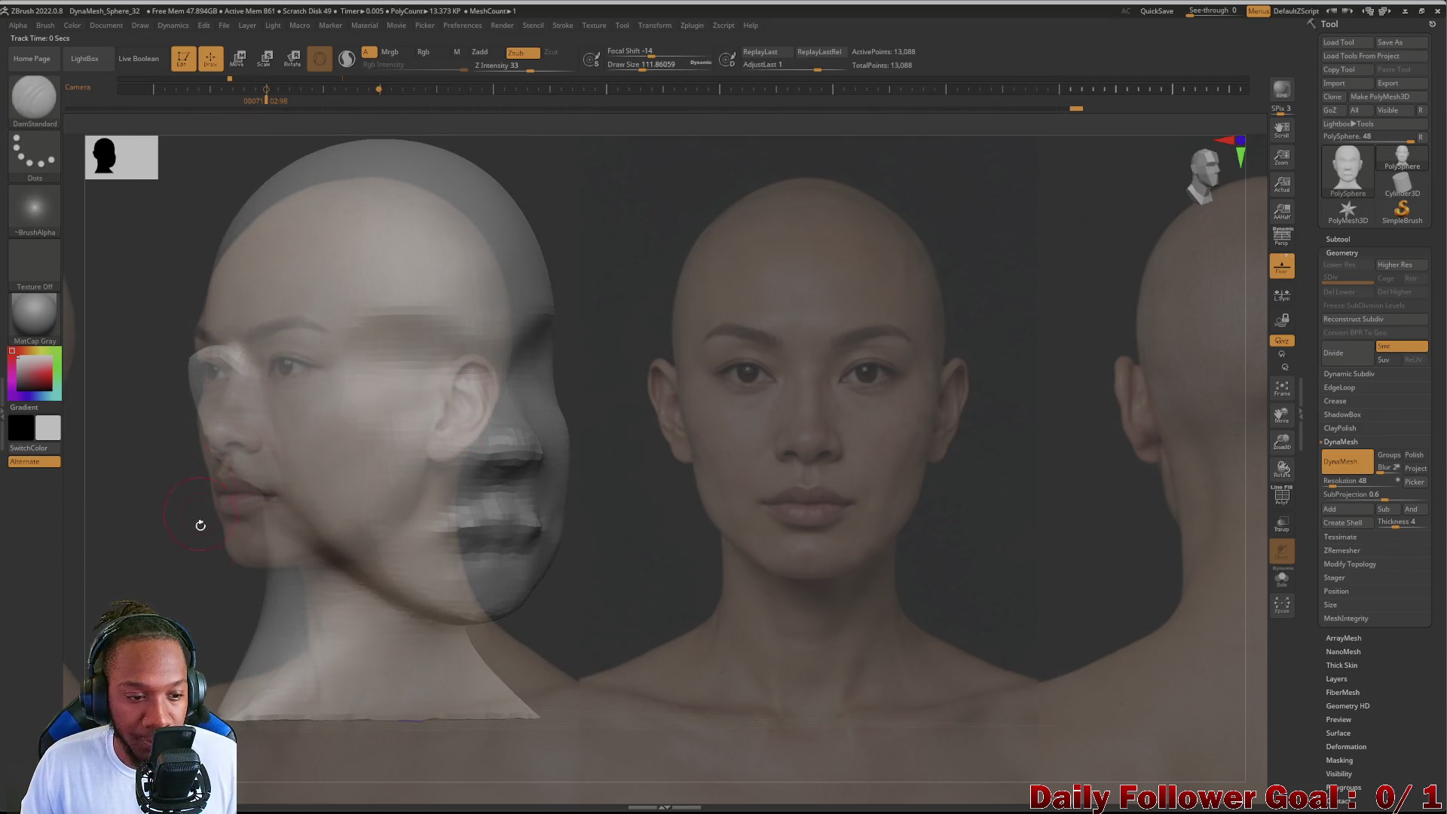
mouse_move(156, 508)
left_mouse_down()
mouse_move(206, 534)
mouse_move(653, 463)
left_mouse_up()
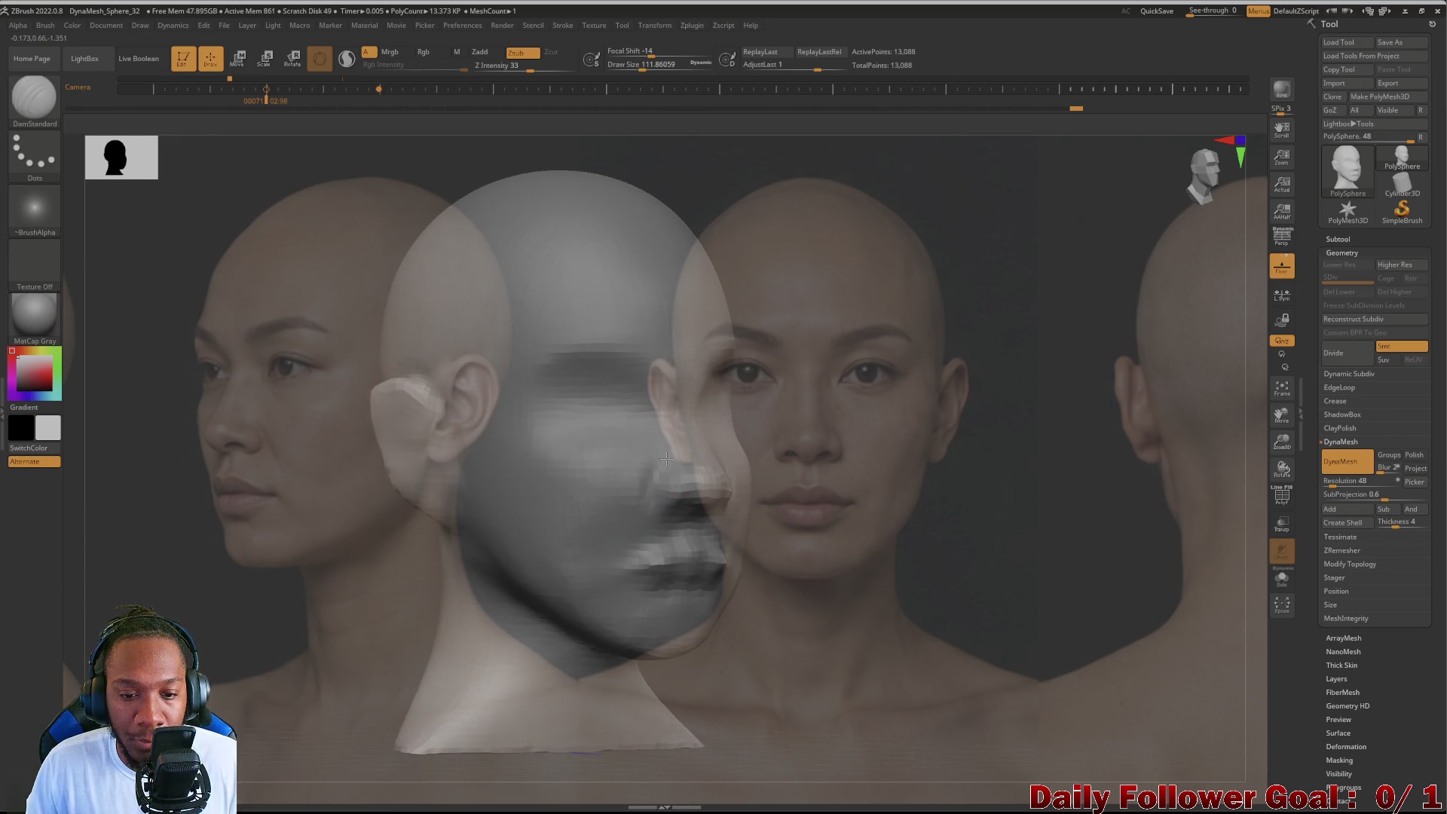
left_click_drag(625, 506, 609, 471)
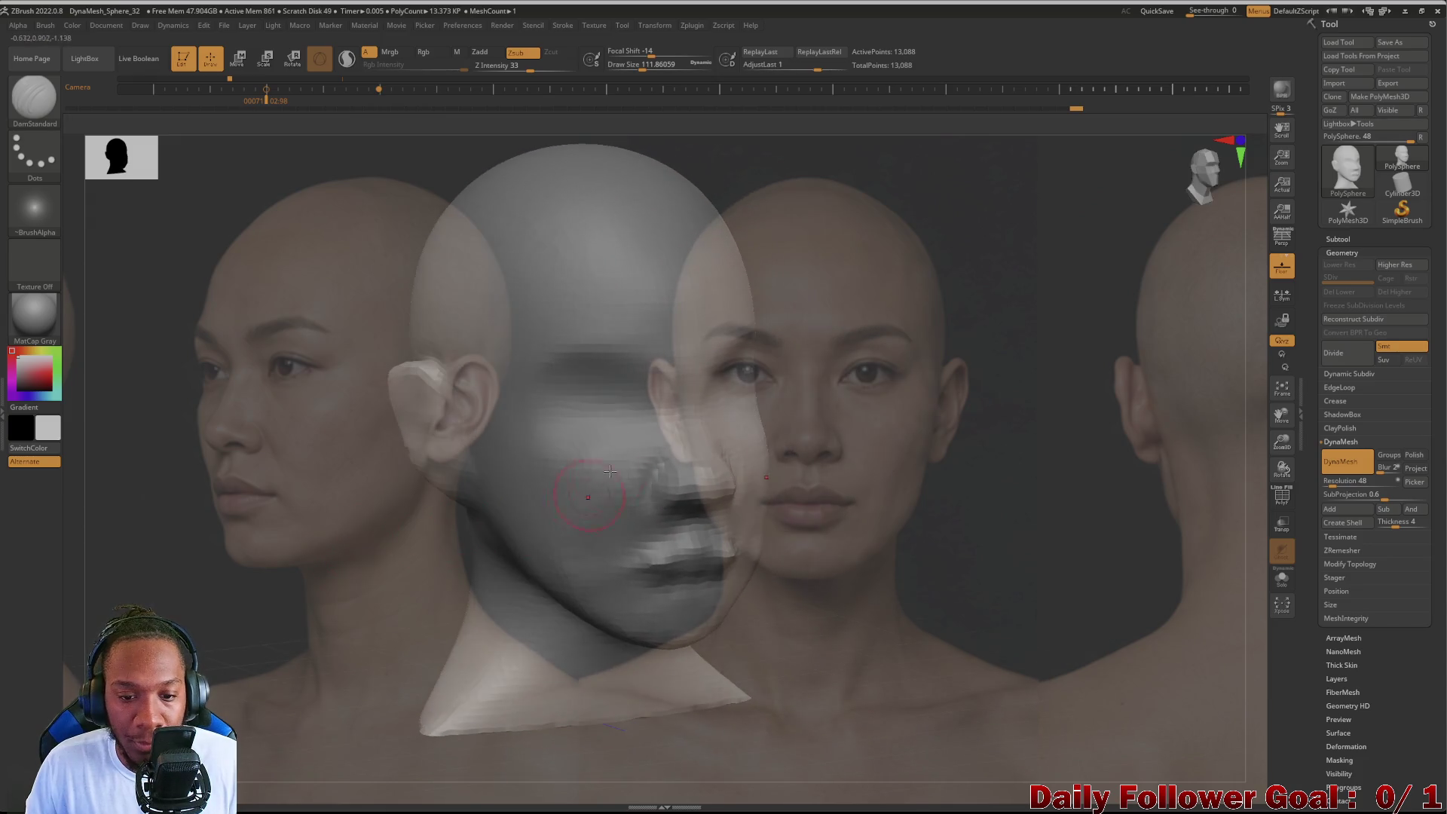
mouse_move(472, 531)
left_mouse_down()
mouse_move(450, 532)
mouse_move(649, 491)
left_mouse_up()
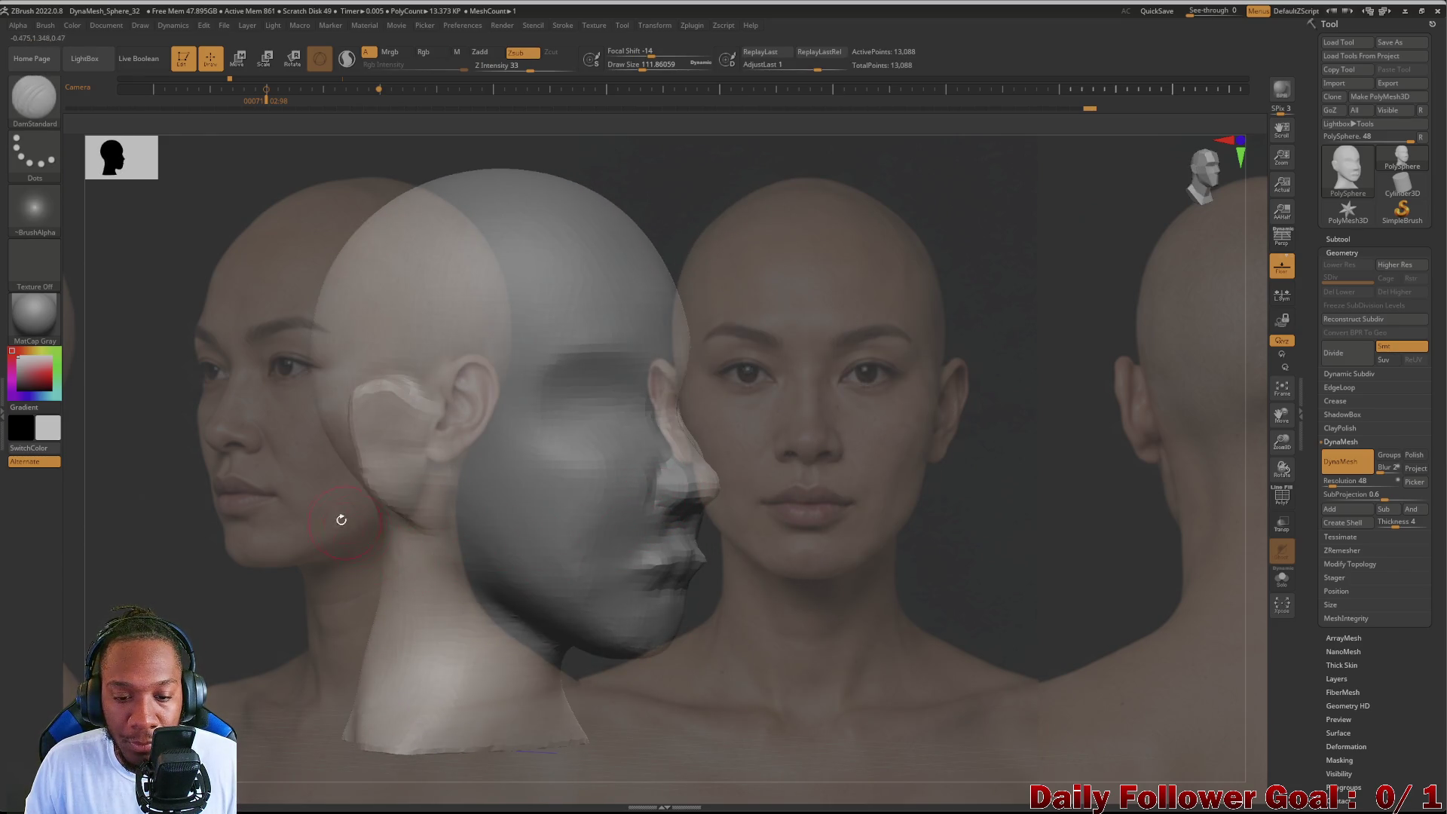
Step: Check the nose from the front and underneath, then switch to Move Topological for the lips
left_click_drag(341, 519, 343, 505)
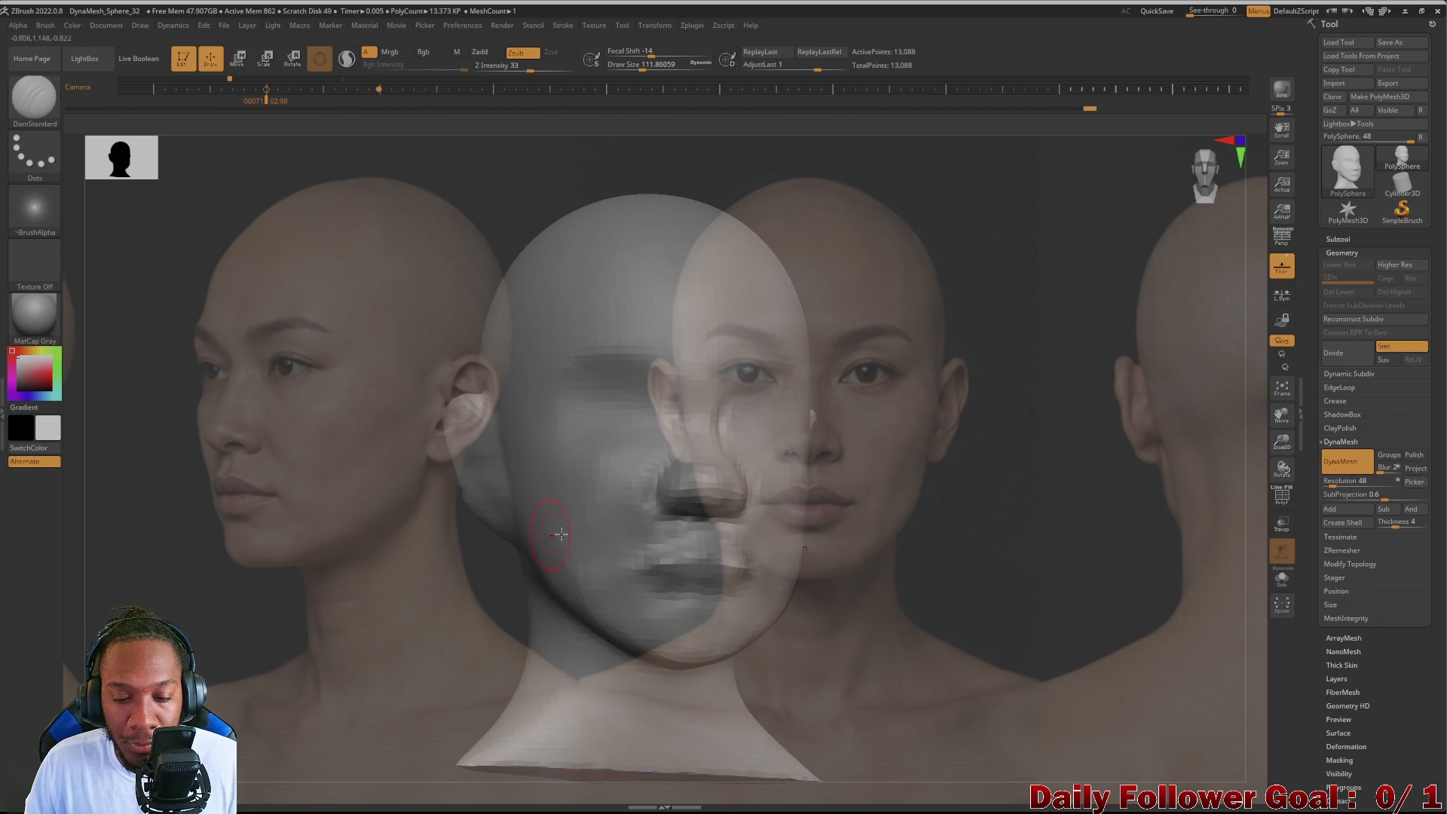
mouse_move(398, 550)
left_mouse_down()
mouse_move(419, 569)
mouse_move(391, 485)
mouse_move(568, 416)
left_mouse_up()
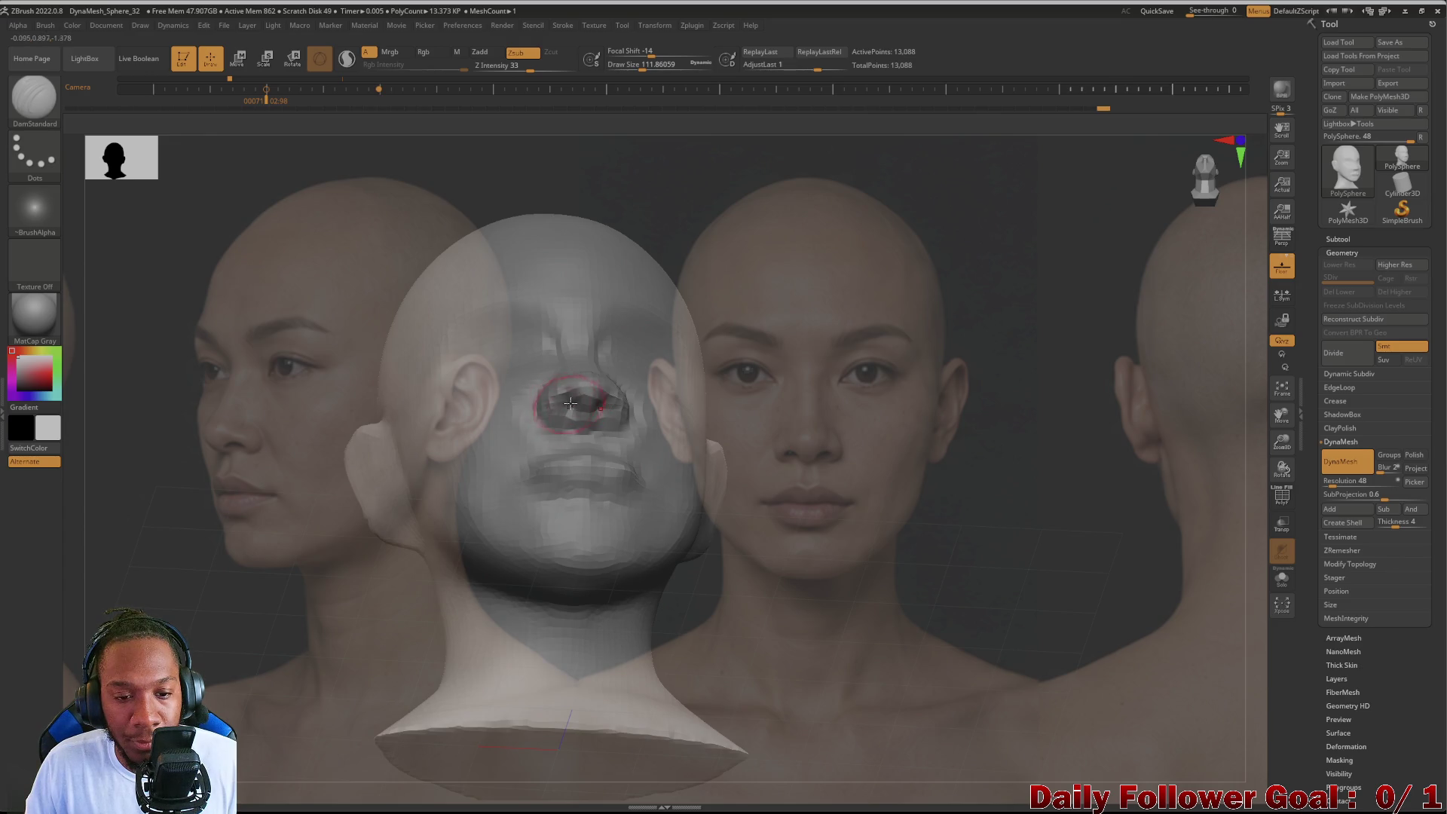
left_click_drag(529, 449, 372, 504)
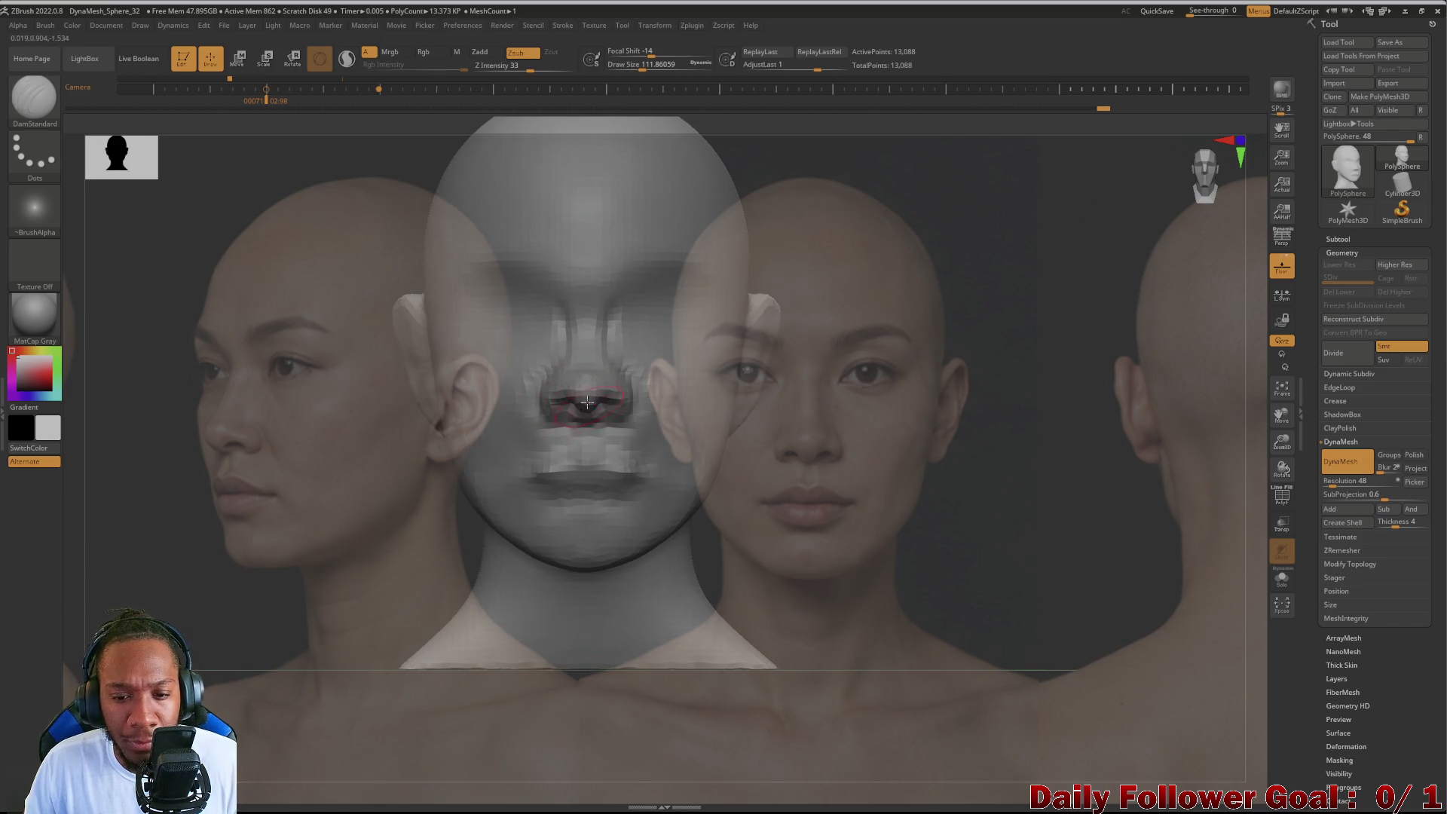
left_click_drag(448, 461, 579, 418)
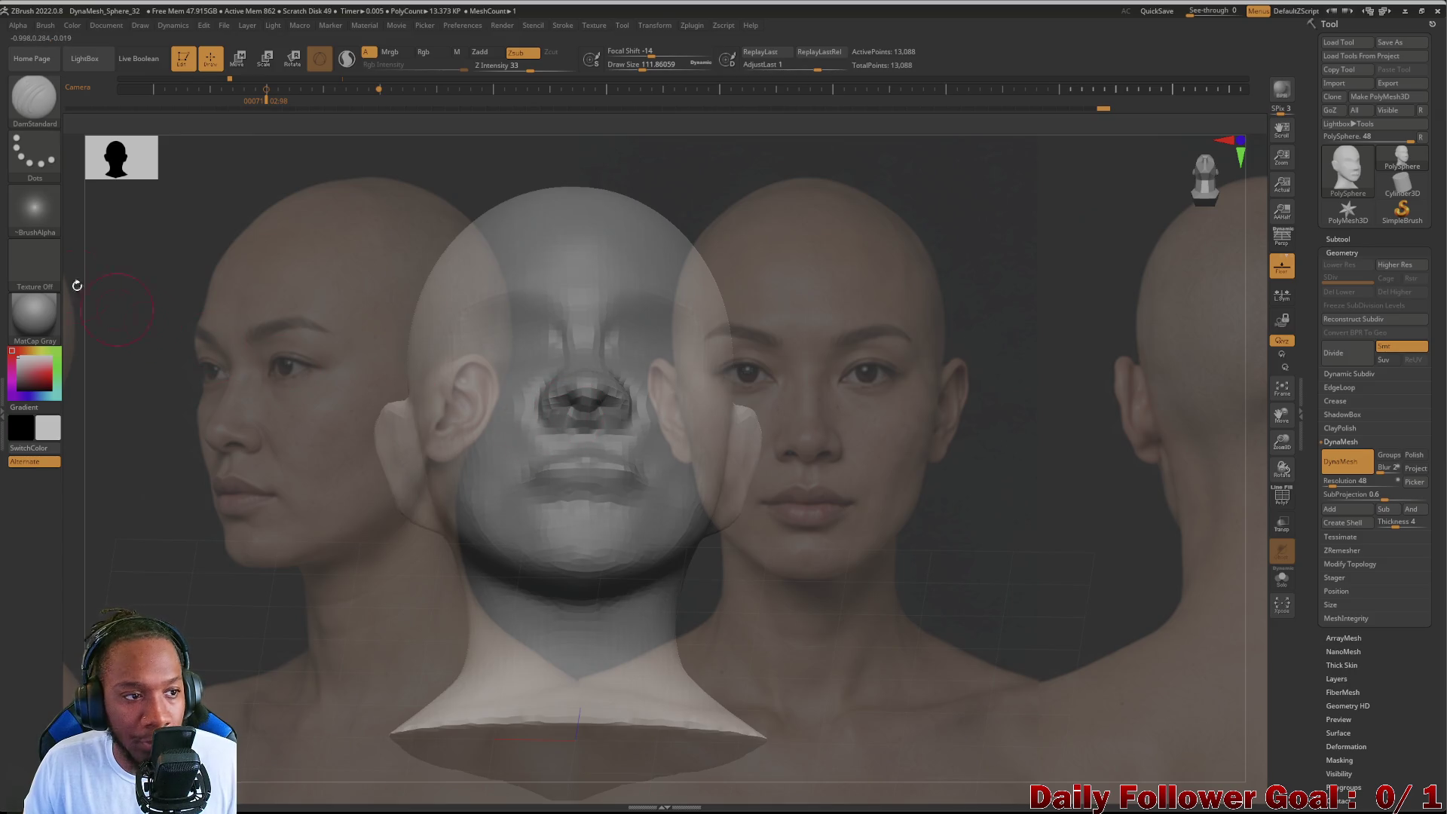
left_click(46, 118)
left_click(321, 117)
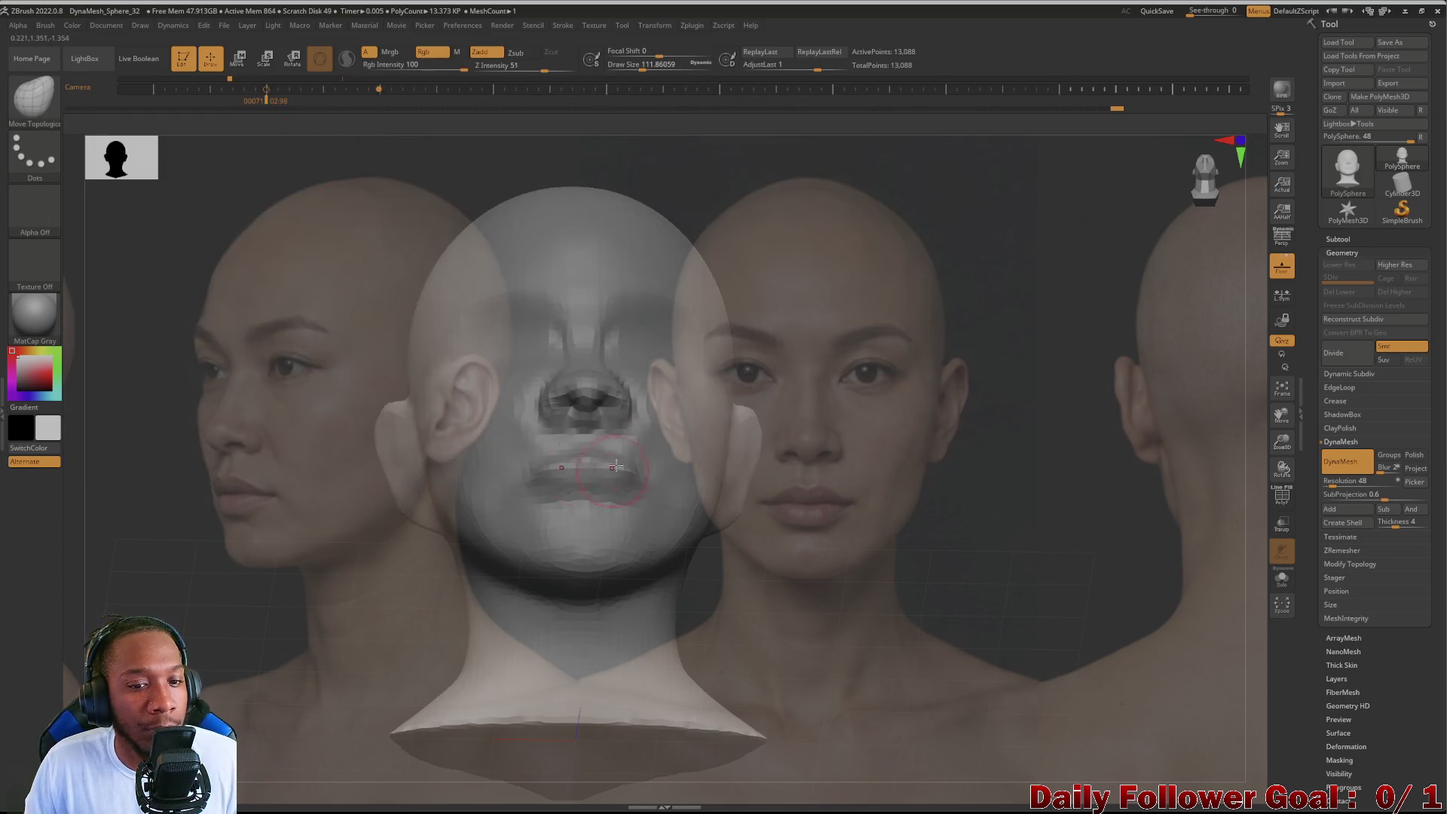
Step: View the head from the front, try DamStandard, then settle on the Move Topological brush
mouse_move(234, 445)
left_mouse_down("shift")
mouse_move(297, 480)
mouse_move(543, 397)
left_mouse_up("shift")
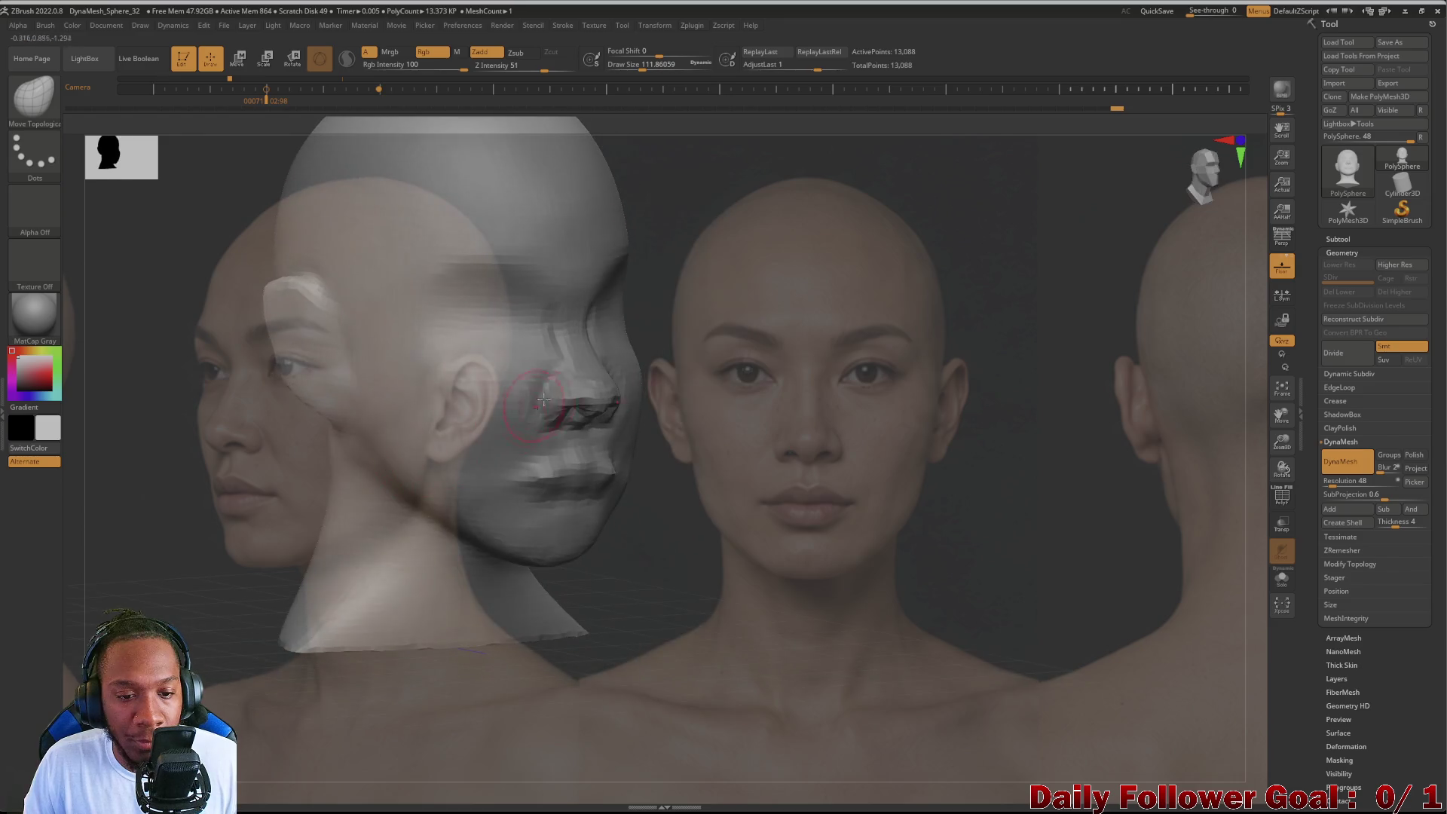
left_click(45, 102)
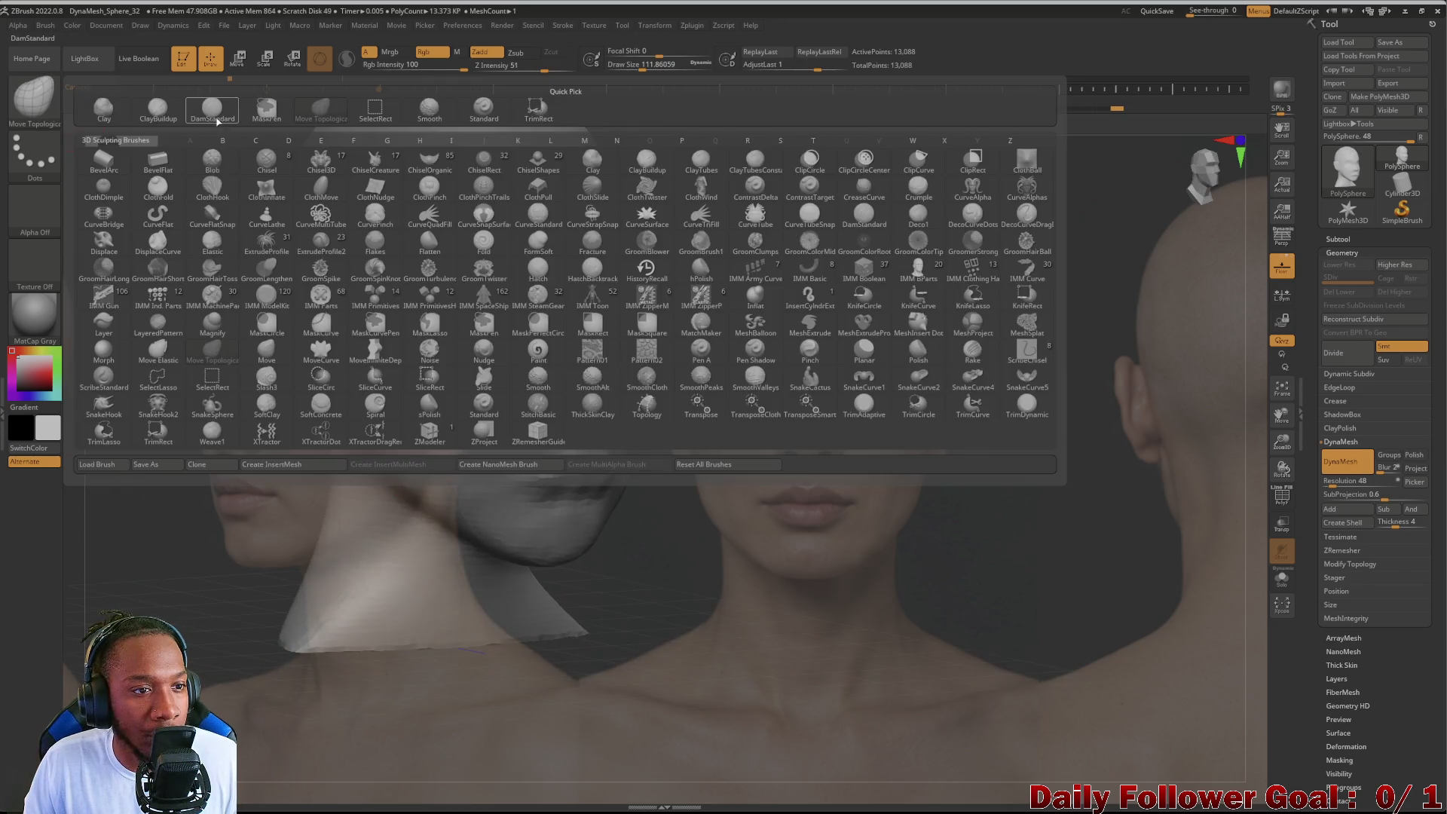
key("d")
key("s")
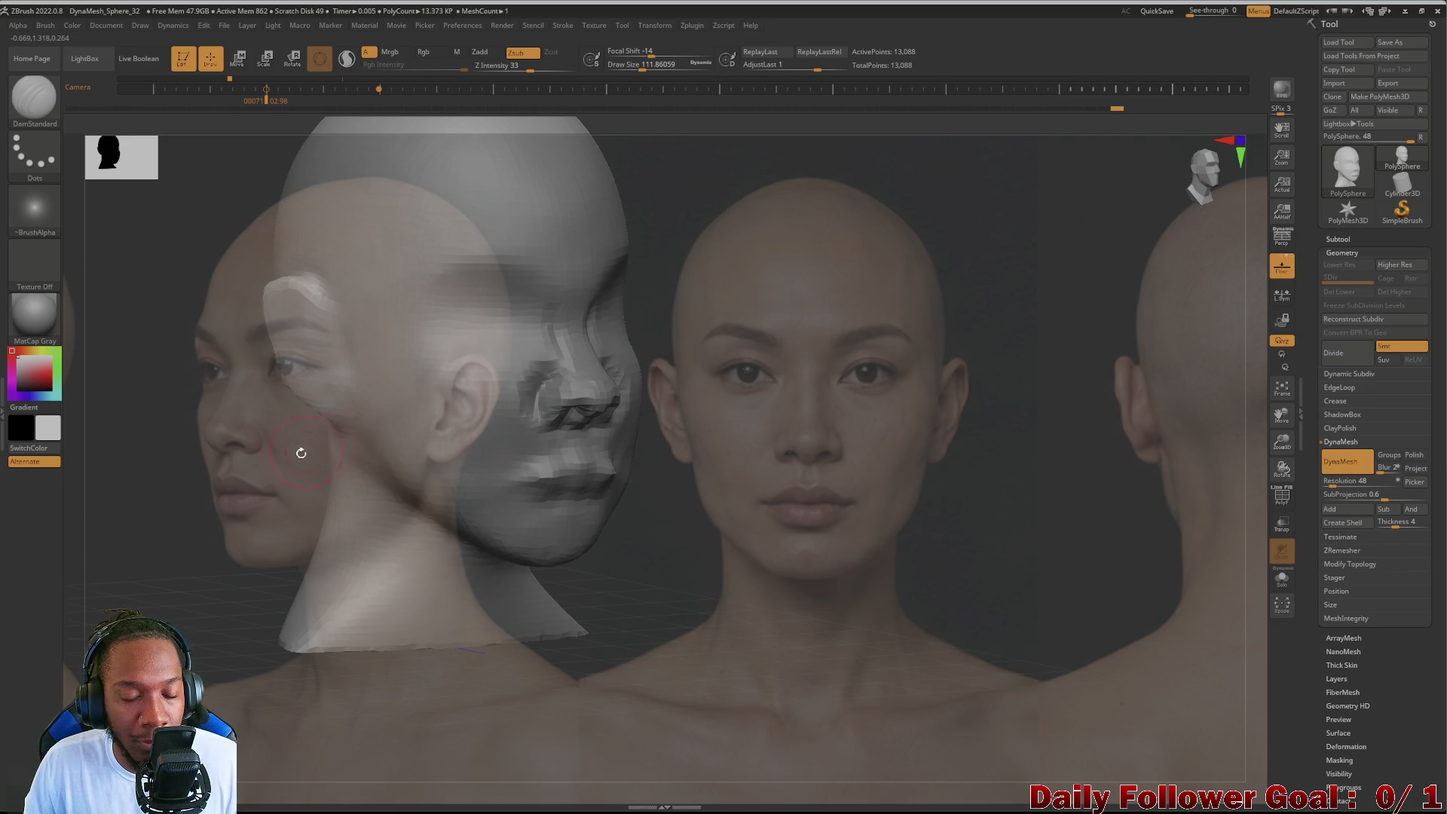
left_click_drag(301, 453, 114, 218)
left_click(46, 97)
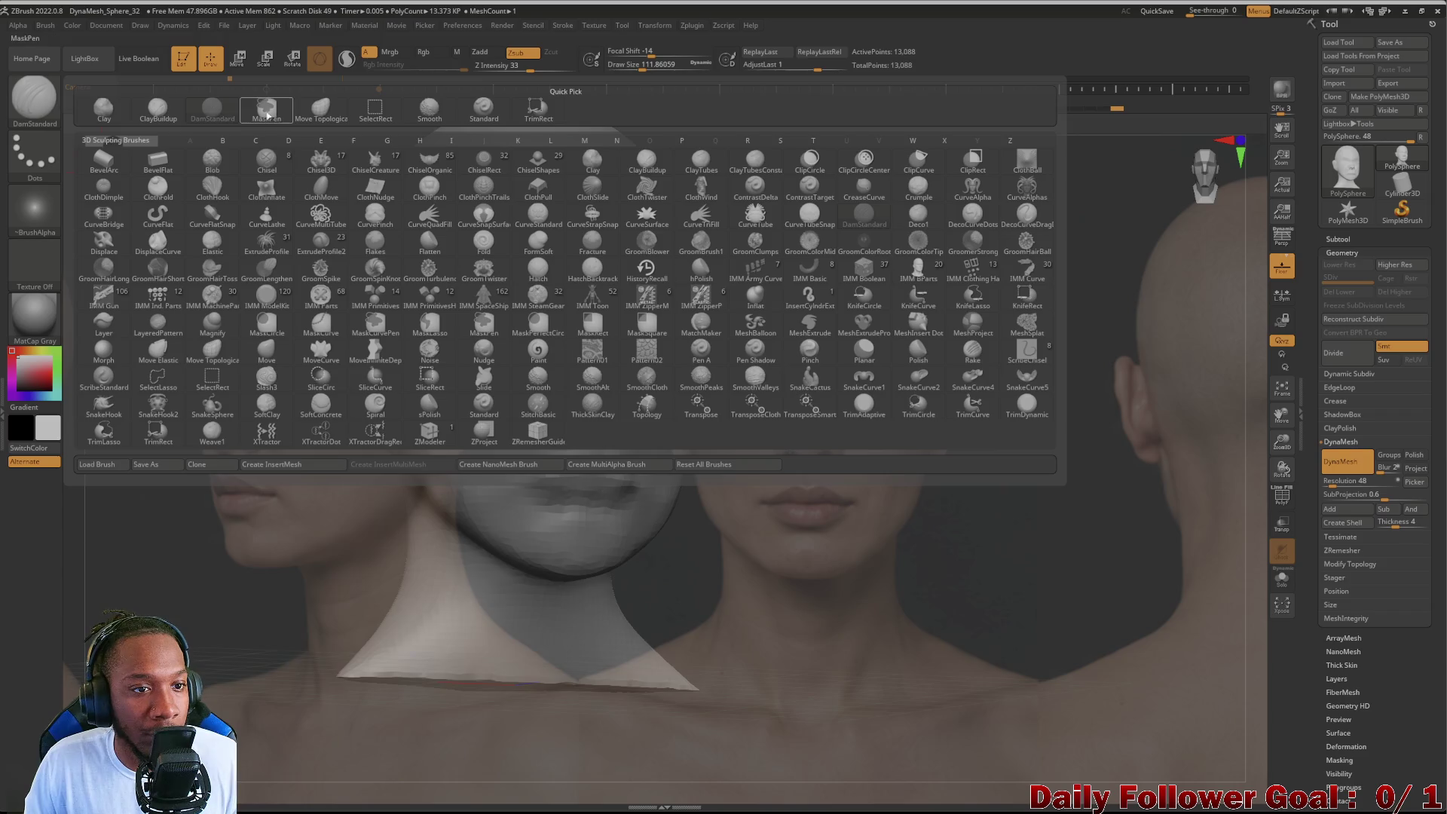
left_click(286, 122)
Step: Turn the head through profile, front and three-quarter views to check proportions against the photos
left_click_drag(395, 409, 324, 487)
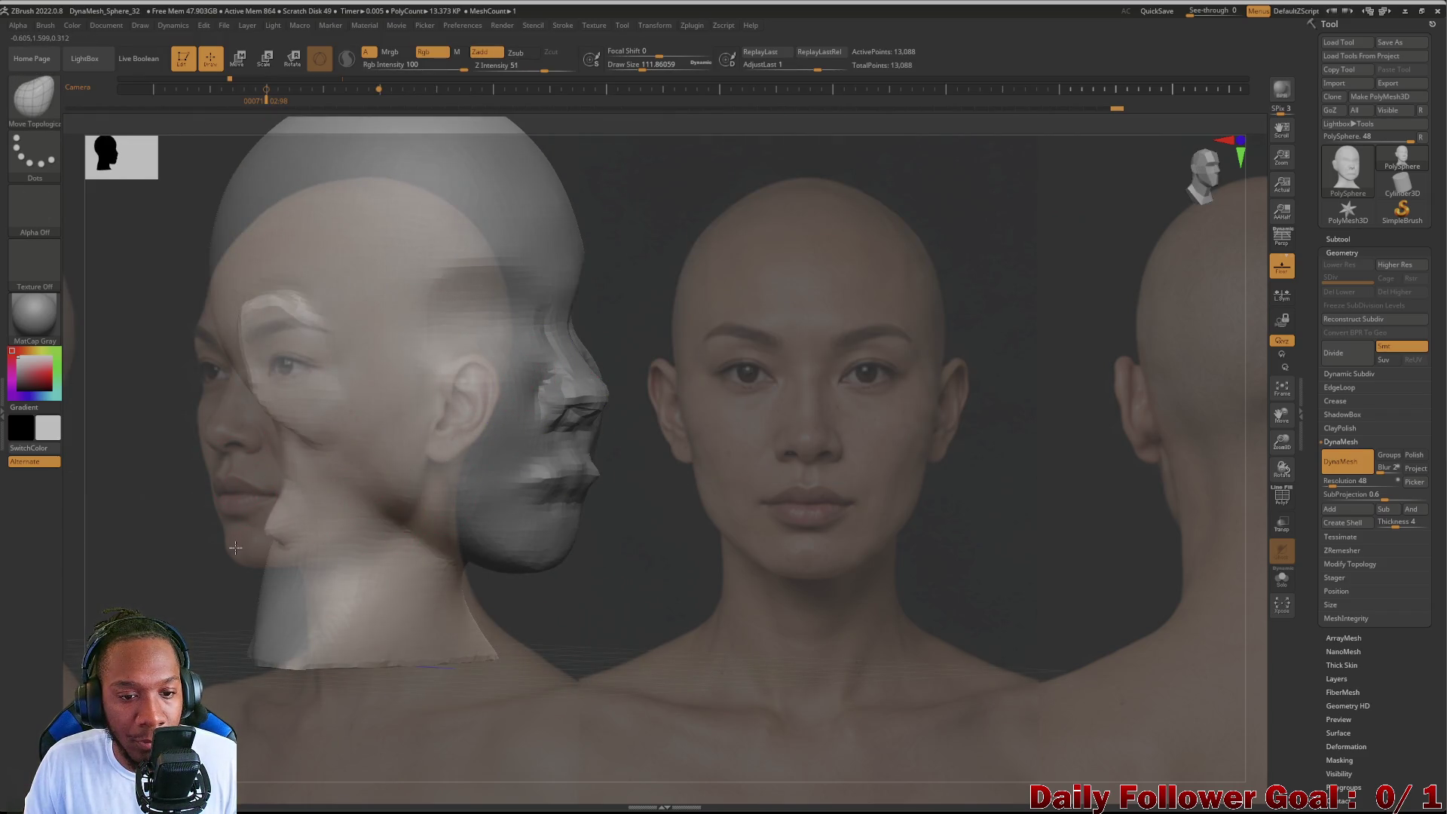
mouse_move(232, 635)
left_mouse_down("shift")
mouse_move(144, 486)
mouse_move(413, 516)
left_mouse_up("shift")
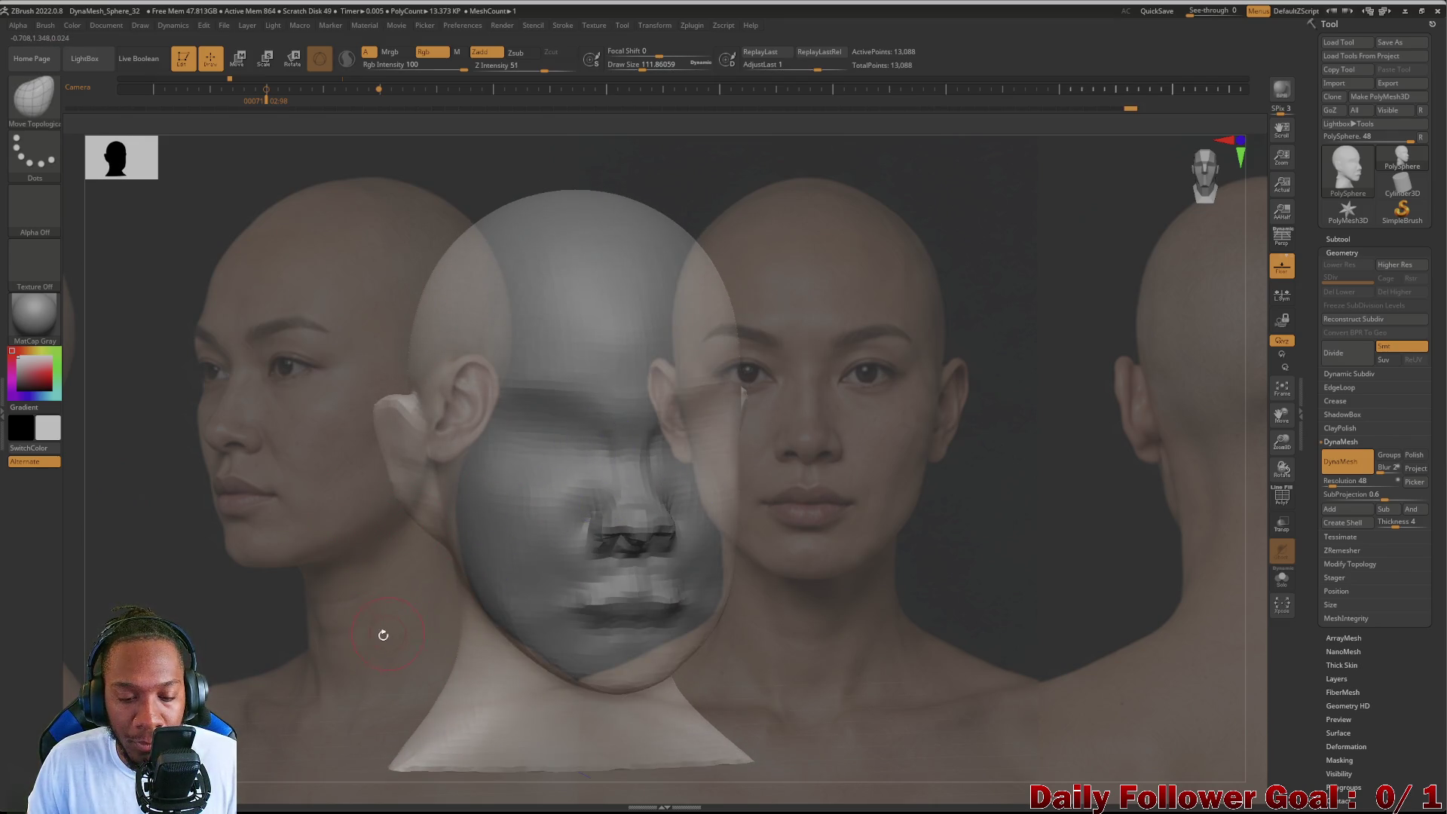
left_click_drag(383, 634, 394, 600)
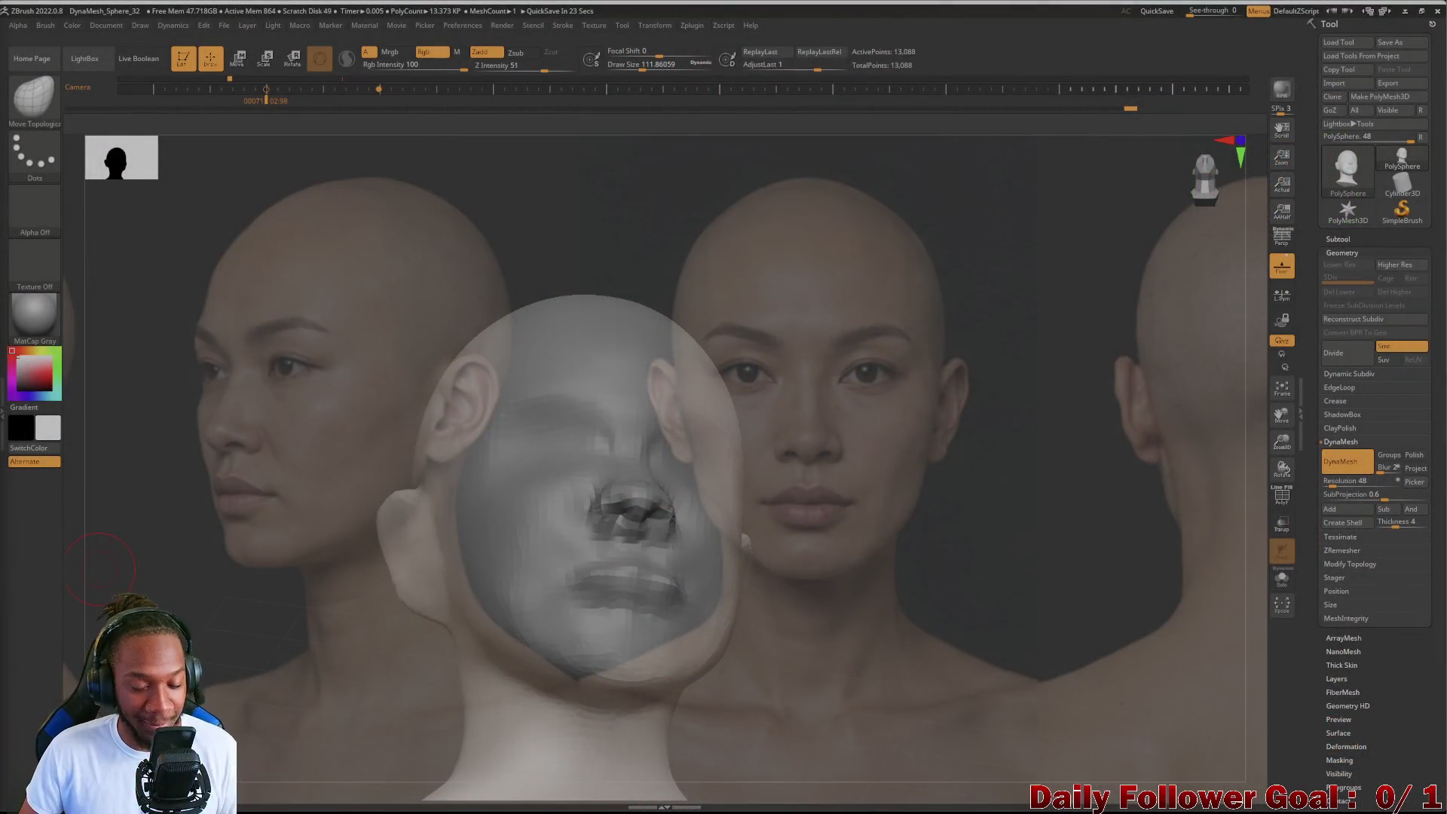
left_click_drag(269, 504, 306, 602)
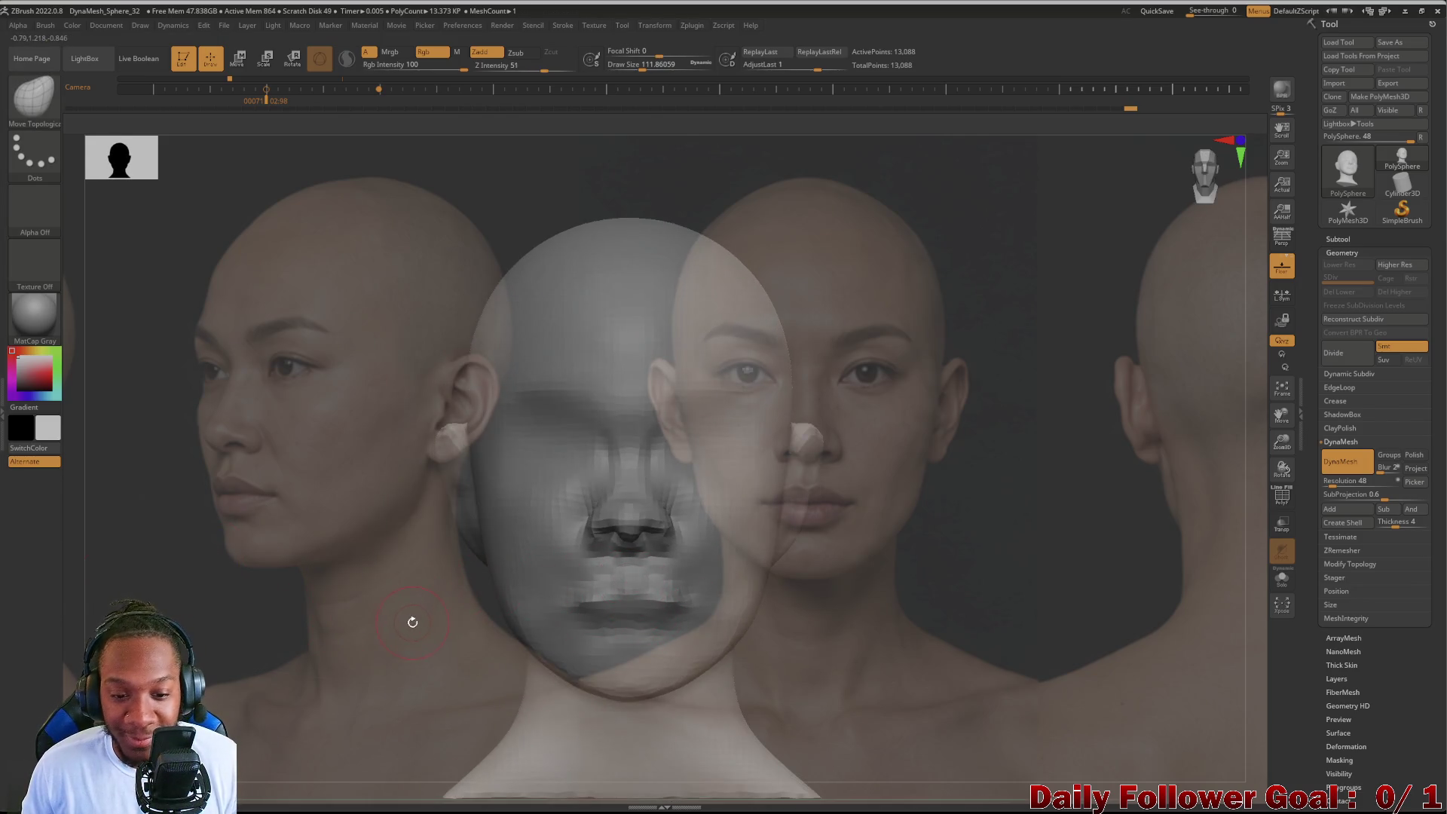
left_click_drag(407, 628, 380, 549, "alt")
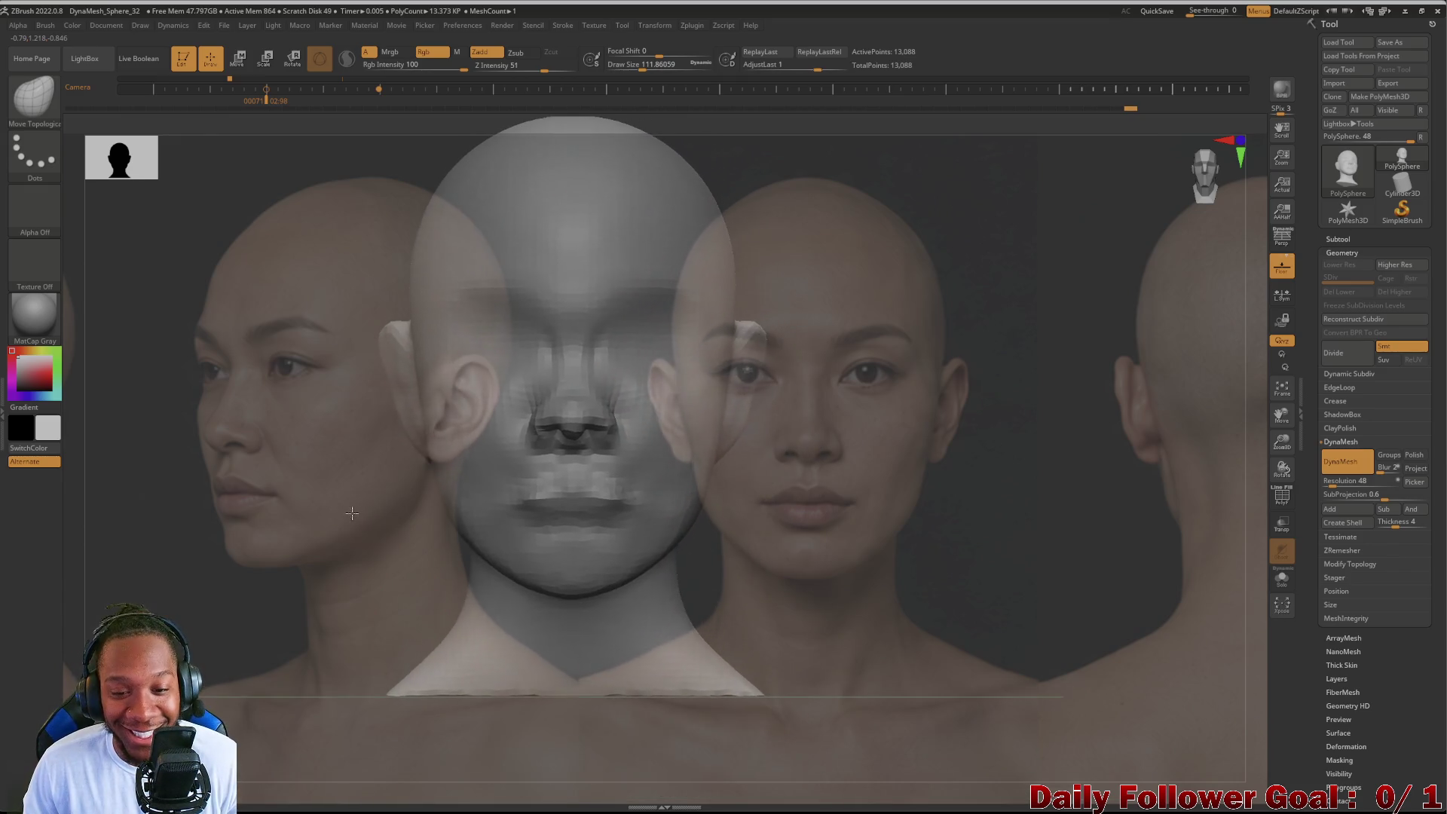
left_click(34, 119)
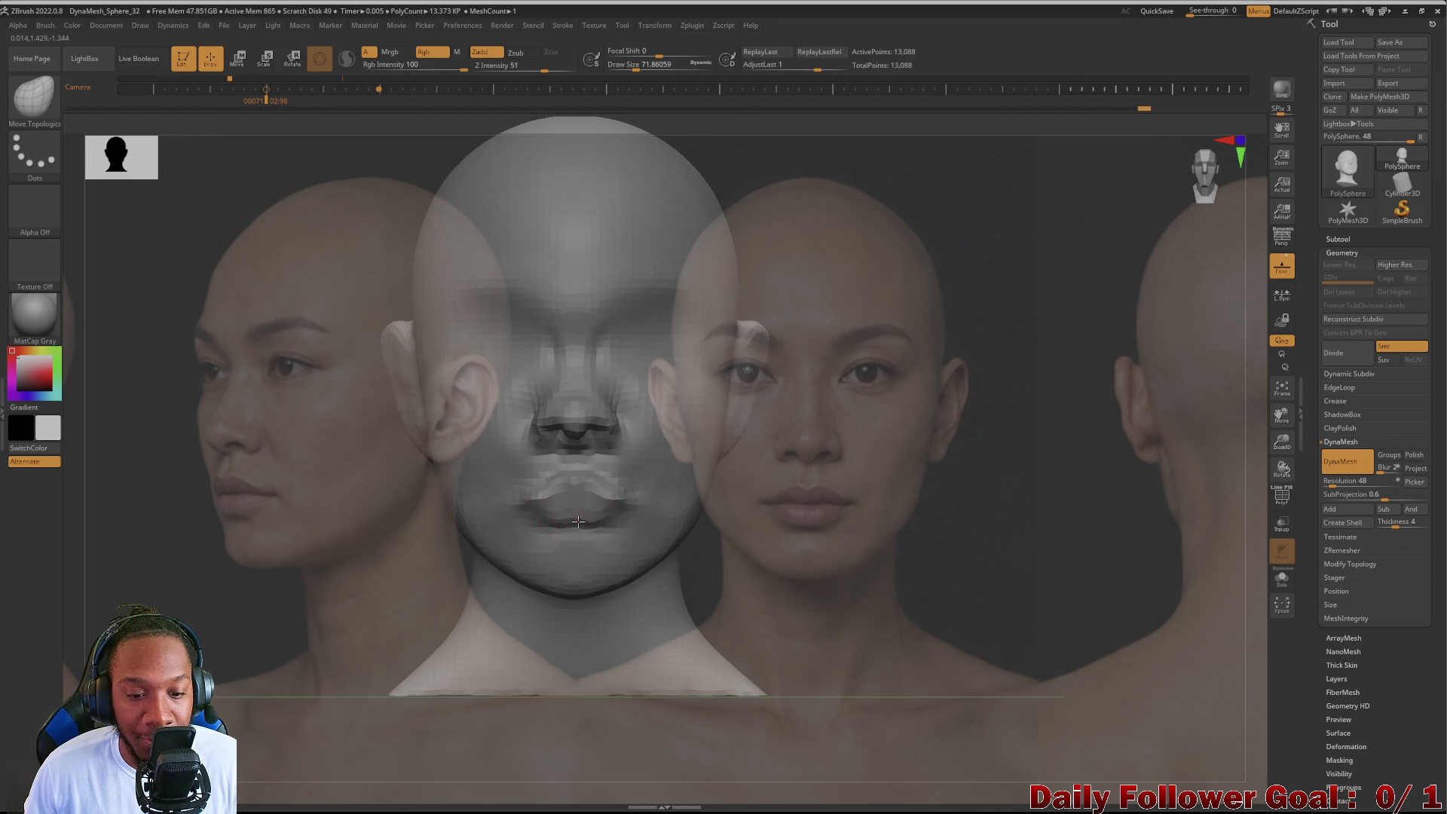
mouse_move(397, 556)
left_mouse_down()
mouse_move(260, 546)
mouse_move(310, 553)
left_mouse_up()
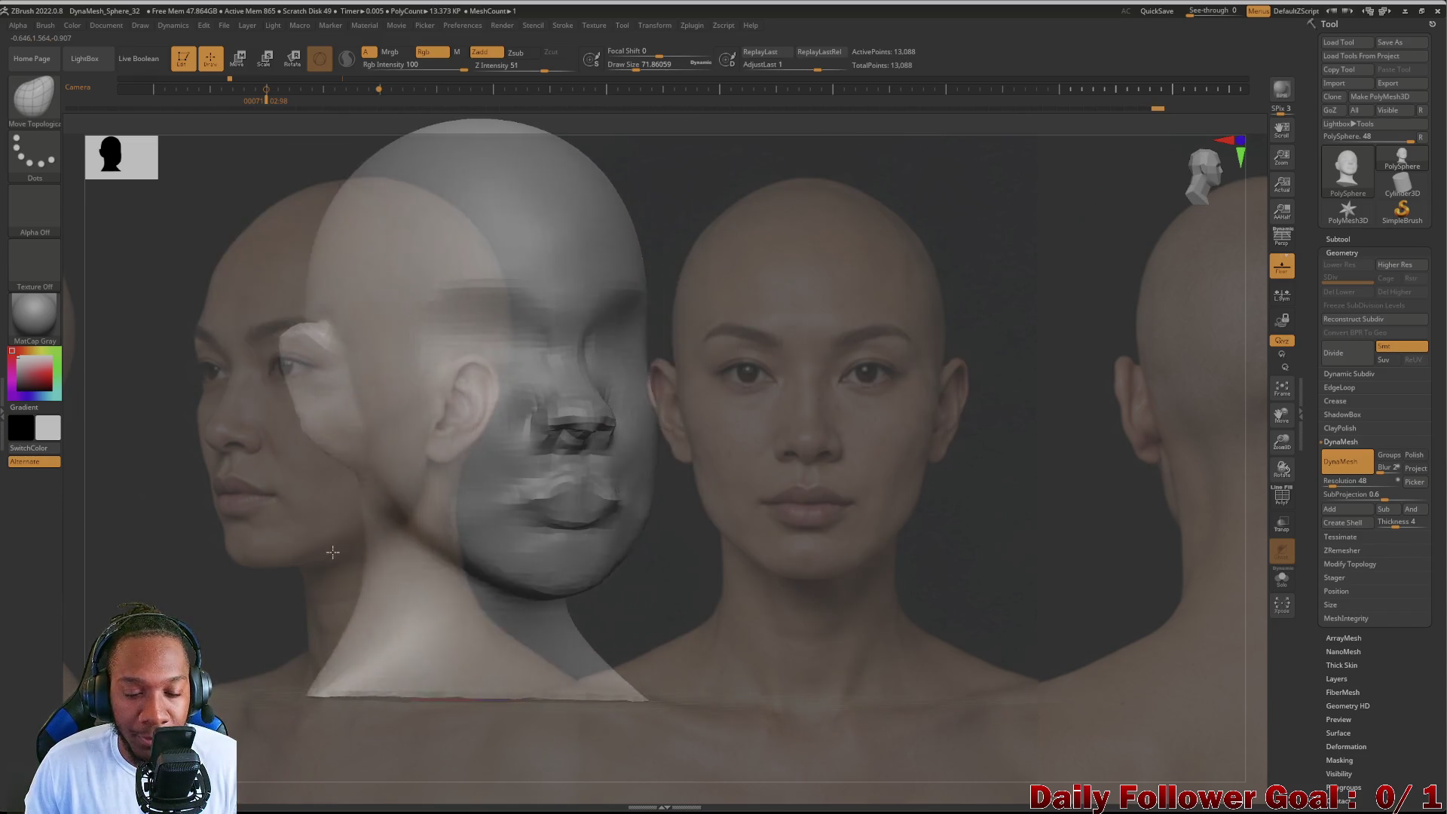
key("w")
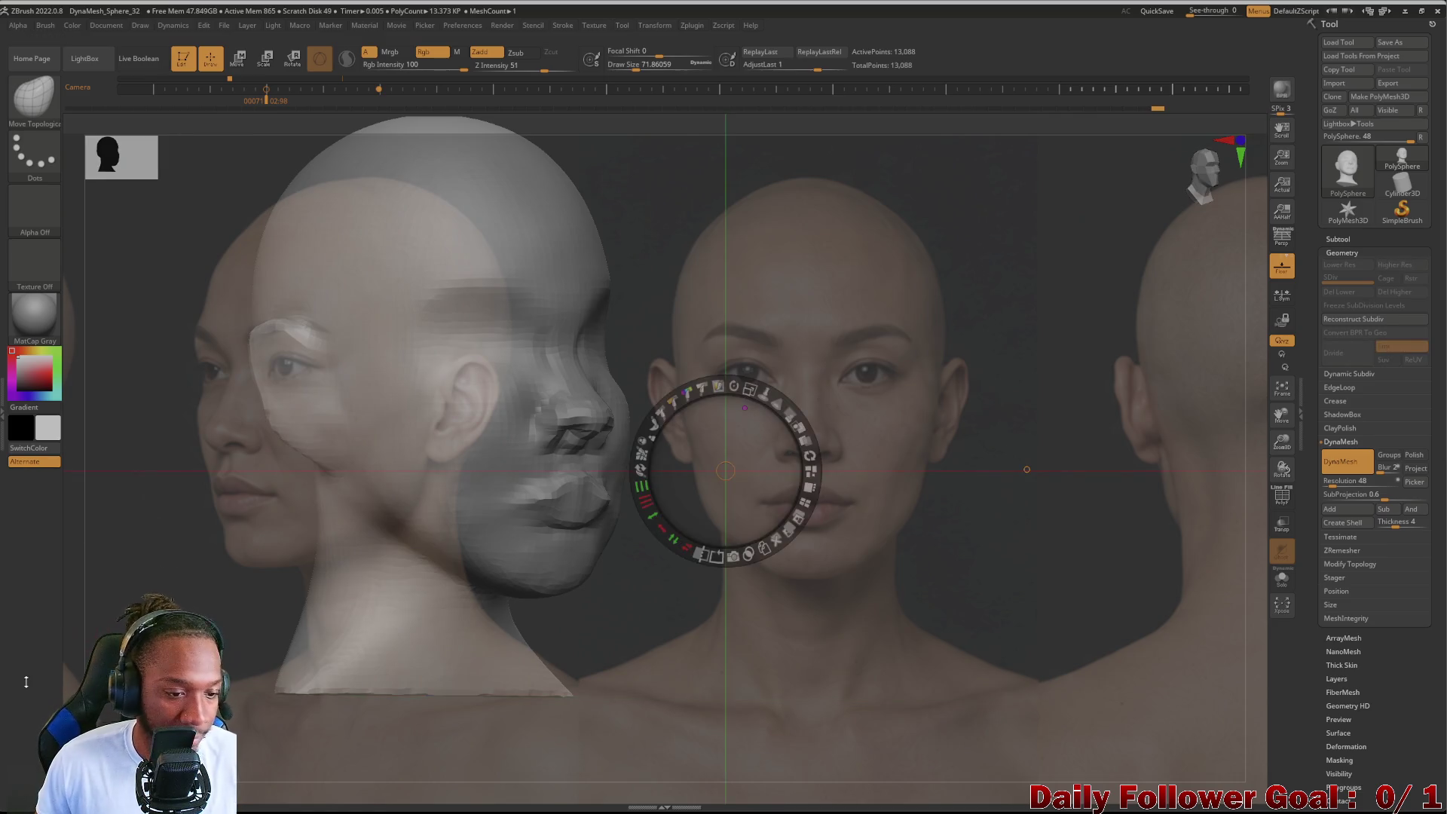
Step: Slide the reference photos behind the sculpt with Spotlight, hide it, and spin the head to check all sides
mouse_move(159, 514)
left_mouse_down()
mouse_move(137, 547)
mouse_move(248, 544)
mouse_move(134, 501)
left_mouse_up()
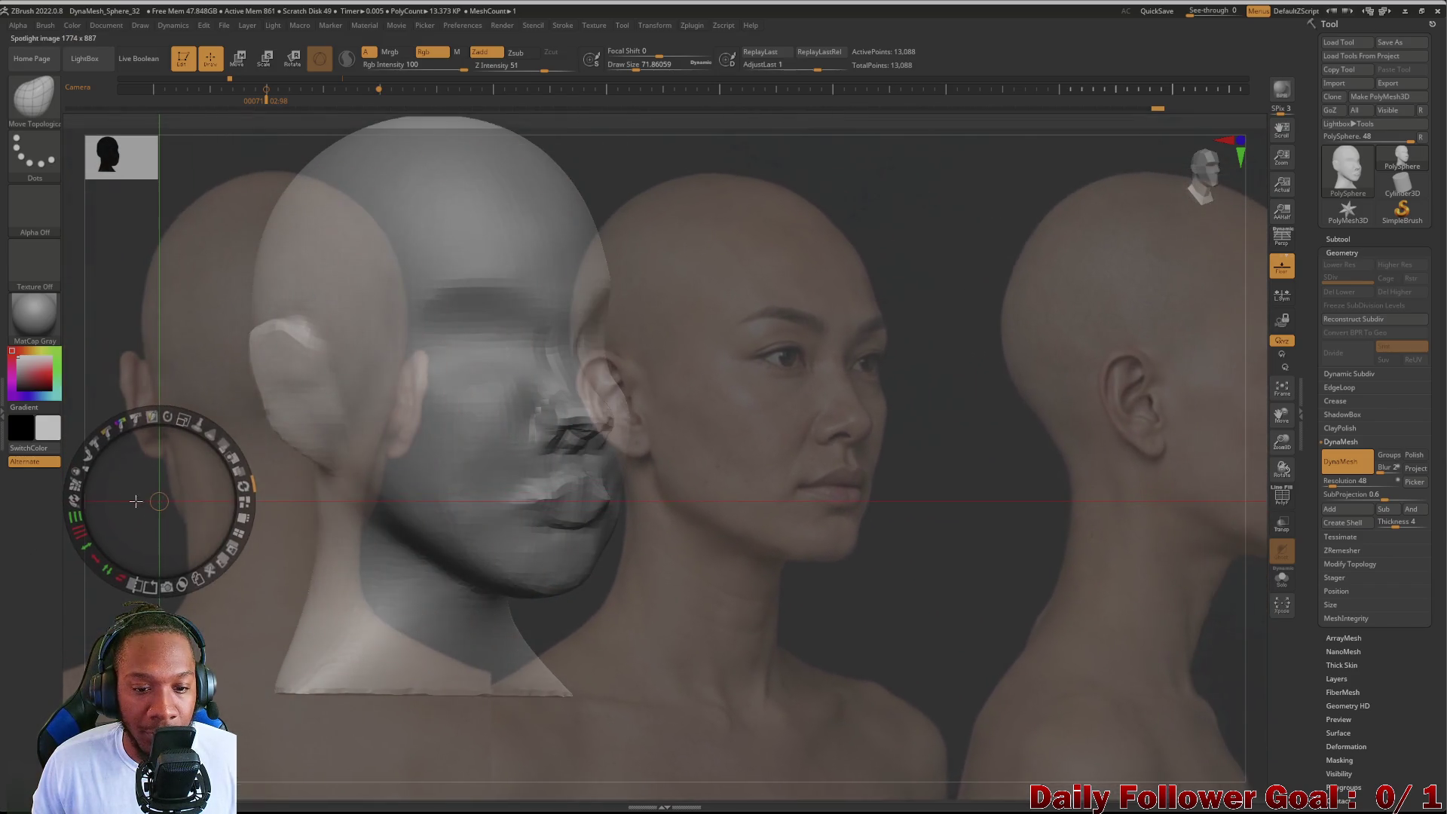
mouse_move(301, 483)
left_mouse_down()
mouse_move(314, 464)
mouse_move(325, 481)
left_mouse_up()
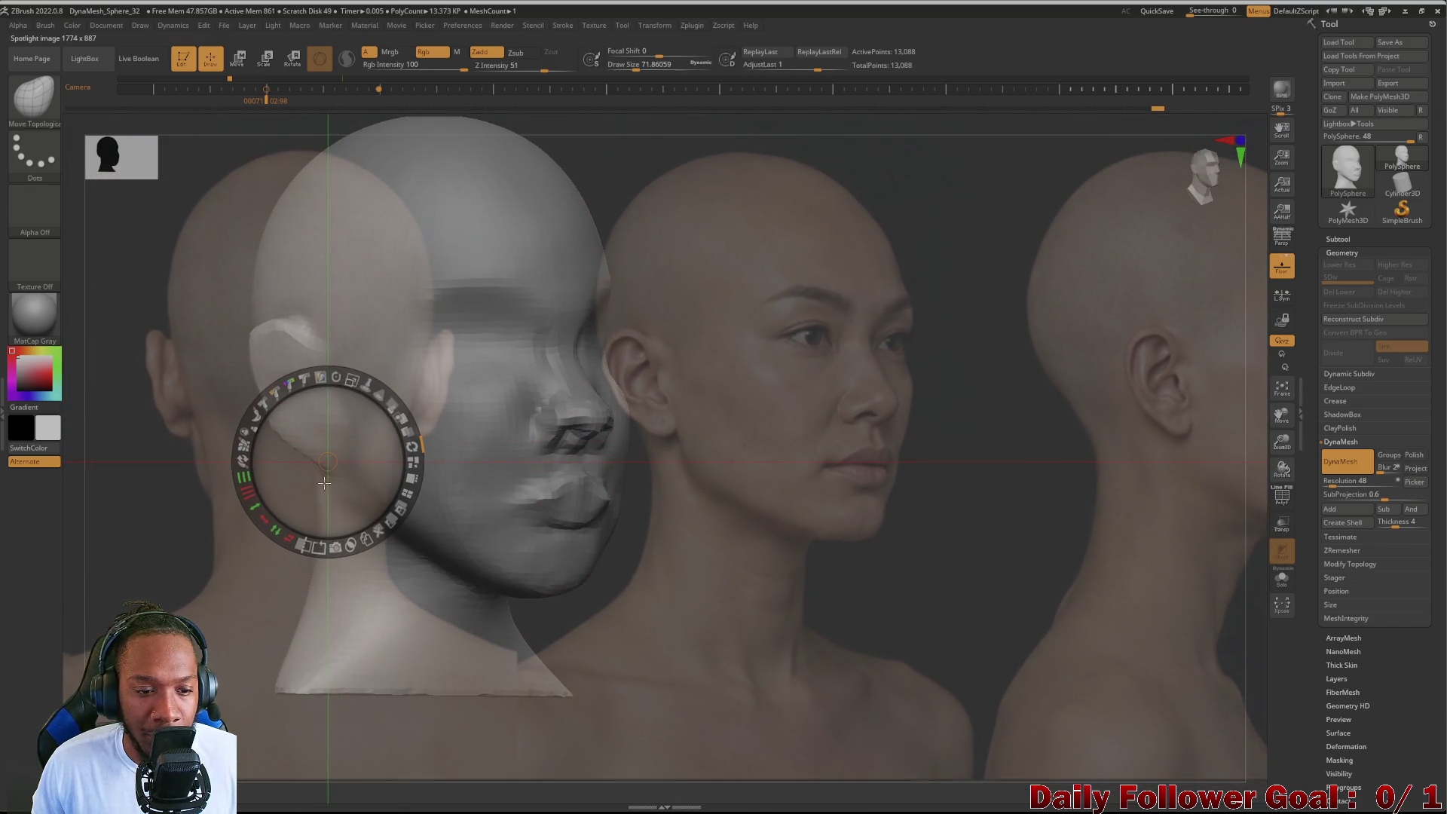
key("z")
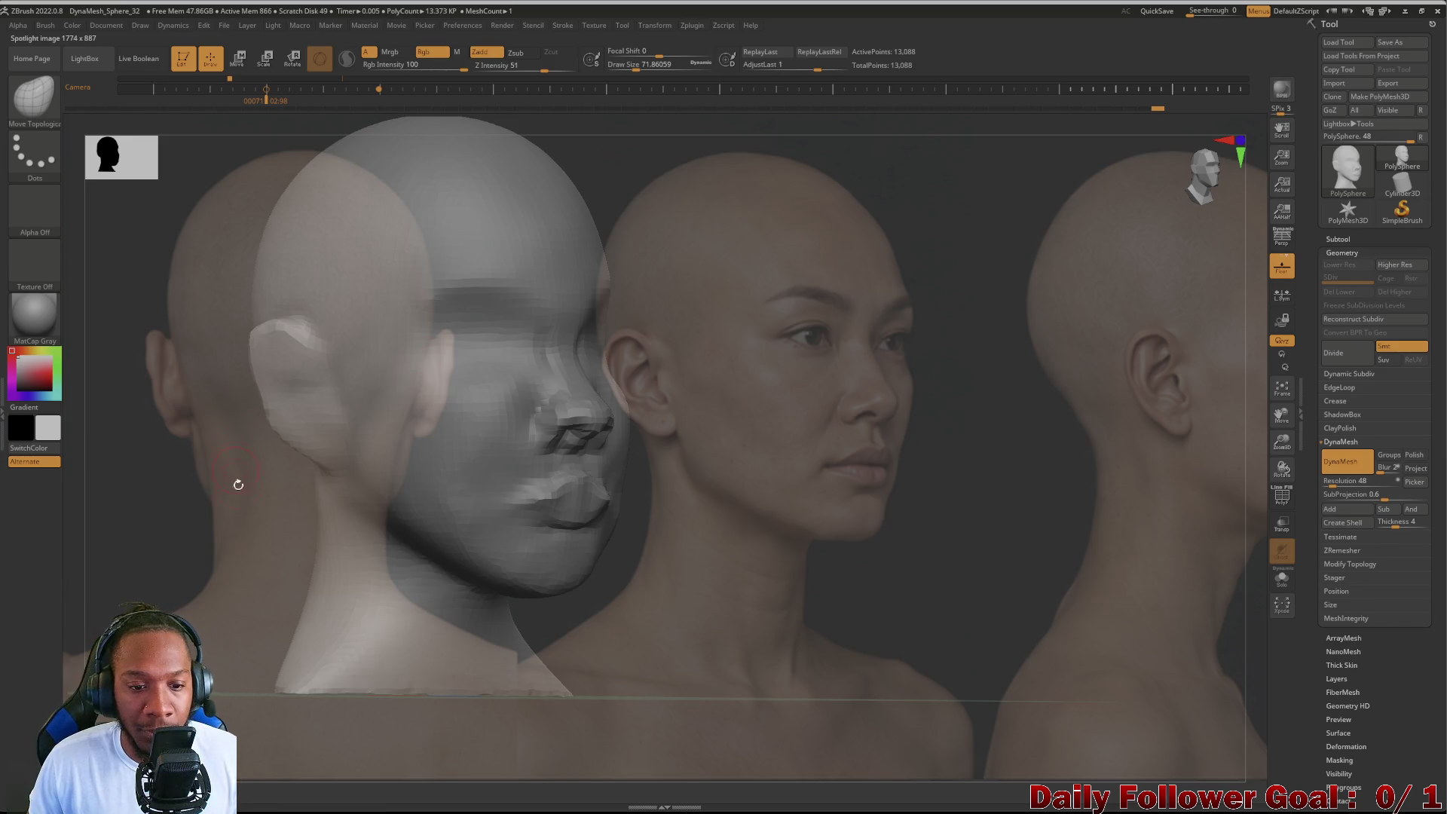
mouse_move(217, 514)
left_mouse_down()
mouse_move(280, 536)
mouse_move(316, 511)
left_mouse_up()
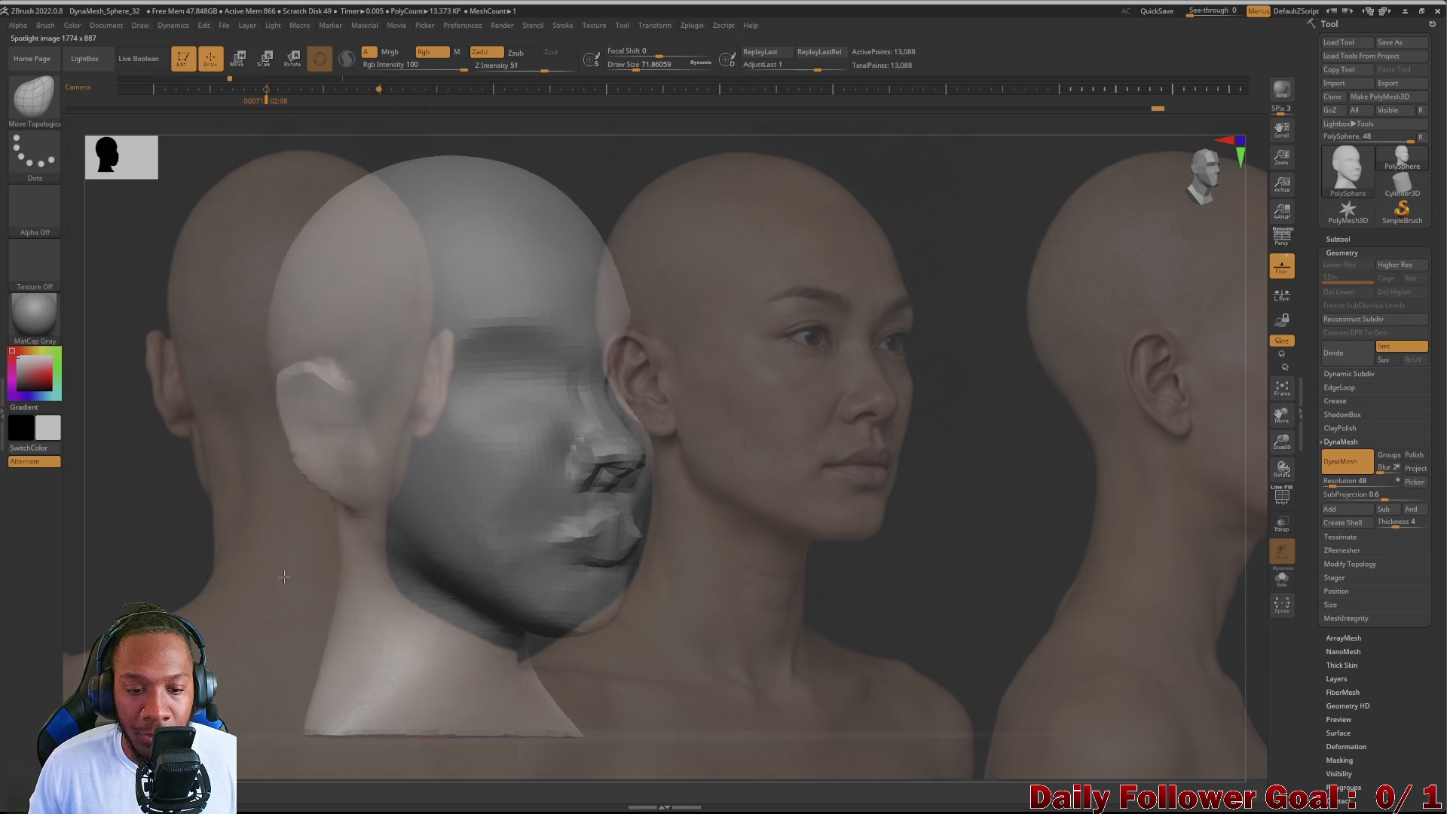
mouse_move(206, 537)
left_mouse_down()
mouse_move(214, 497)
mouse_move(190, 498)
left_mouse_up()
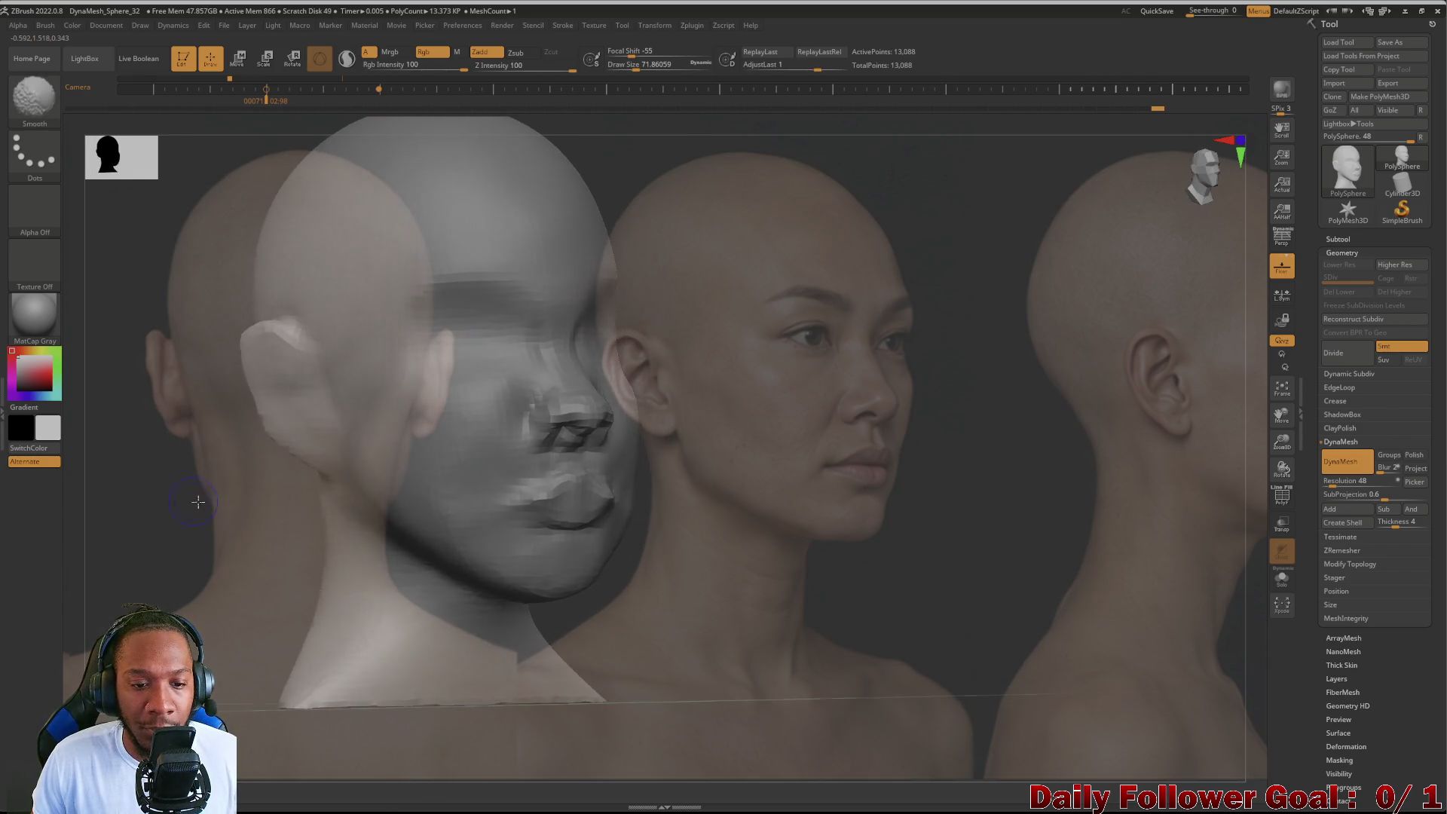
Step: Match the head to the three-quarter photo and reshape its back silhouette and neck edge
left_click_drag(191, 499, 265, 523, "shift")
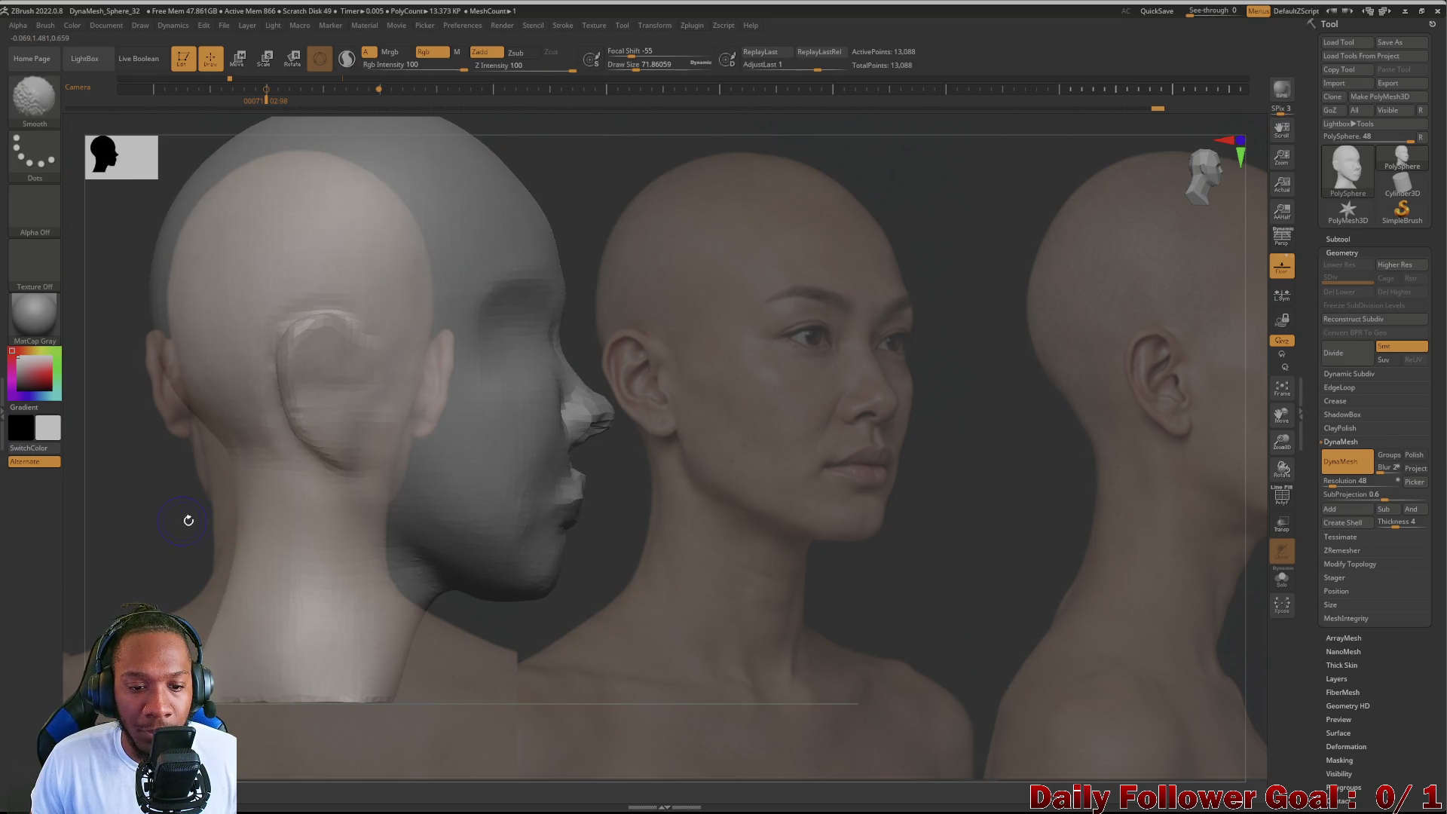
mouse_move(211, 540)
left_mouse_down()
mouse_move(193, 531)
mouse_move(968, 493)
mouse_move(930, 471)
left_mouse_up()
left_click_drag(383, 492, 392, 485)
left_click_drag(312, 543, 477, 535)
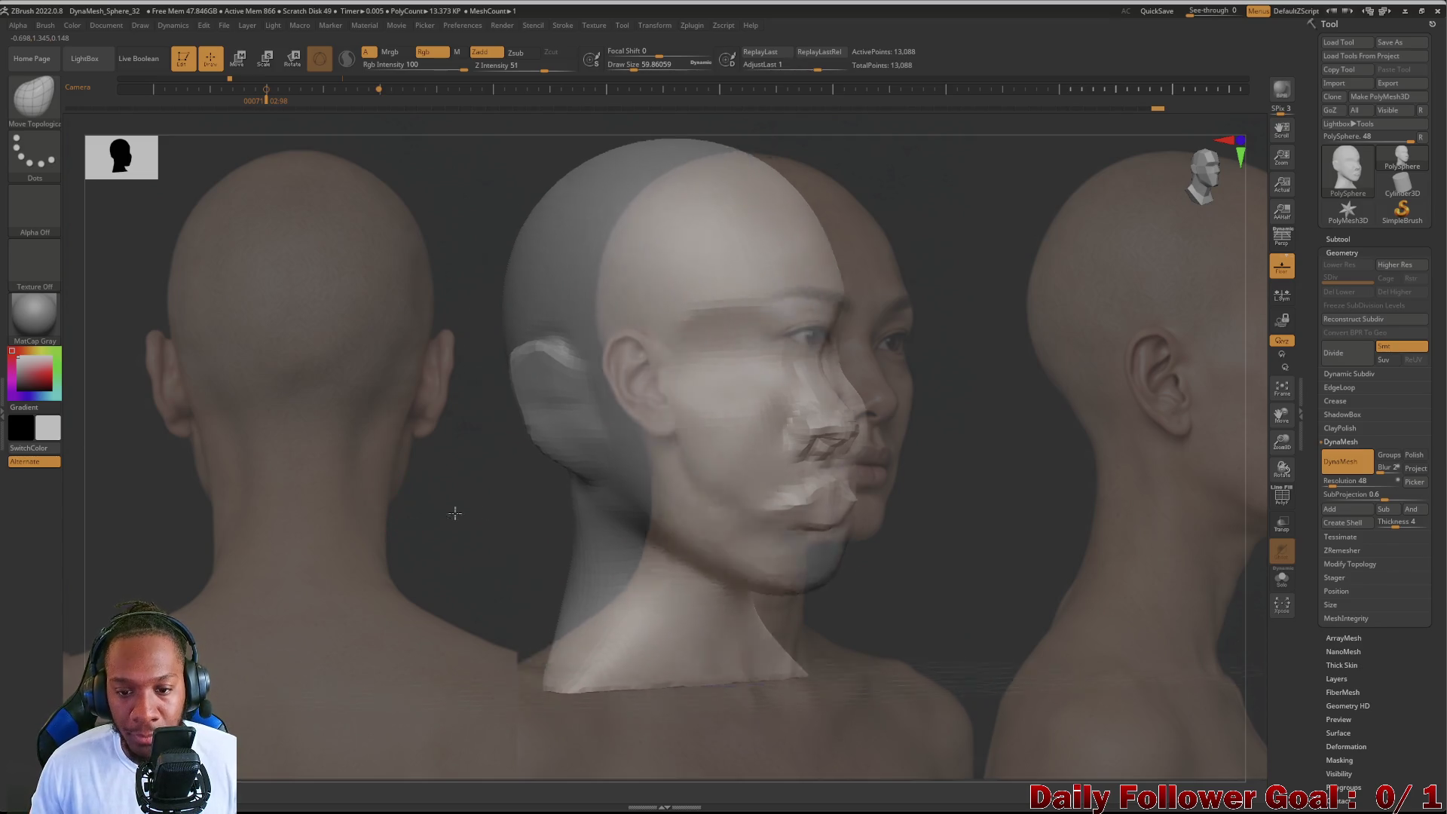
left_click_drag(241, 572, 433, 490)
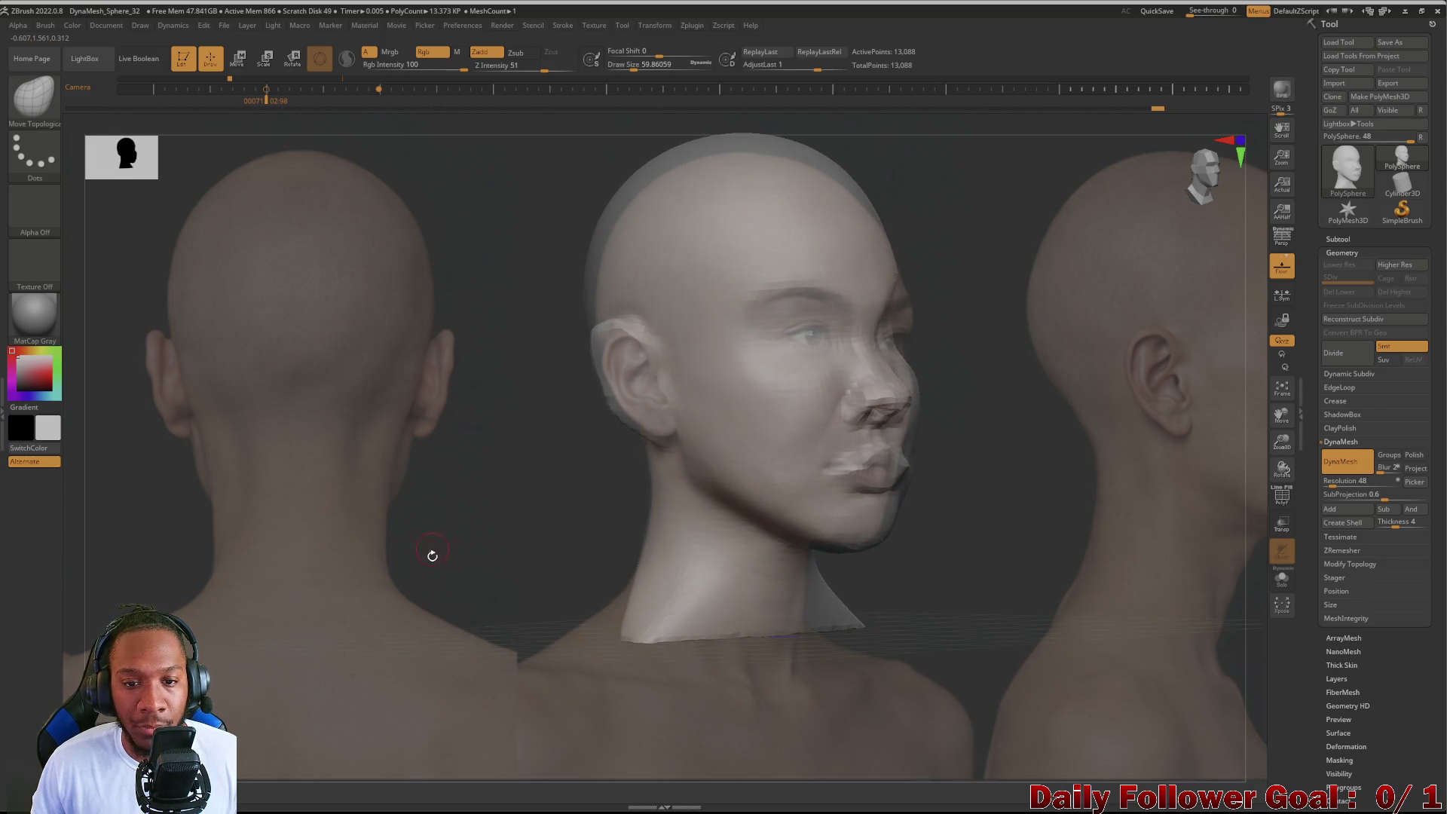
left_click_drag(466, 583, 470, 578)
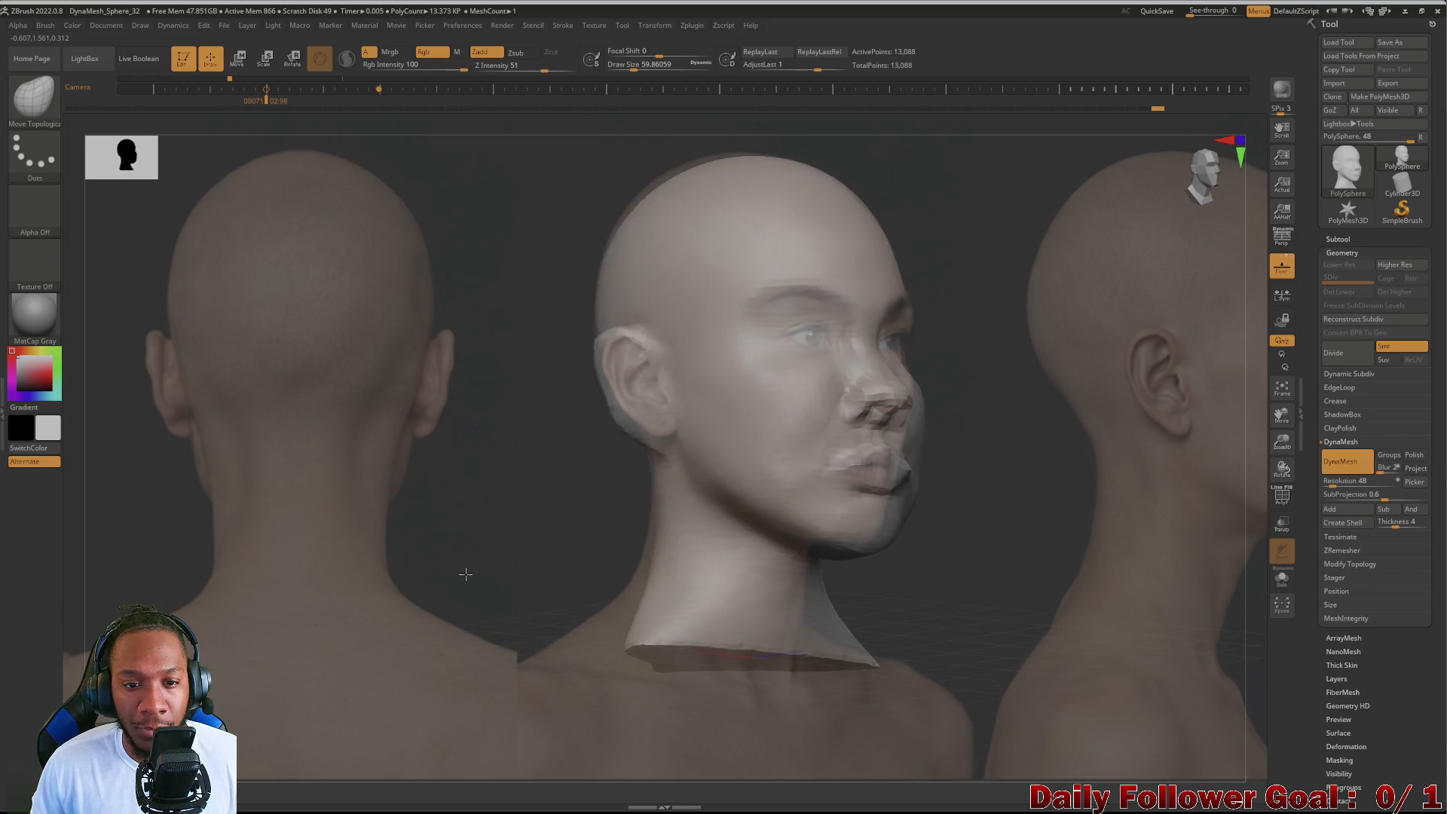
mouse_move(470, 579)
left_mouse_down()
mouse_move(483, 596)
mouse_move(466, 593)
left_mouse_up()
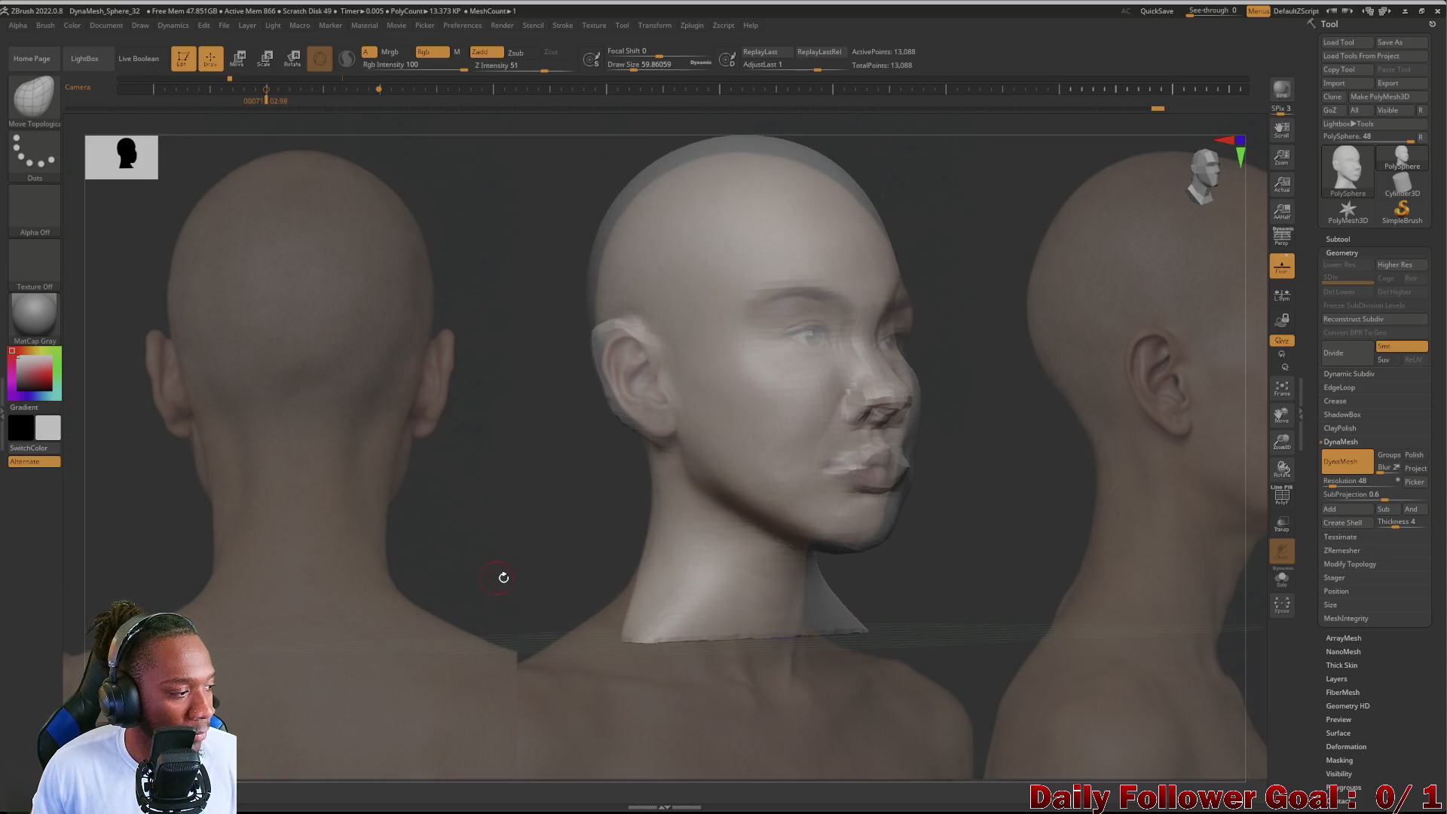
Step: Enlarge the brush, turn to a right profile, switch to DamStandard and bring up Spotlight
left_click_drag(503, 577, 391, 563)
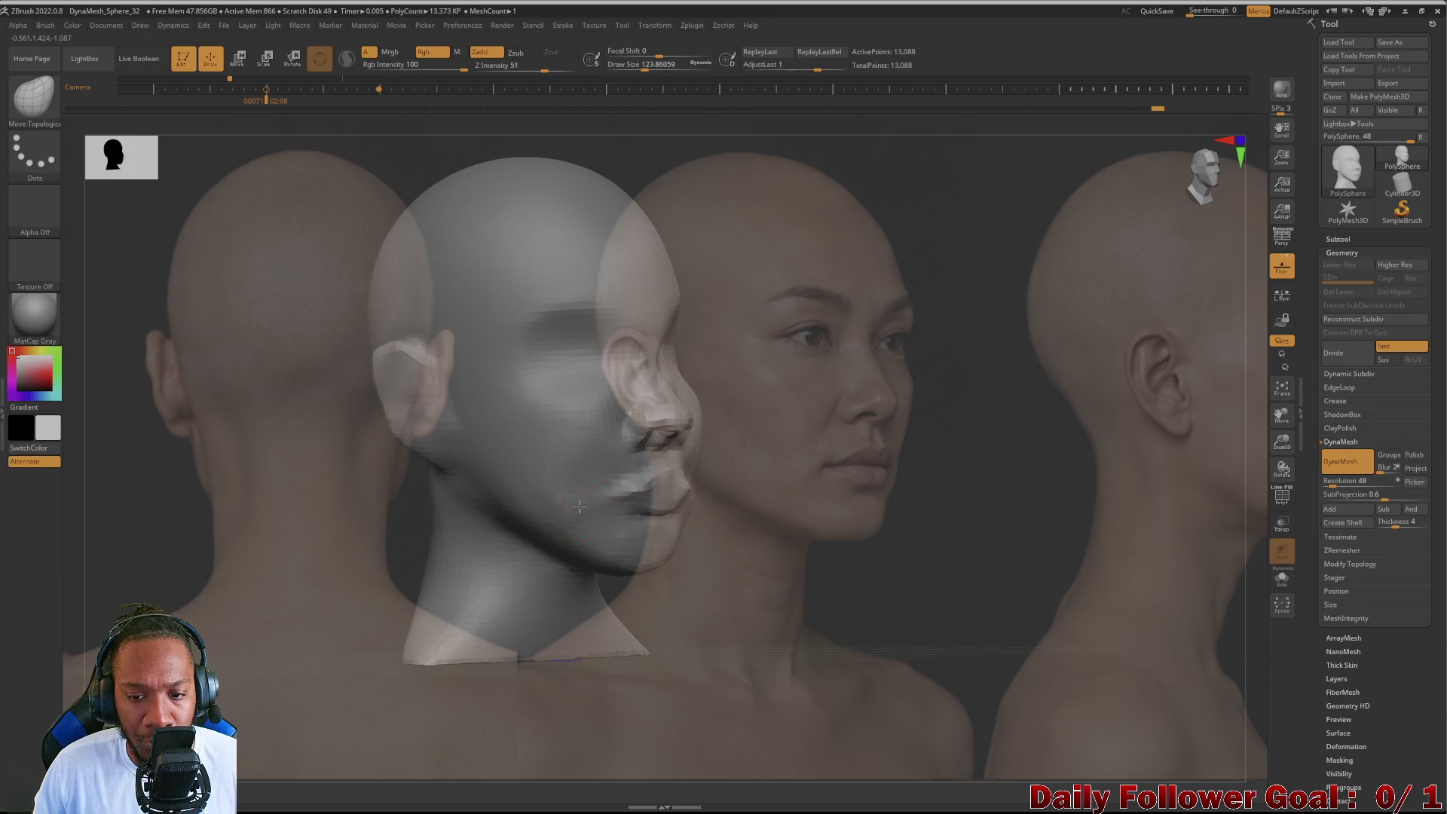
key("bracketright")
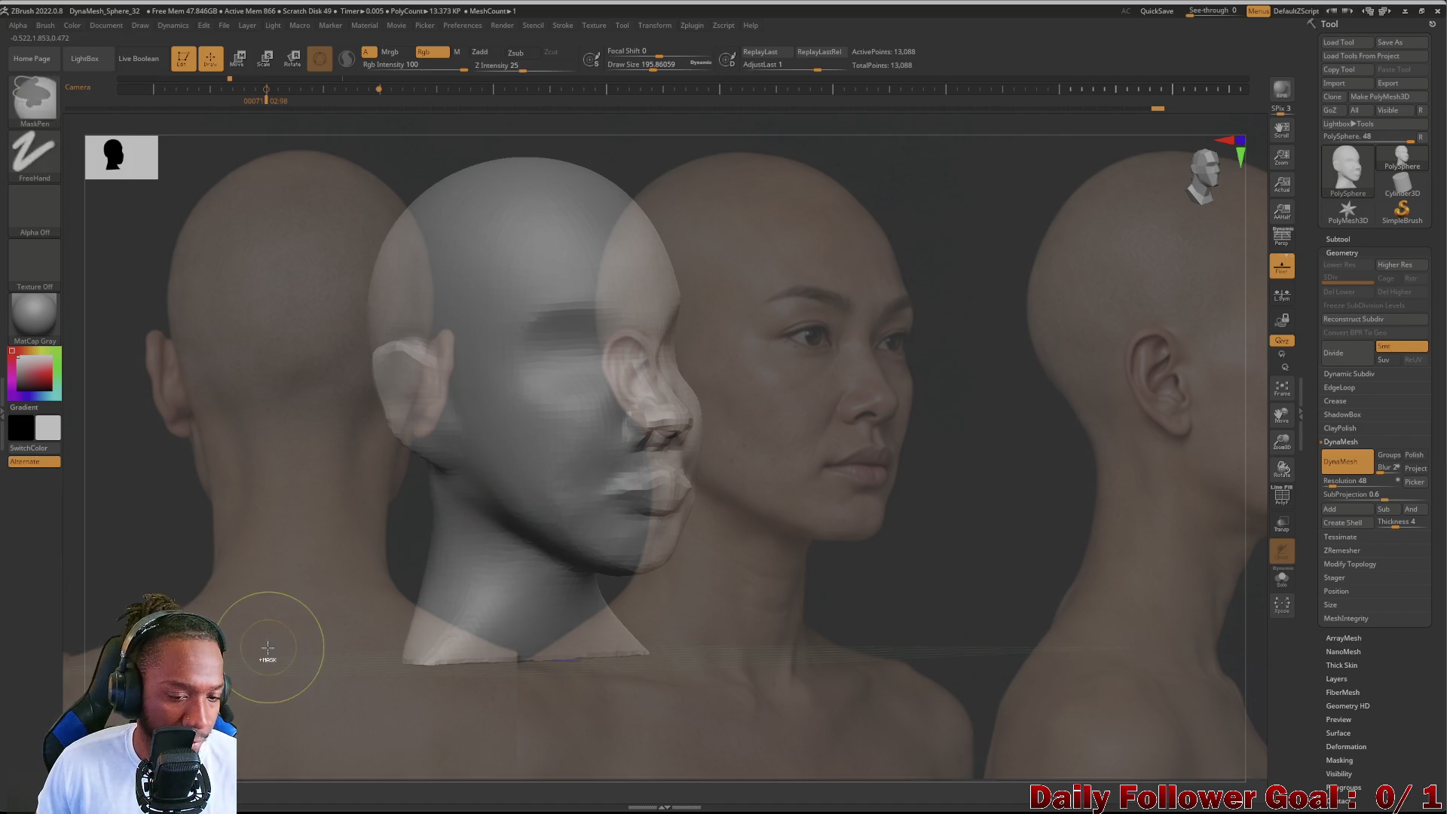
left_click_drag(302, 501, 599, 521)
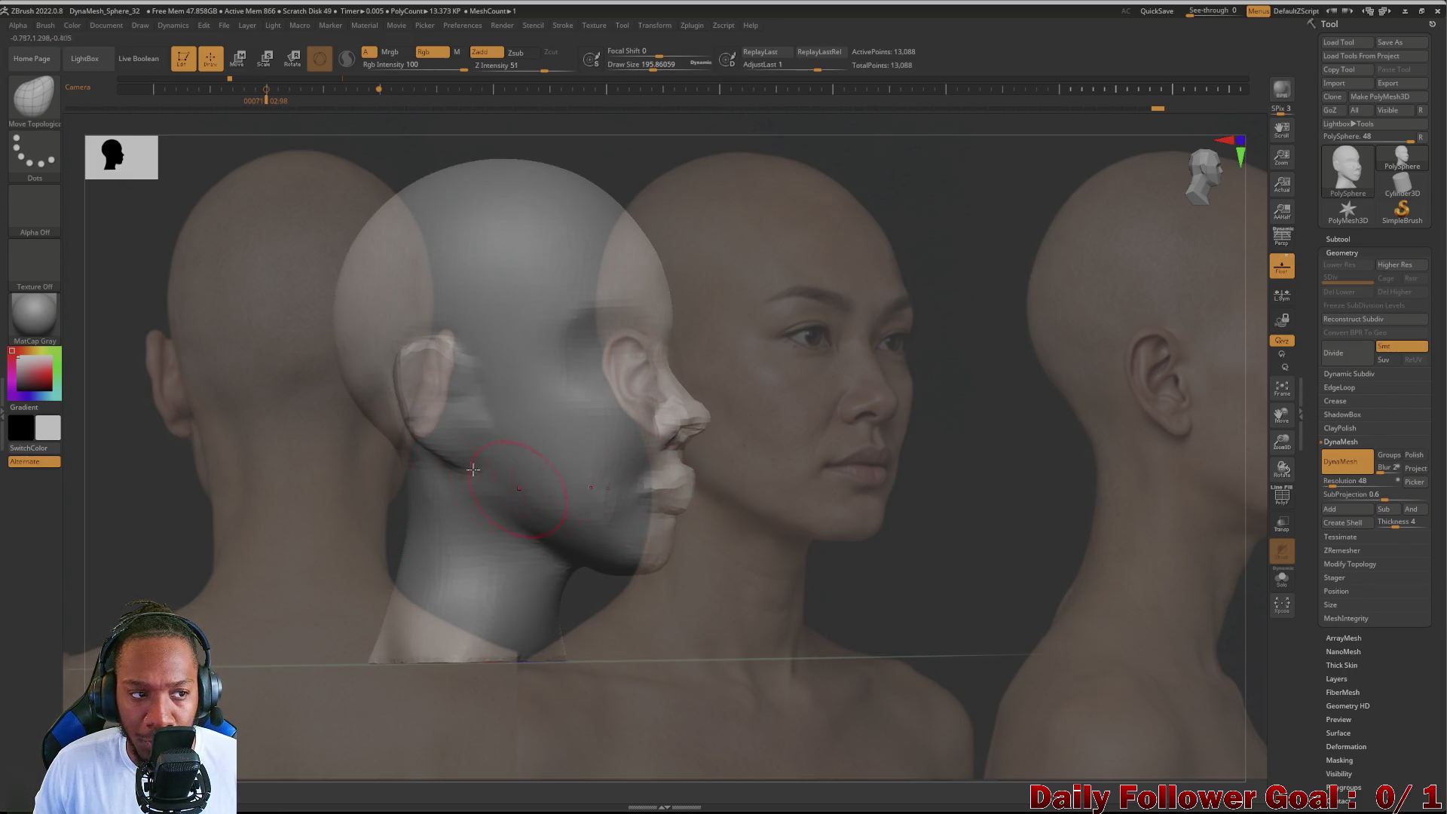
left_click(34, 97)
left_click(211, 109)
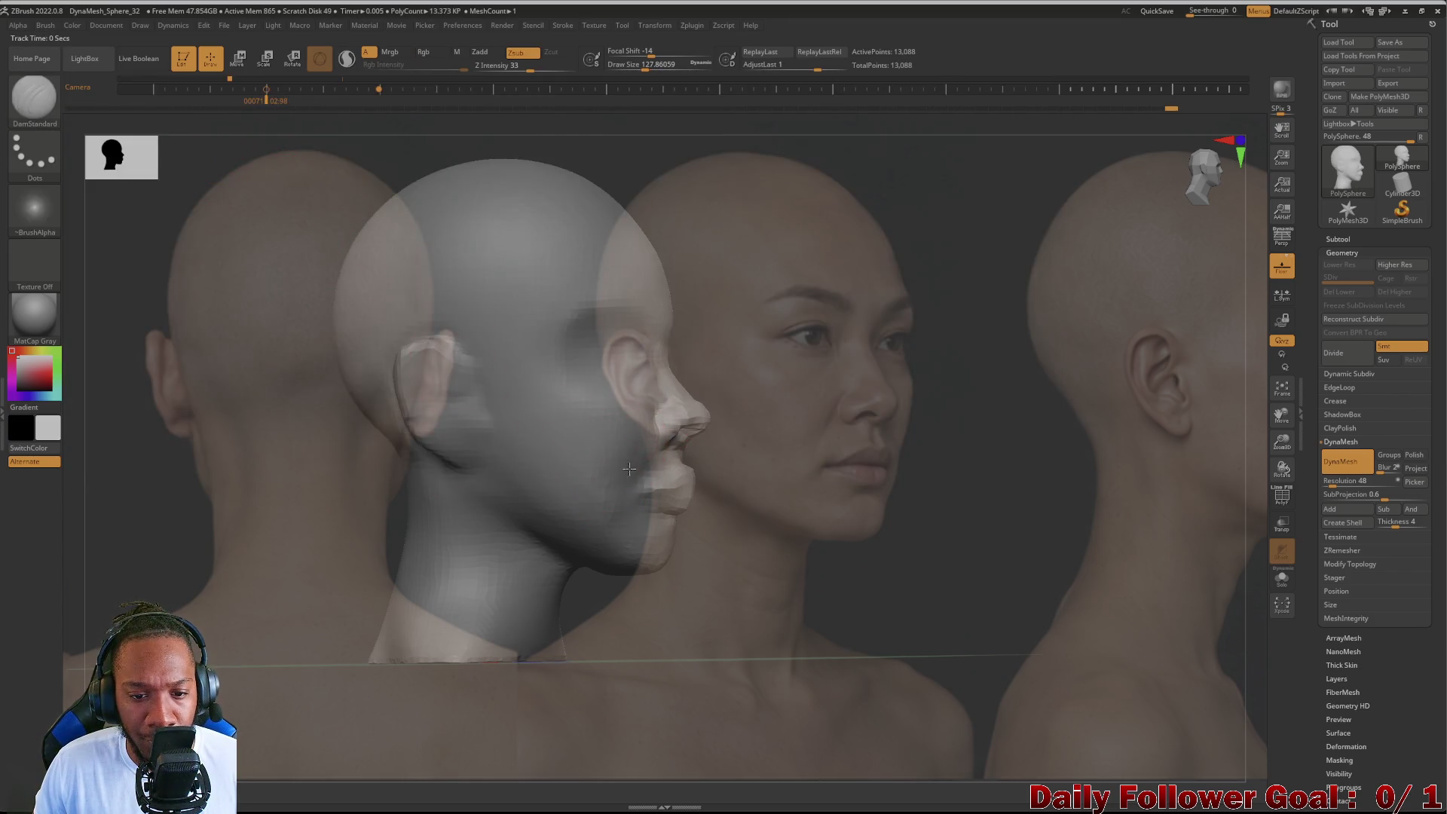
mouse_move(393, 523)
right_mouse_down()
mouse_move(381, 502)
mouse_move(245, 500)
mouse_move(269, 498)
right_mouse_up()
key("shift+z")
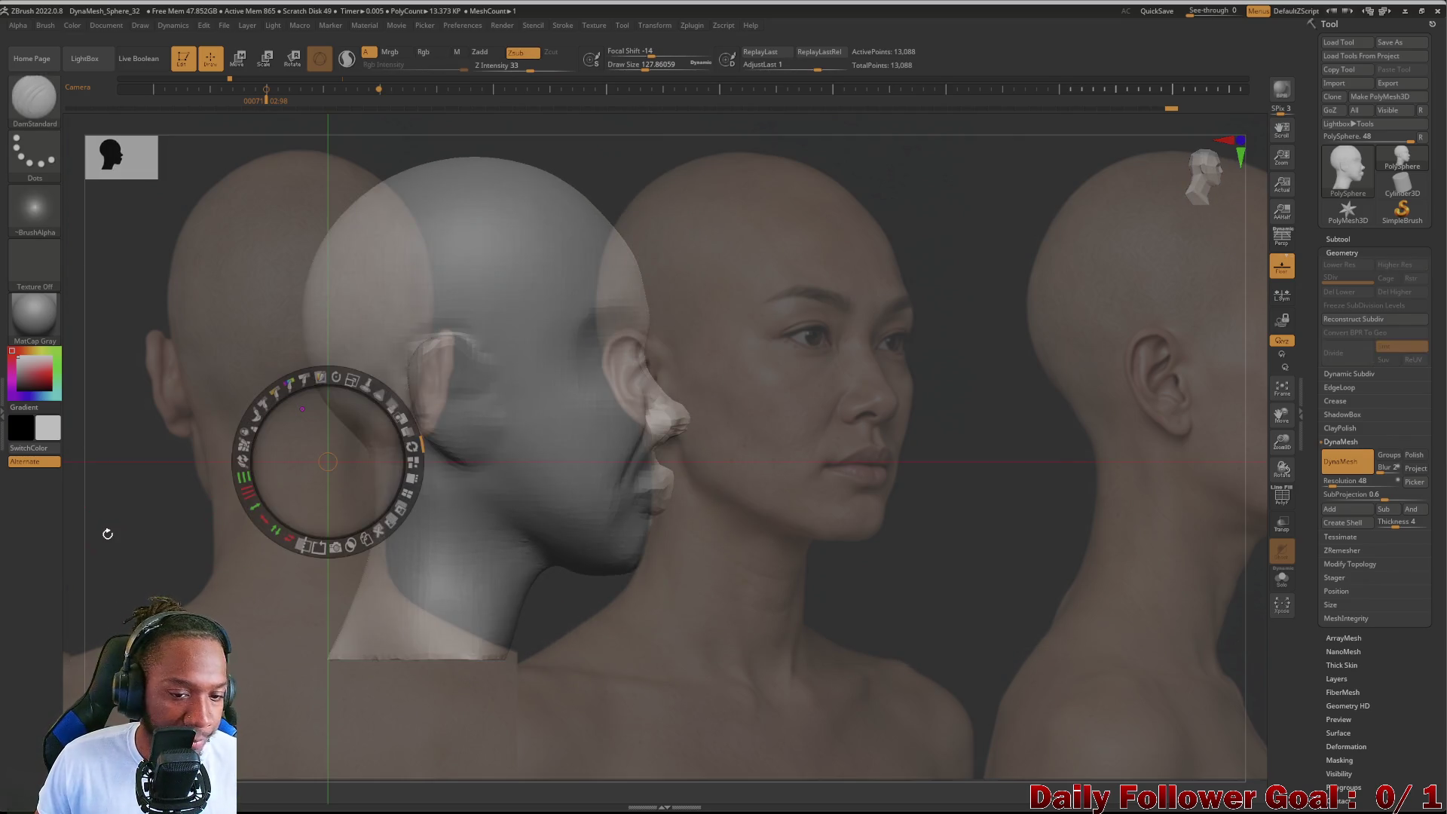
Step: Line up the profile photo with the sculpt, pick Move Topological, hide Spotlight and centre the opposite profile
left_click_drag(176, 495, 192, 451)
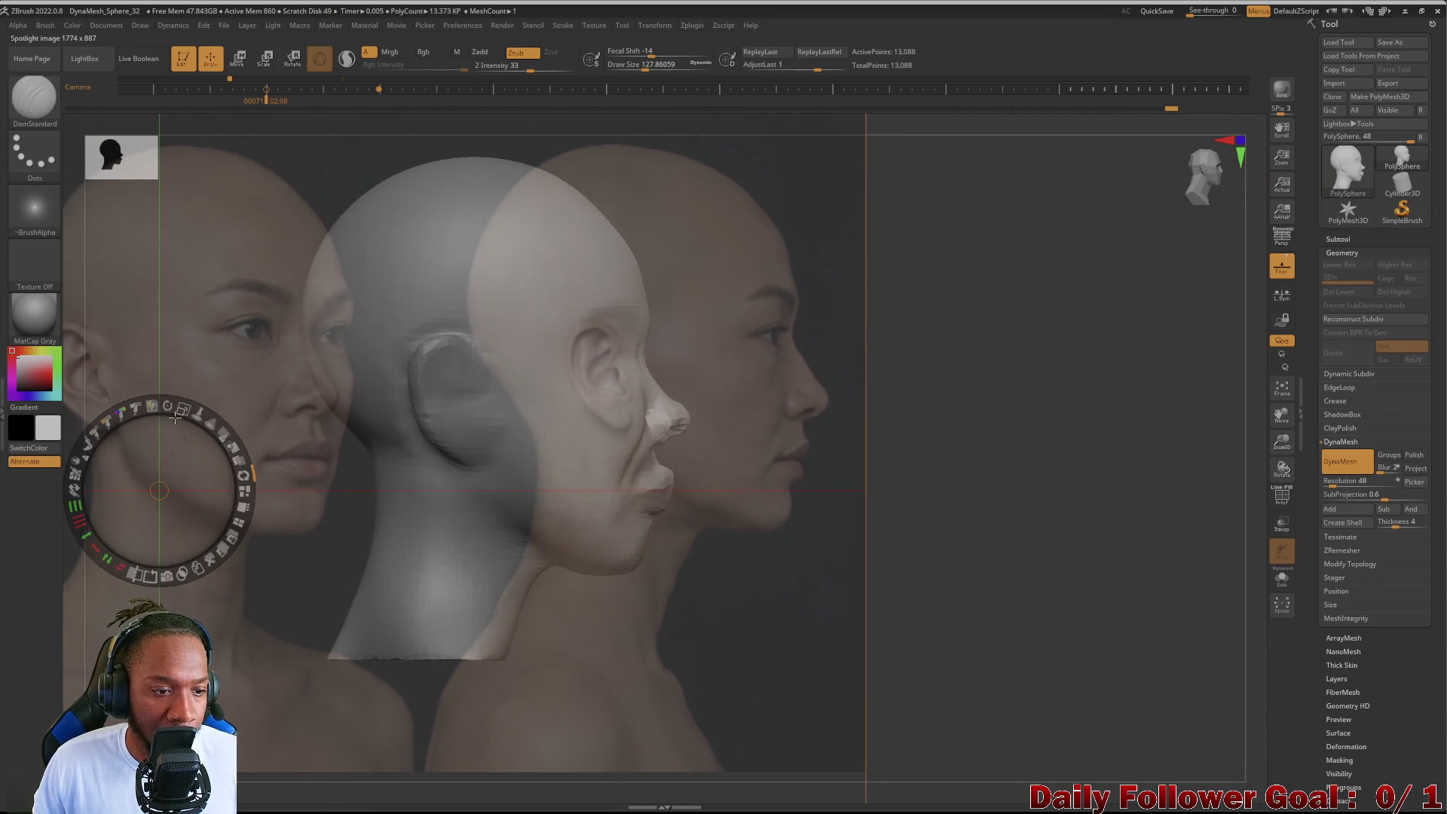
mouse_move(316, 351)
left_mouse_down()
mouse_move(158, 351)
mouse_move(314, 592)
mouse_move(405, 364)
mouse_move(389, 345)
left_mouse_up()
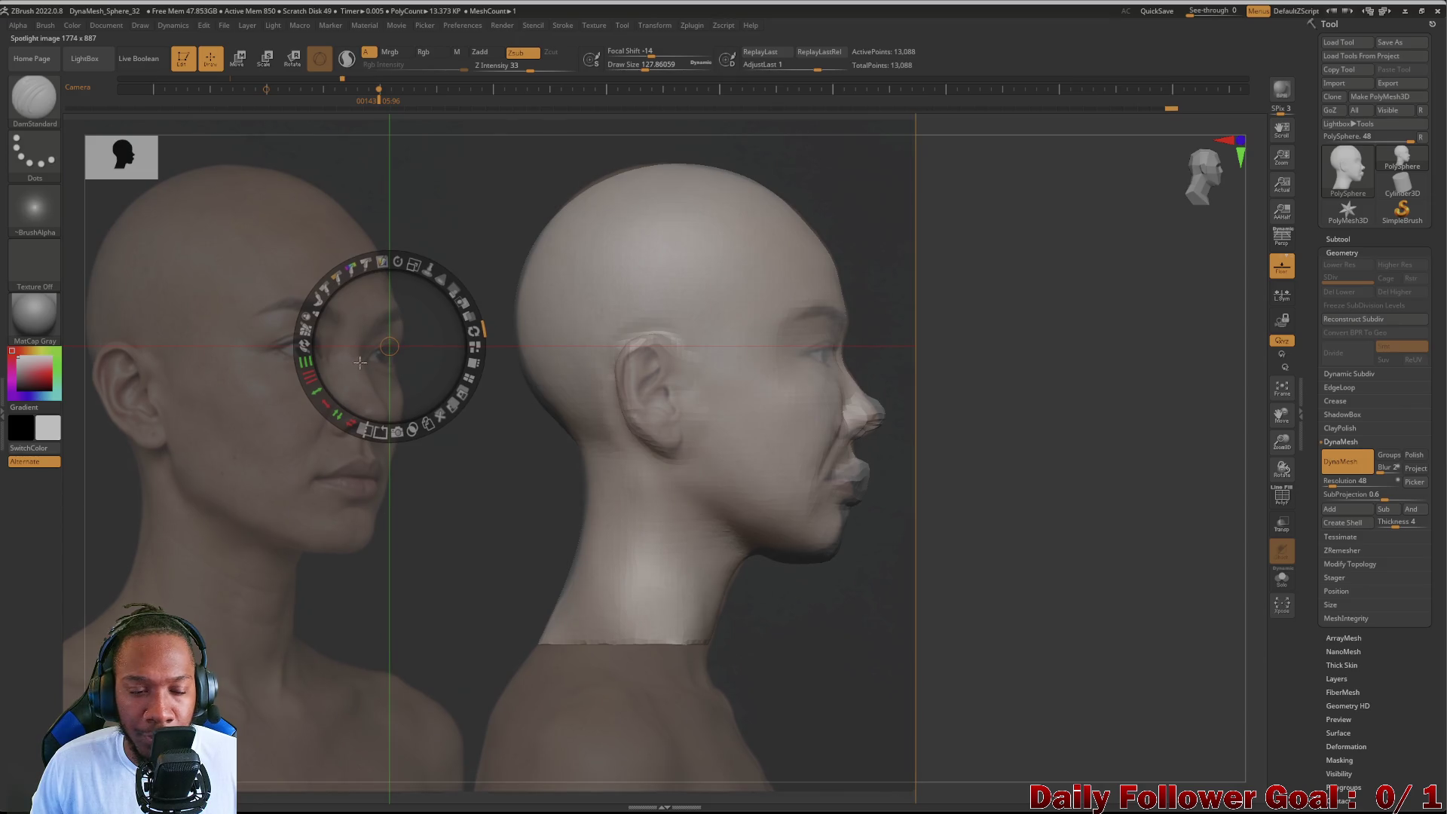
left_click(35, 100)
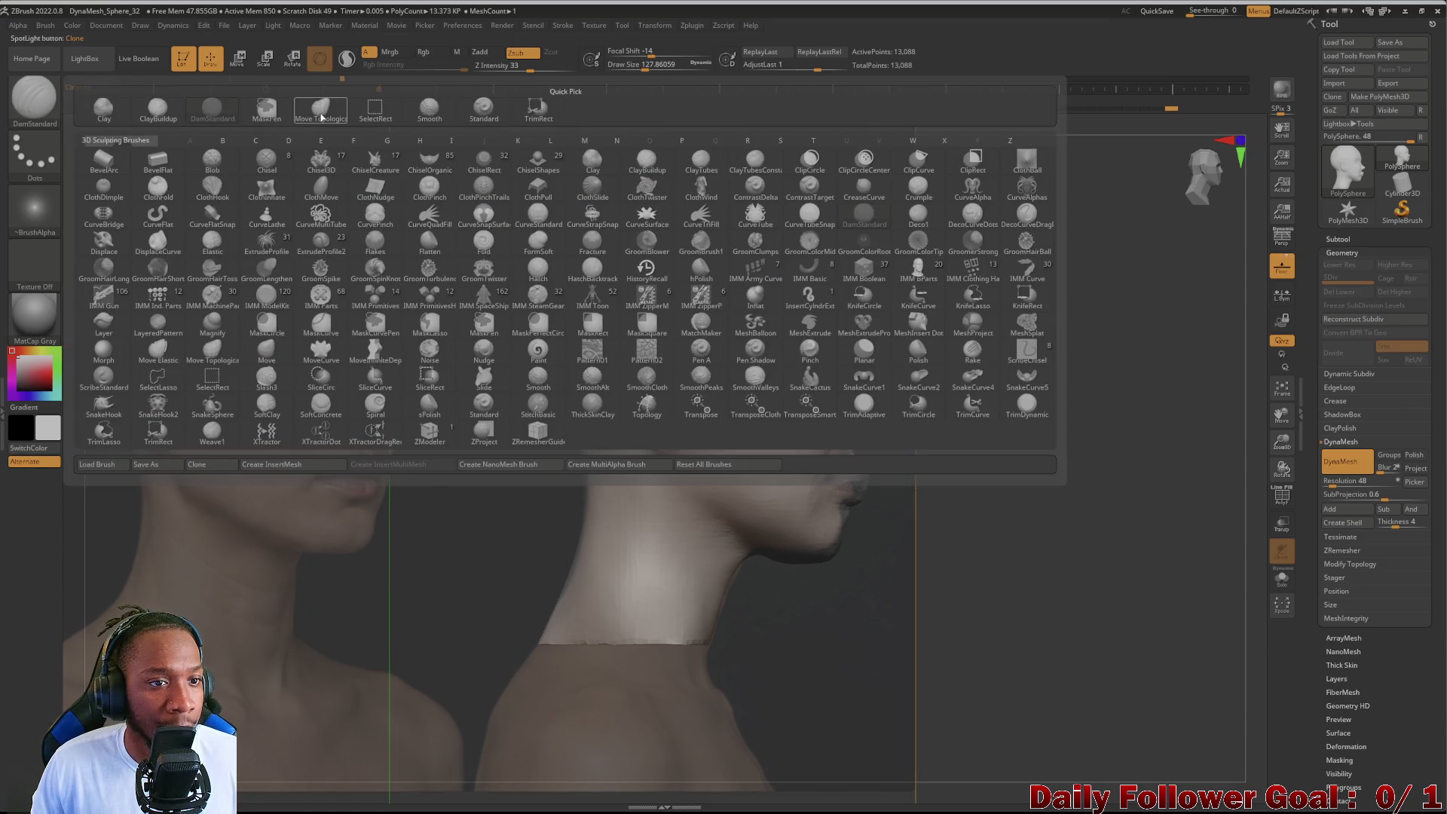
left_click(321, 114)
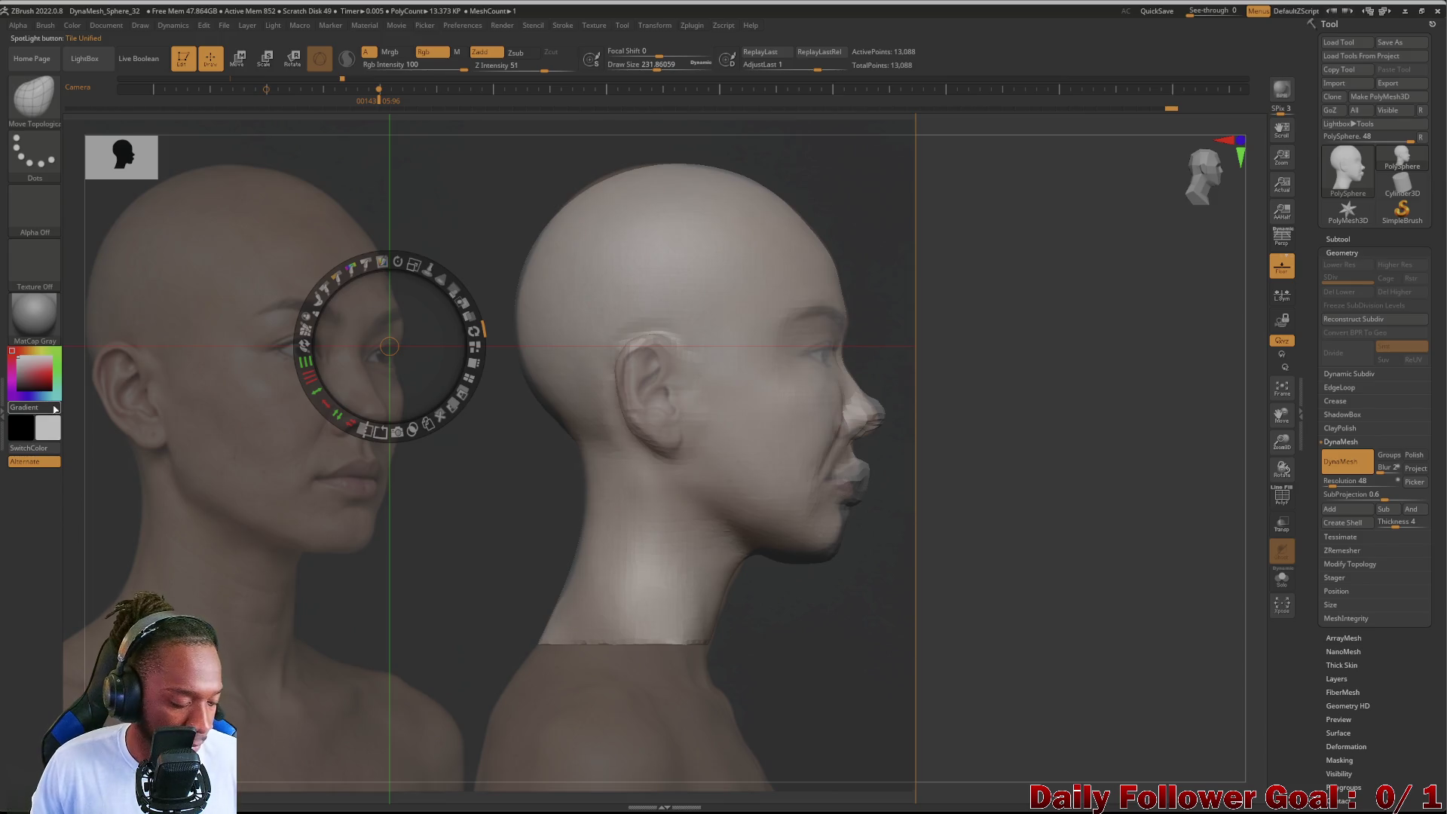
key("z")
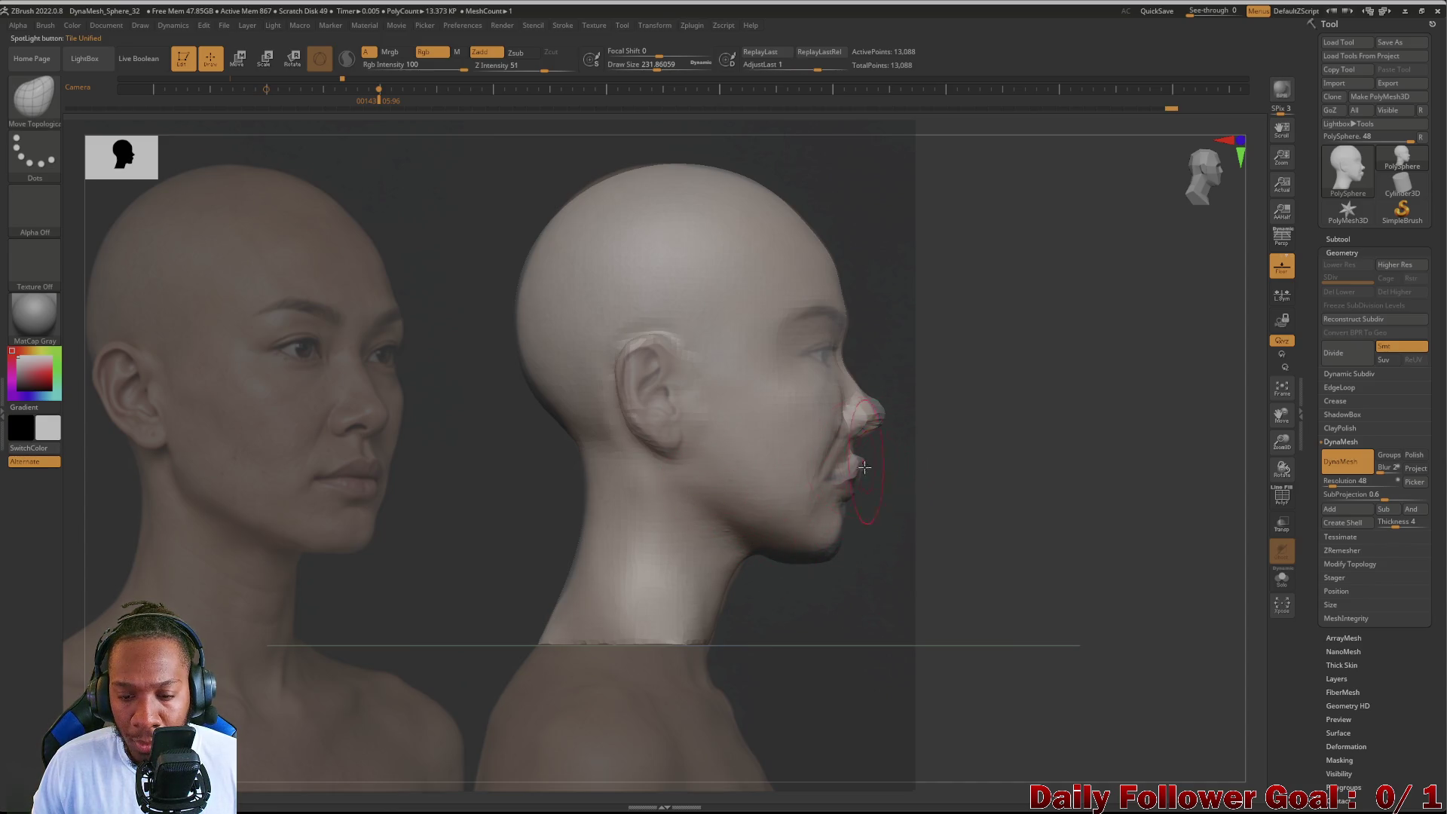
mouse_move(849, 592)
left_mouse_down()
mouse_move(494, 556)
mouse_move(422, 520)
mouse_move(400, 526)
left_mouse_up()
key("f")
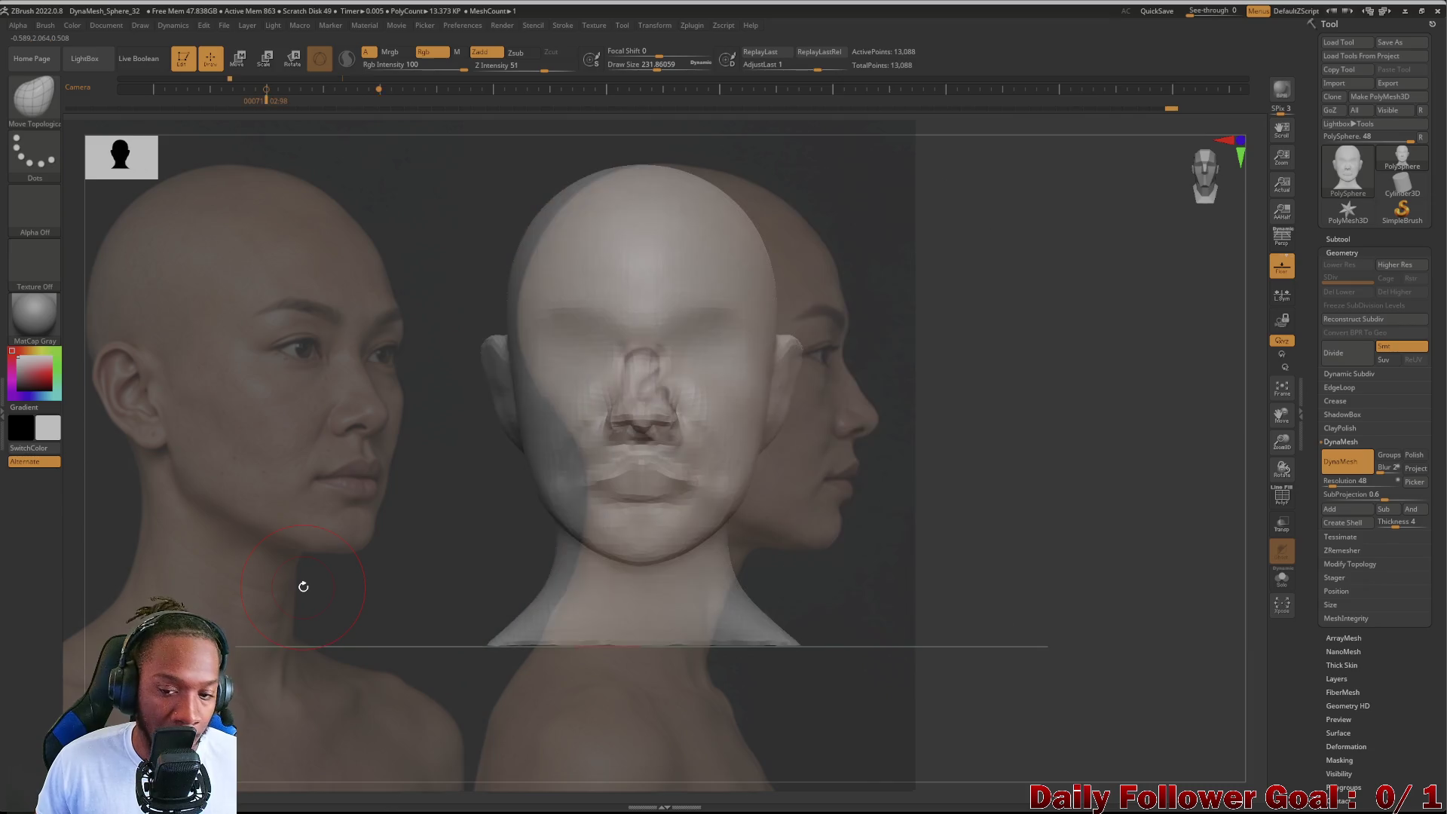
Step: Reposition the reference photos so the front photo sits aligned behind the head
key("w")
left_click_drag(304, 586, 612, 534)
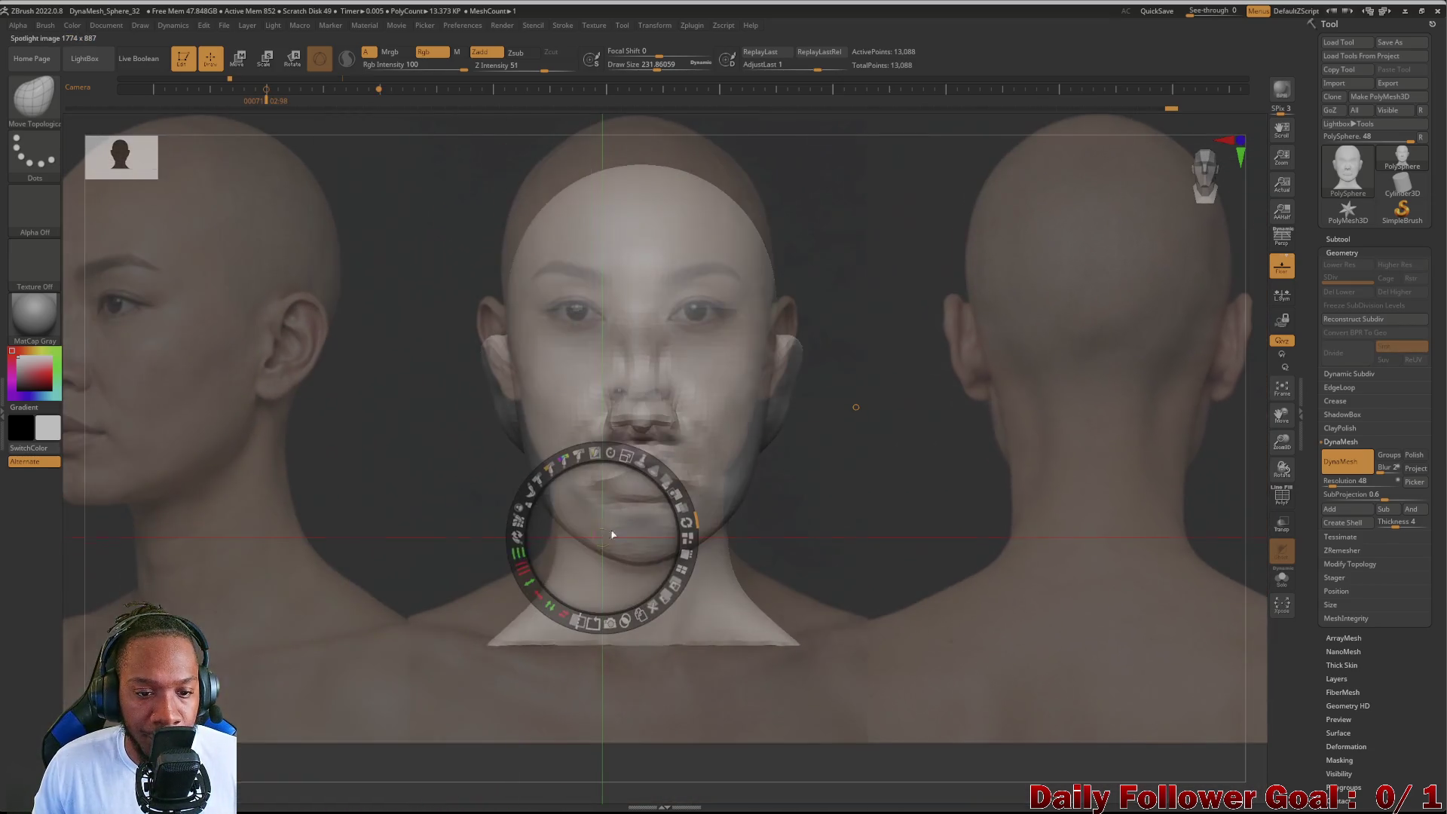
left_click(314, 555)
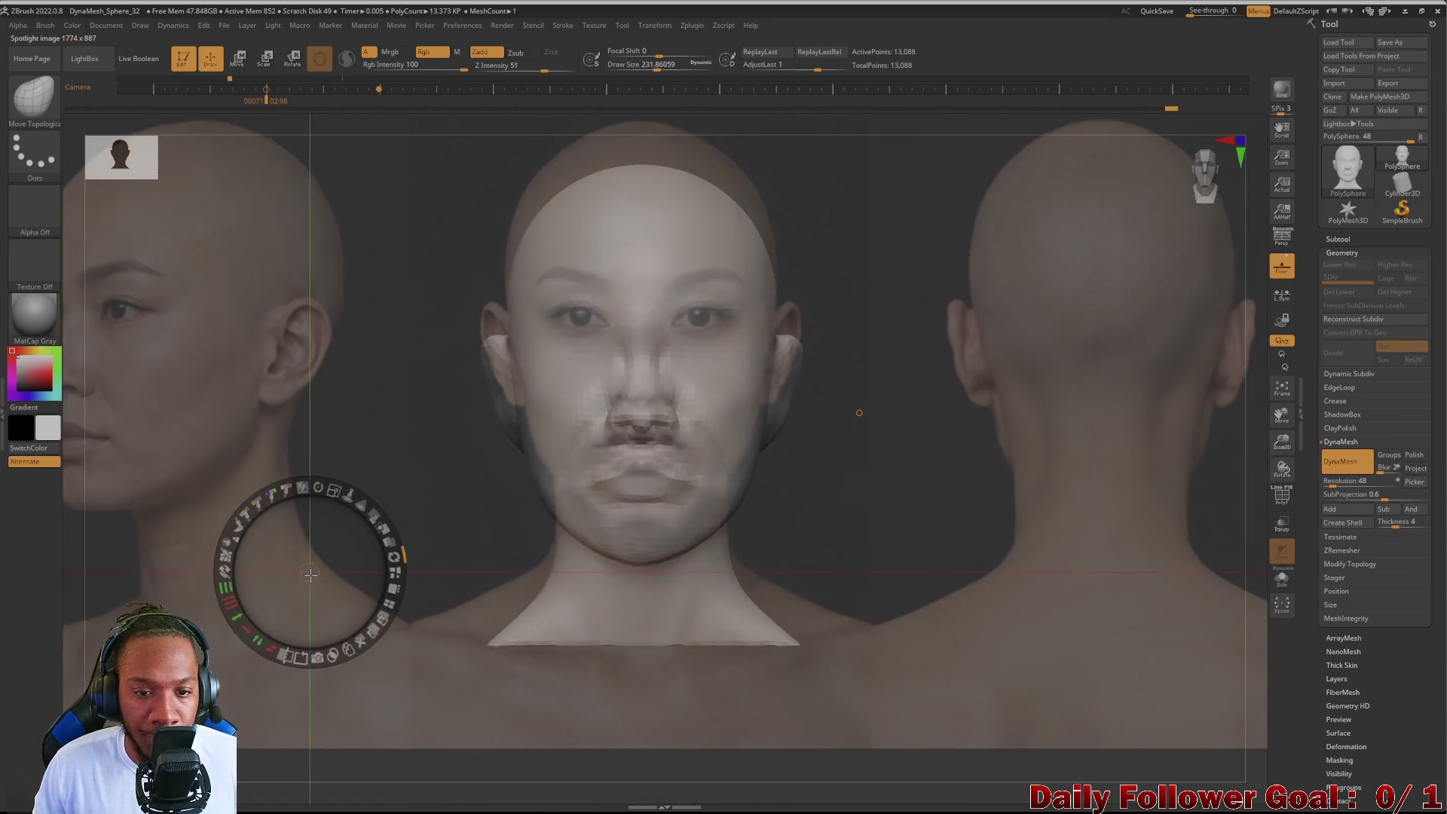
left_click_drag(314, 555, 311, 599)
left_click_drag(861, 440, 861, 447)
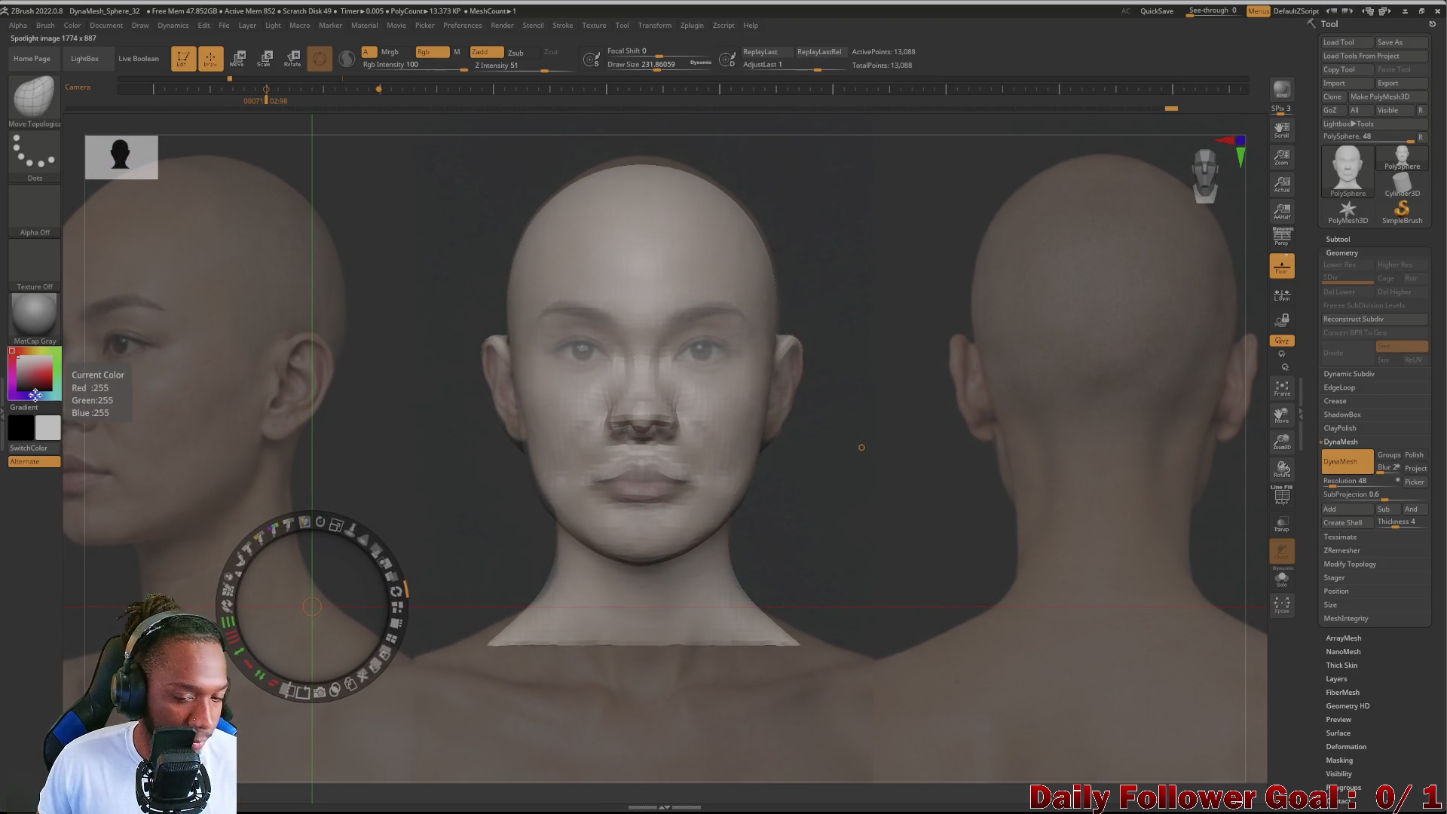
key("z")
Step: Carve a crease along the lips with a smaller DamStandard brush and check it from the side and front
left_click(51, 107)
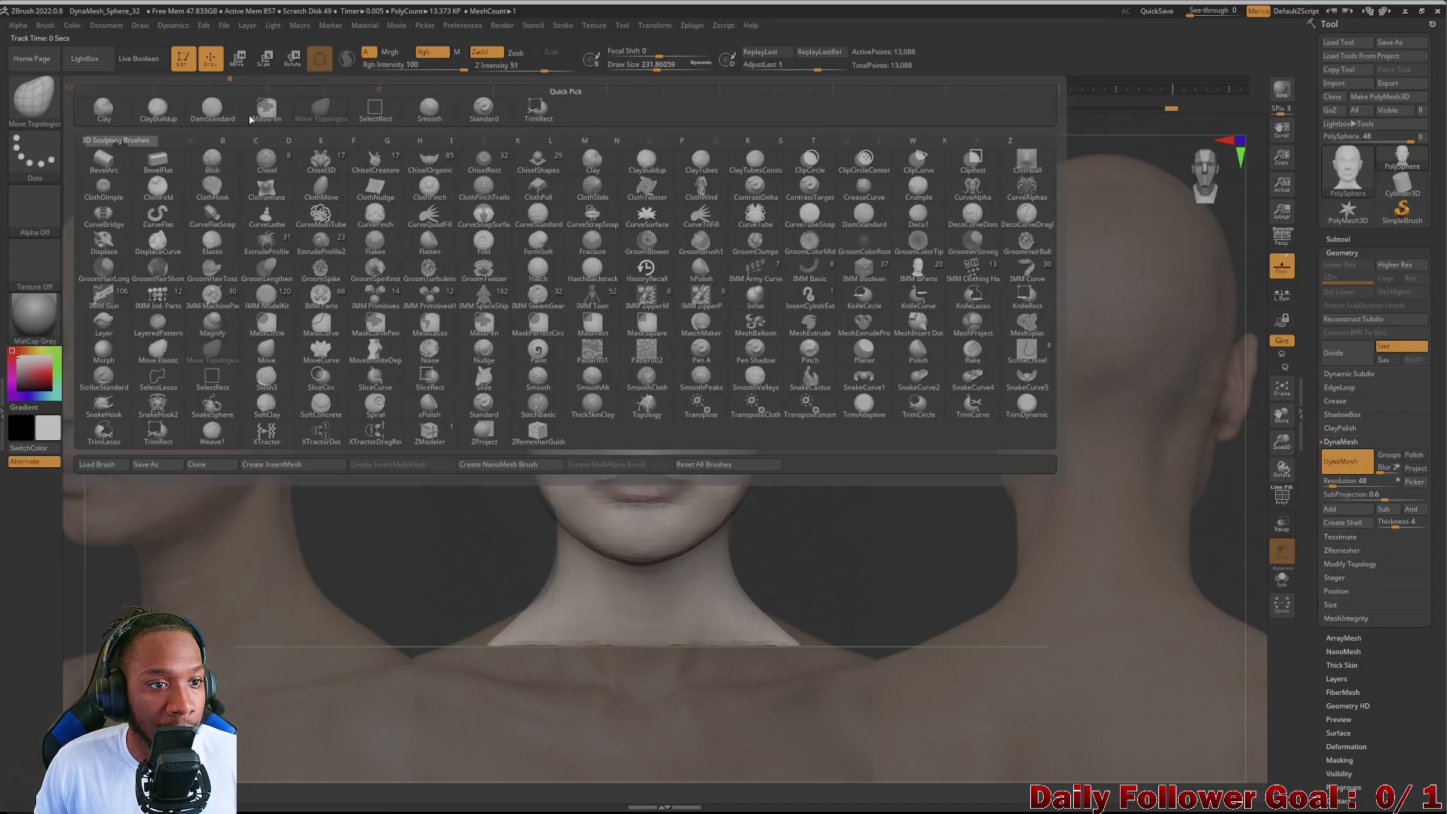
left_click(212, 111)
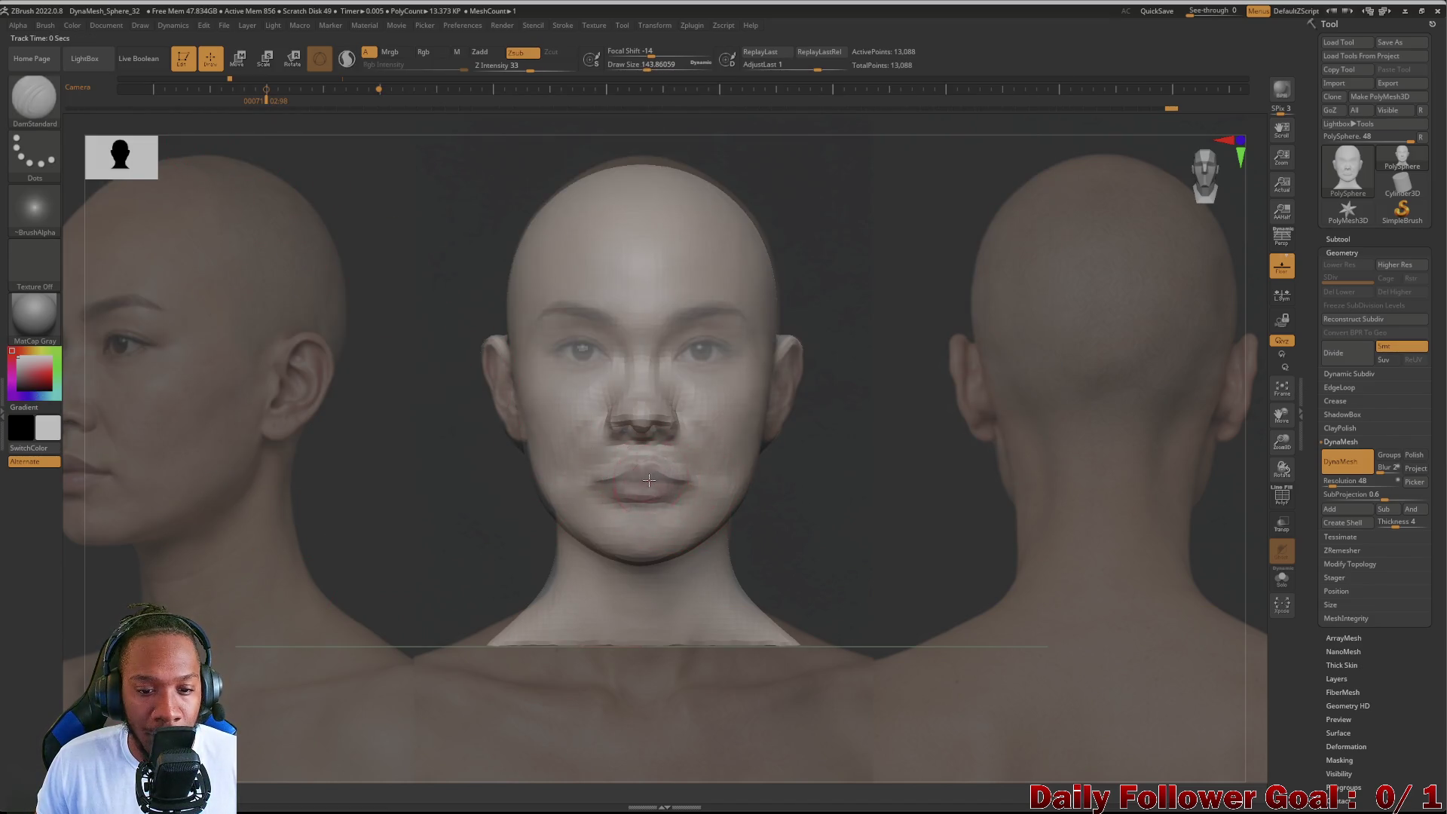
key("bracketleft")
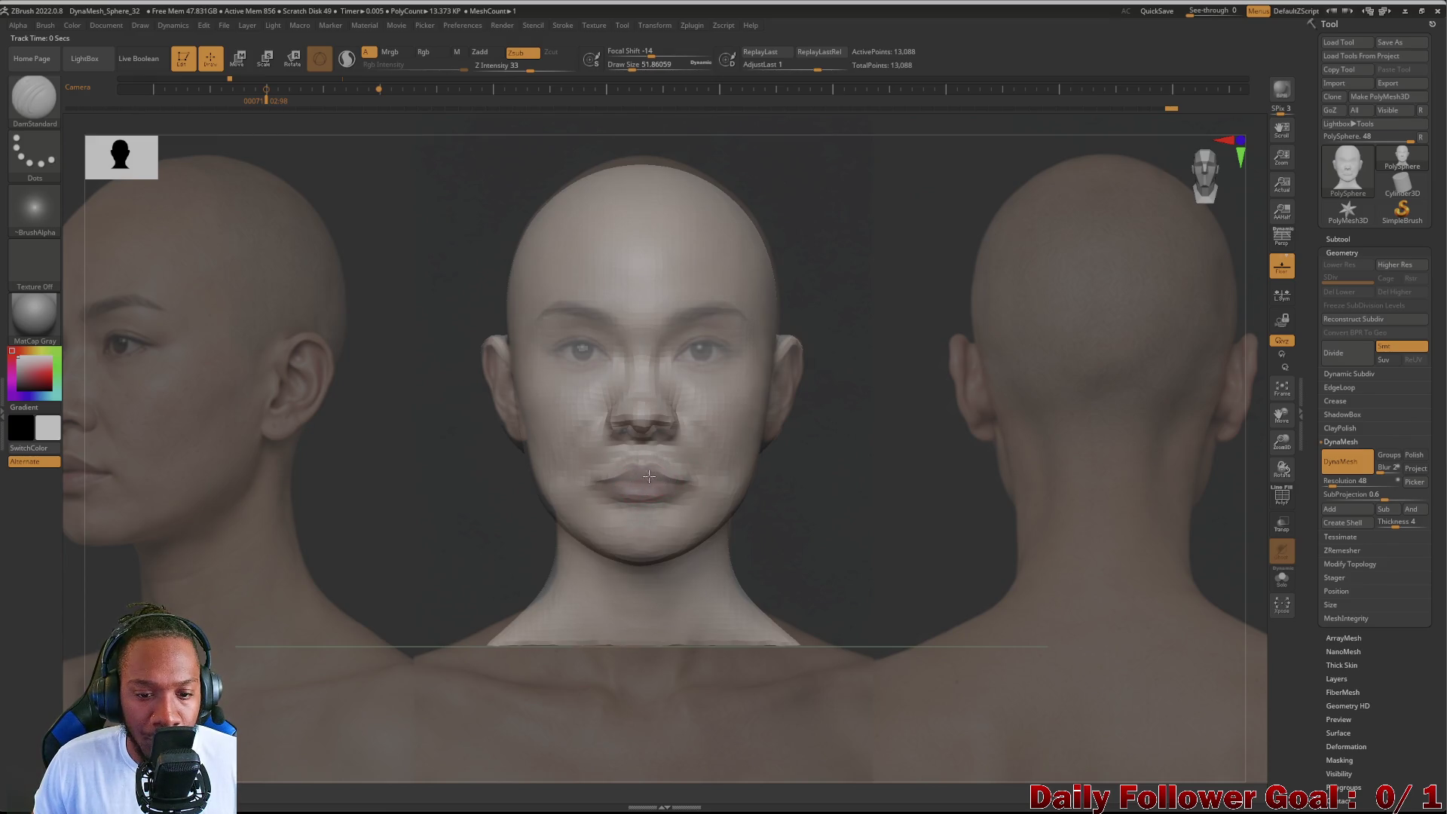
left_click_drag(666, 487, 595, 484)
mouse_move(377, 517)
left_mouse_down()
mouse_move(264, 505)
mouse_move(347, 457)
mouse_move(304, 486)
mouse_move(445, 488)
mouse_move(389, 490)
left_mouse_up()
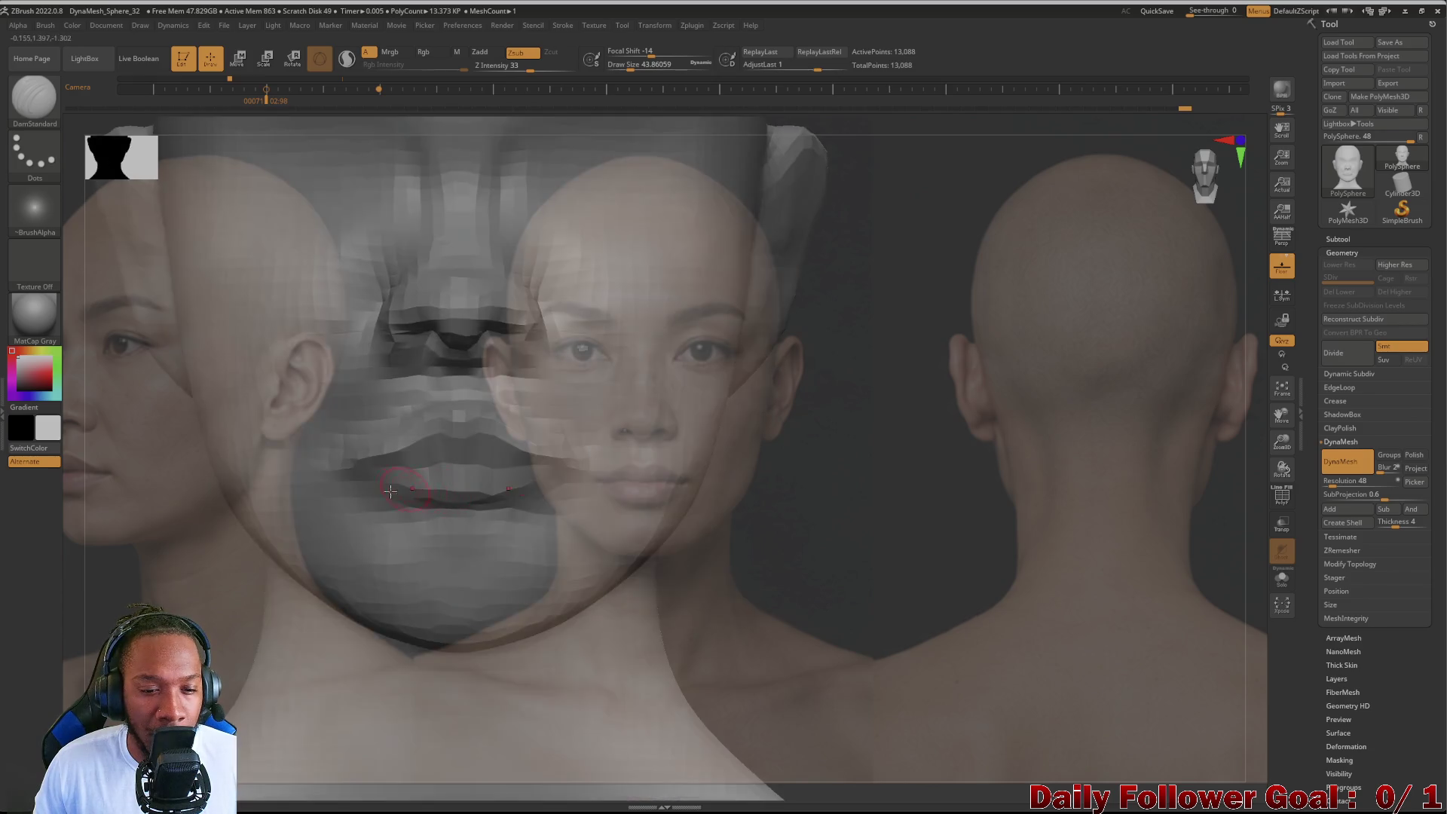
key("f")
left_click_drag(240, 539, 44, 504)
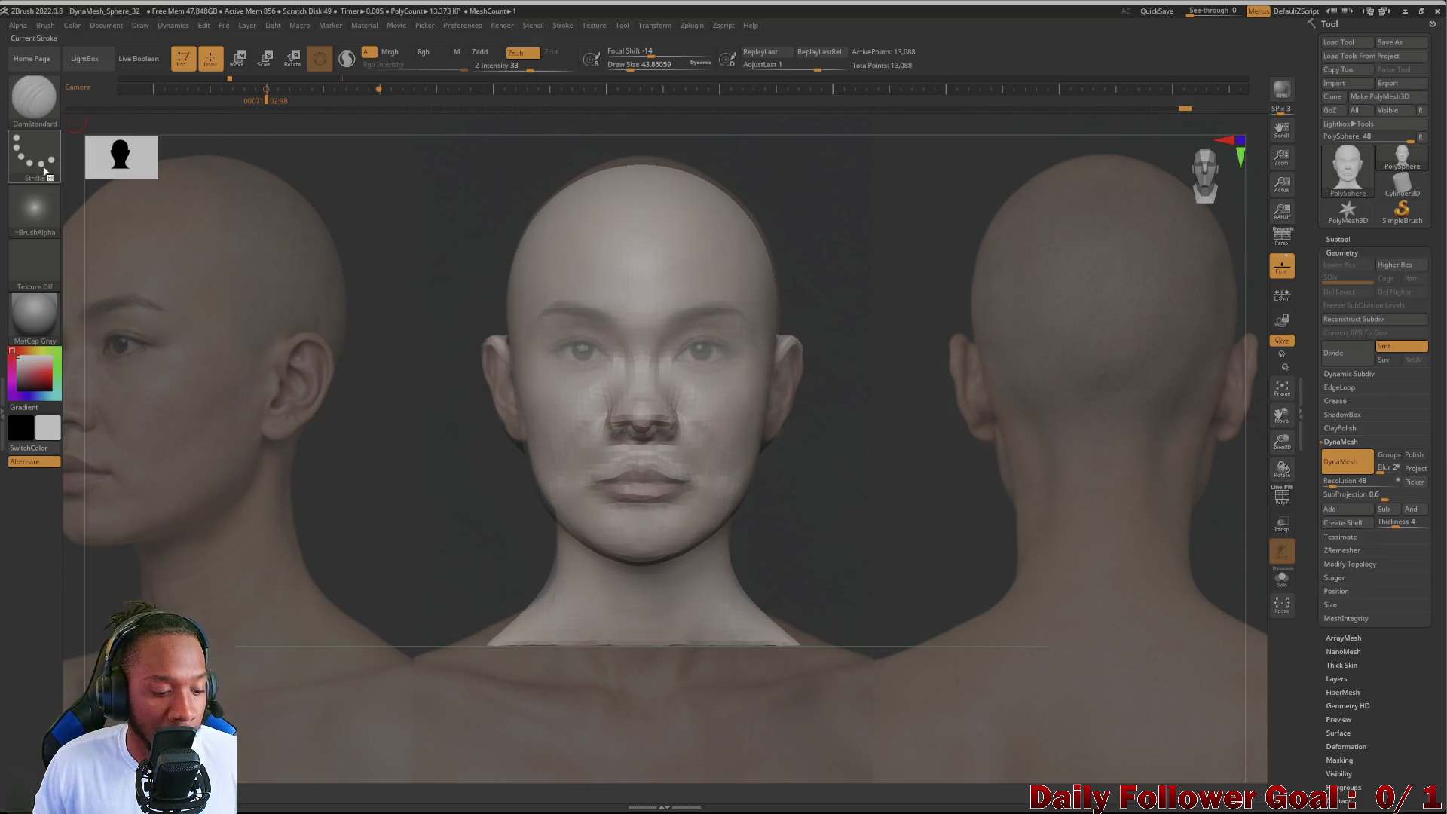
Step: Switch to Move Topological, undo a stray head shift, then dim the reference photos in Spotlight
right_click(216, 412)
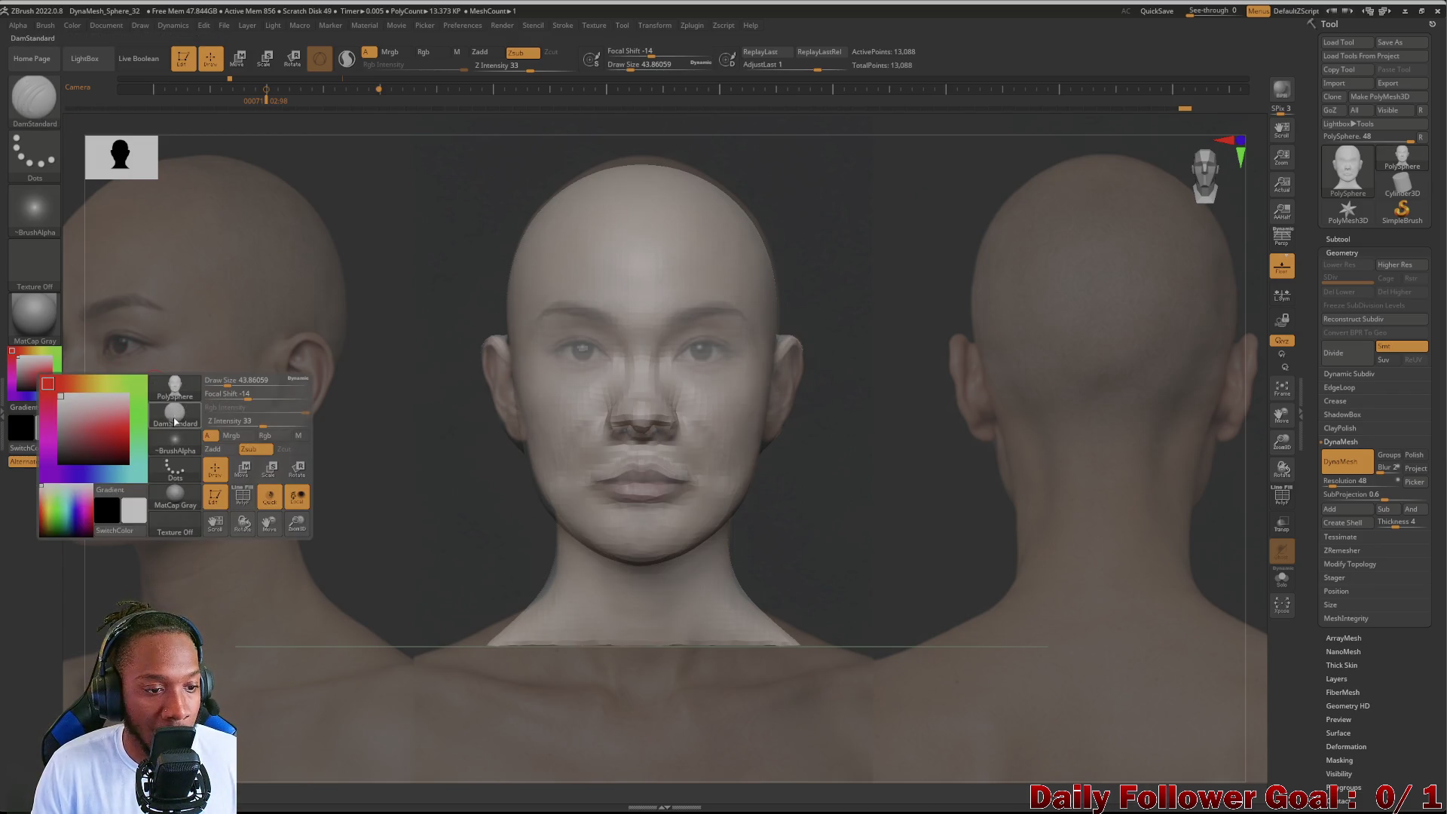
left_click(176, 416)
left_click(402, 430)
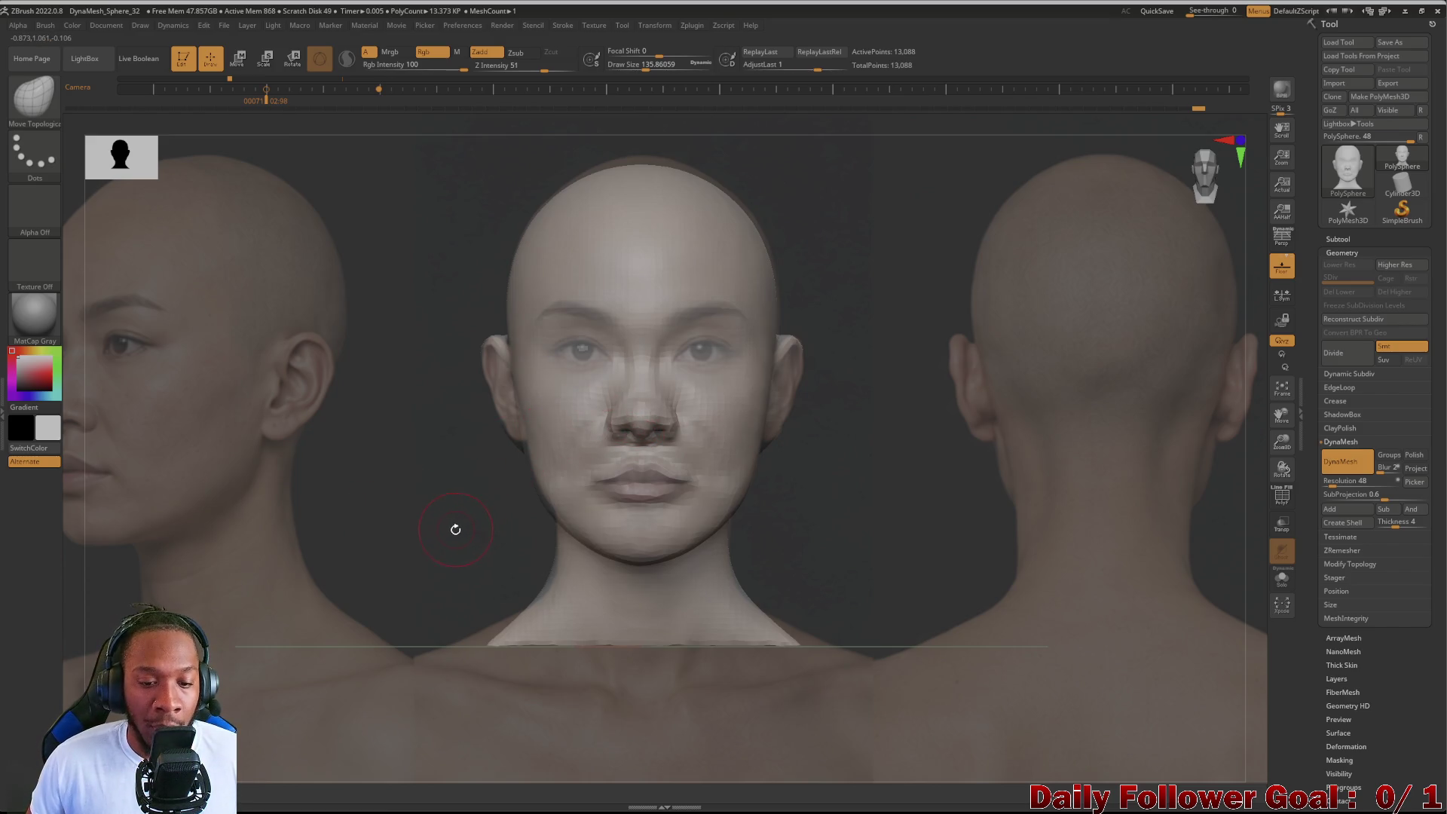
left_click_drag(454, 521, 289, 514, "alt")
key("ctrl+z")
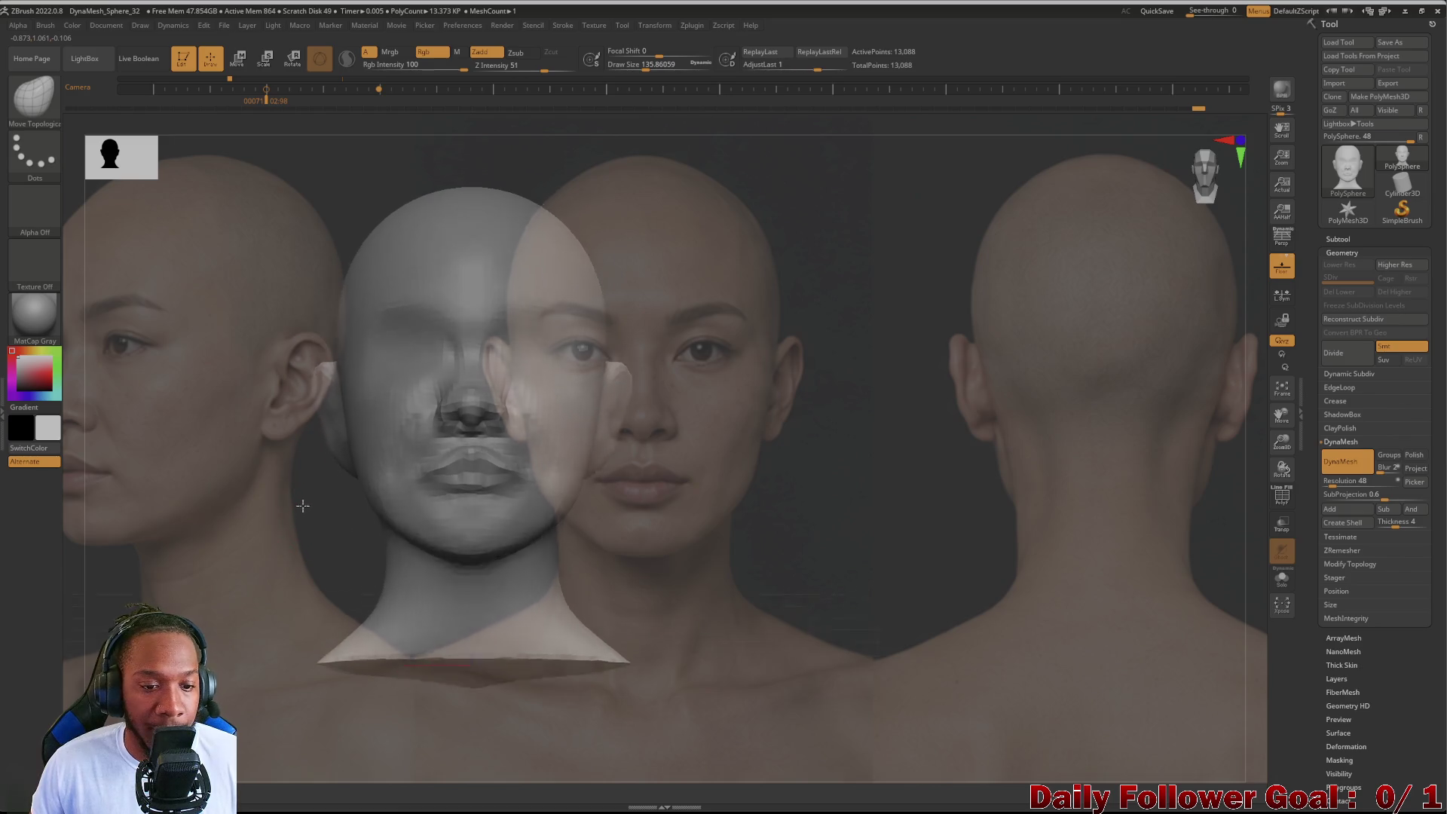
key("ctrl+shift+z")
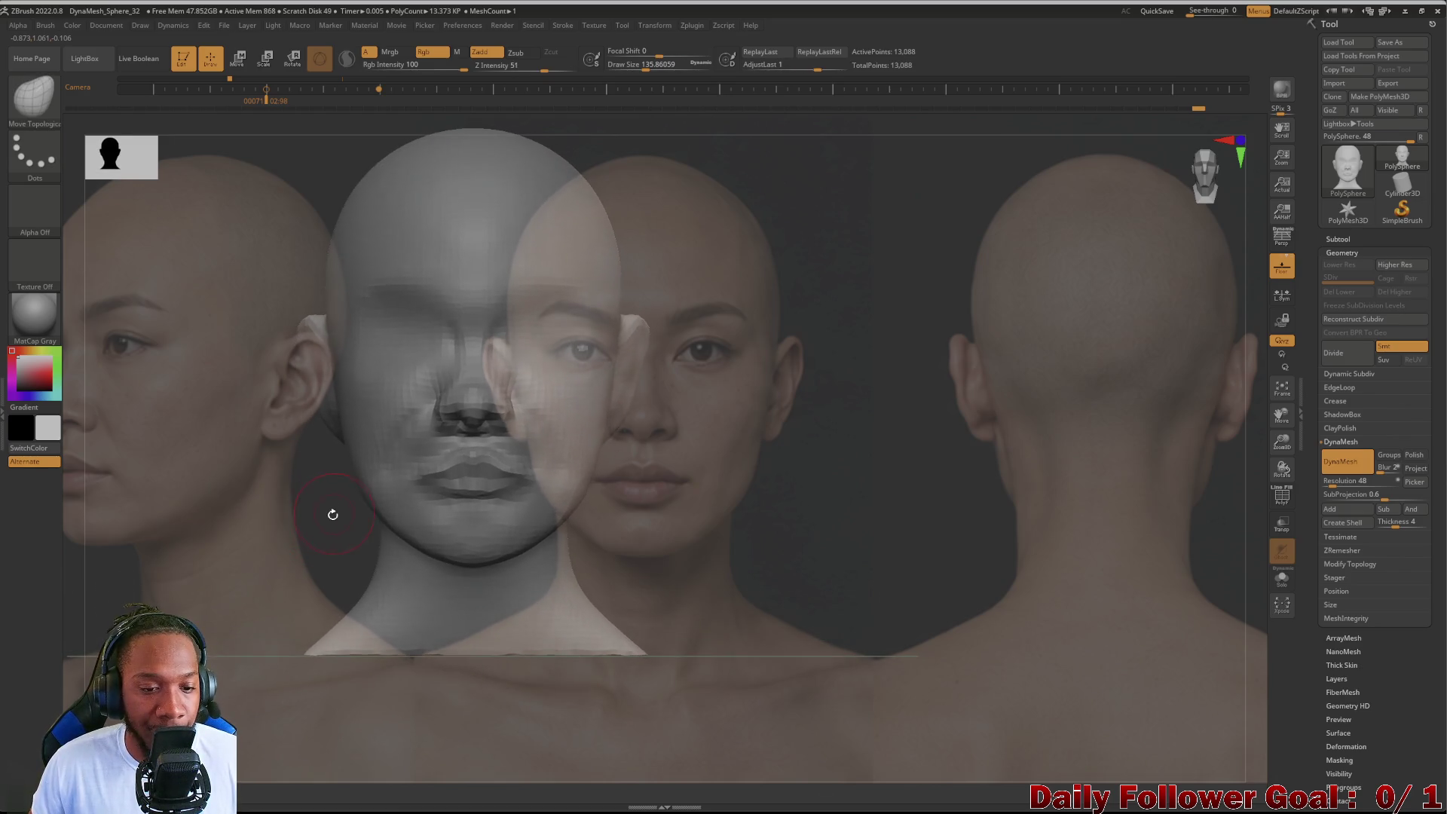
key("ctrl+z")
key("shift+z")
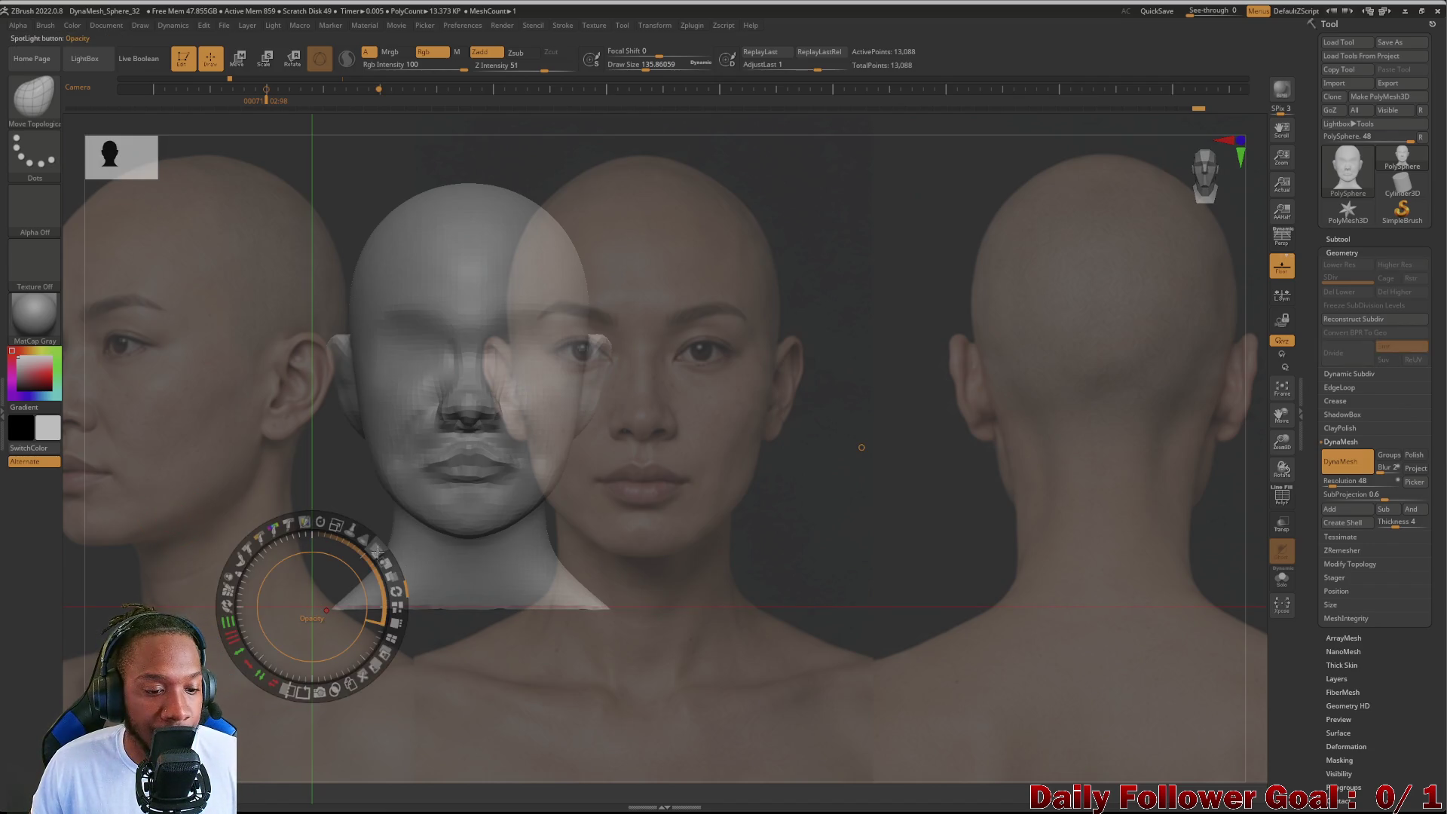
left_click_drag(377, 547, 328, 528)
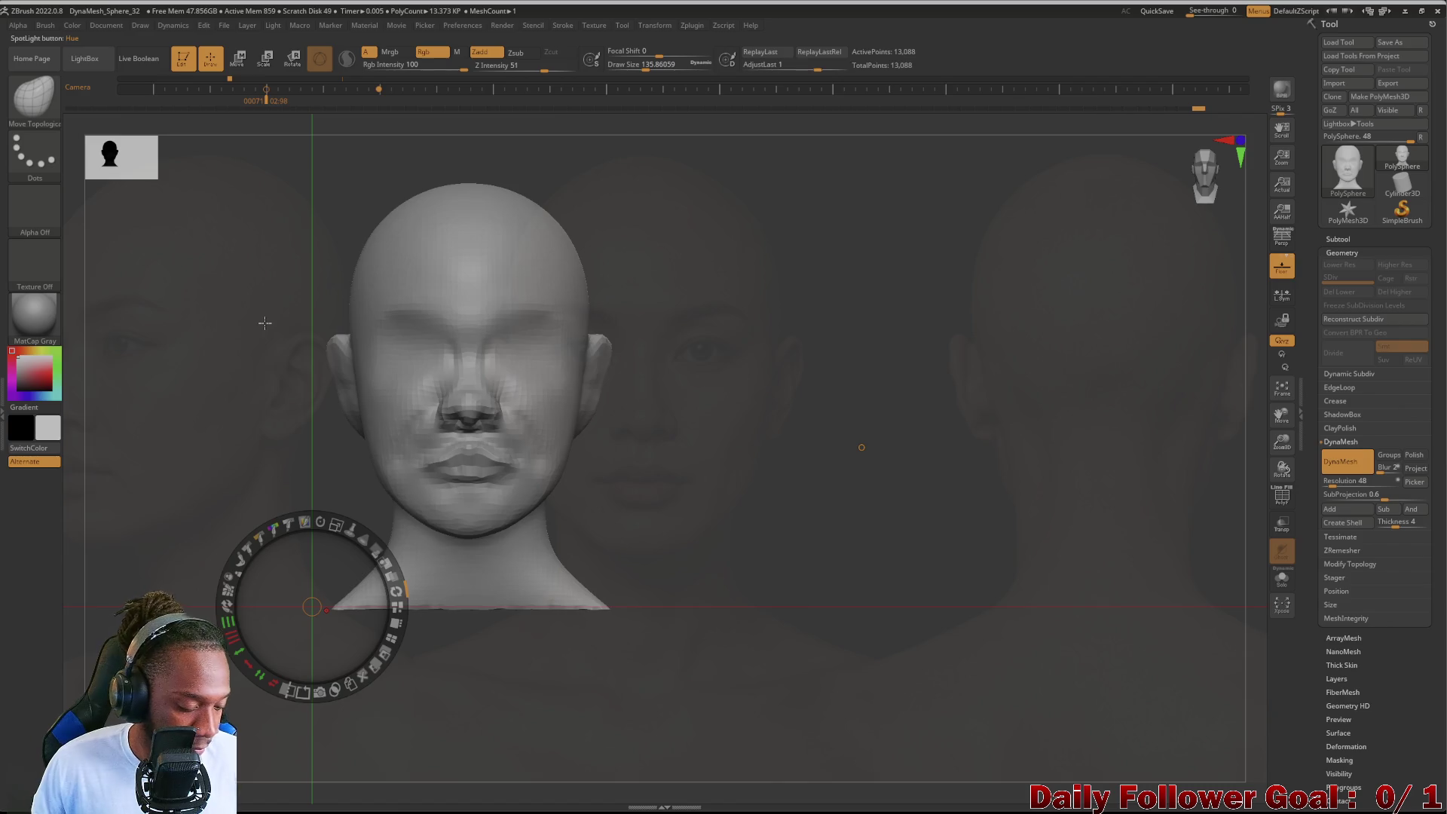
Step: Zoom in with a smaller Smooth brush and smooth the cheek beside the mouth, checking from several angles
key("z")
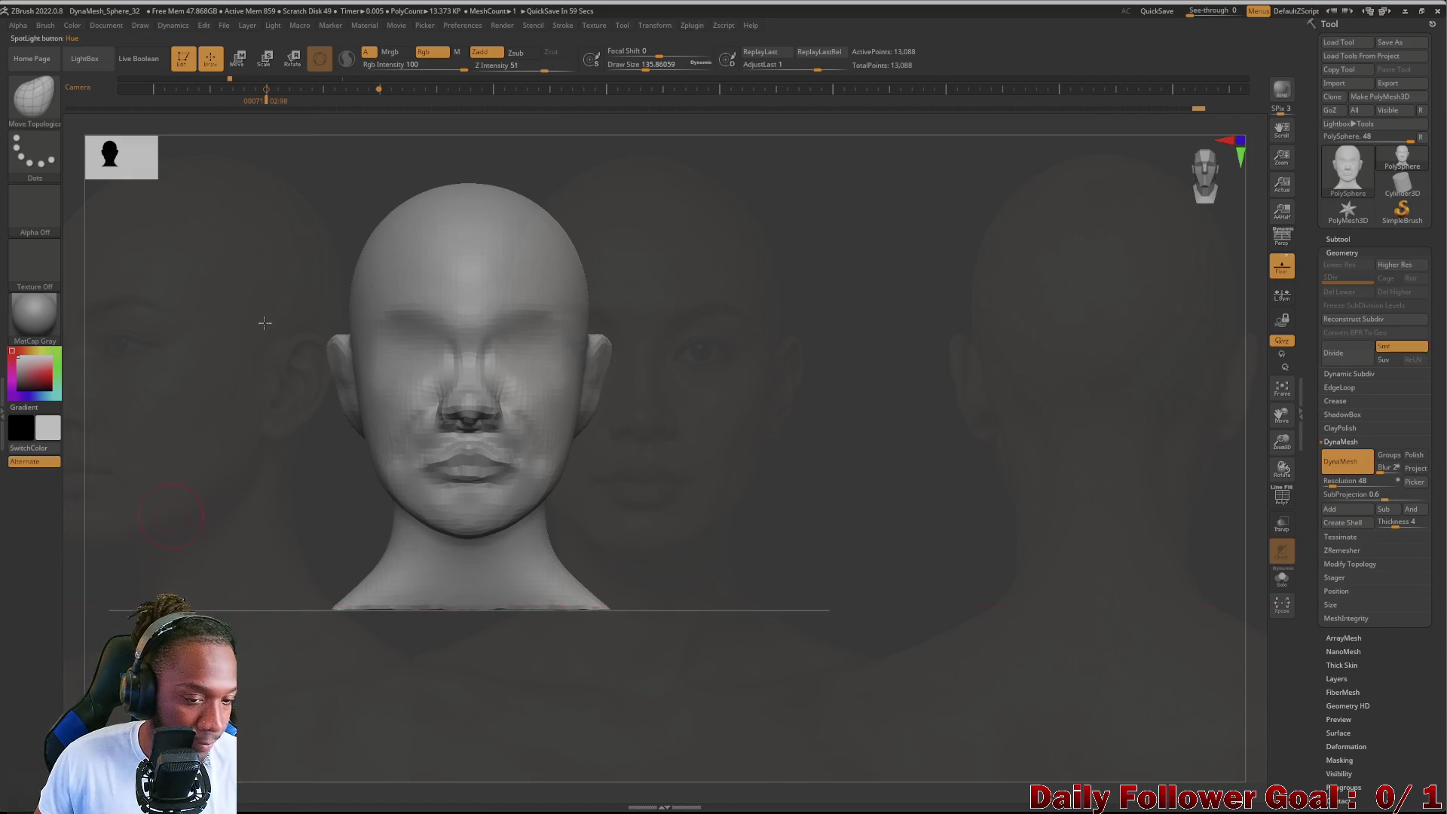
right_click_drag(301, 471, 200, 498, "alt")
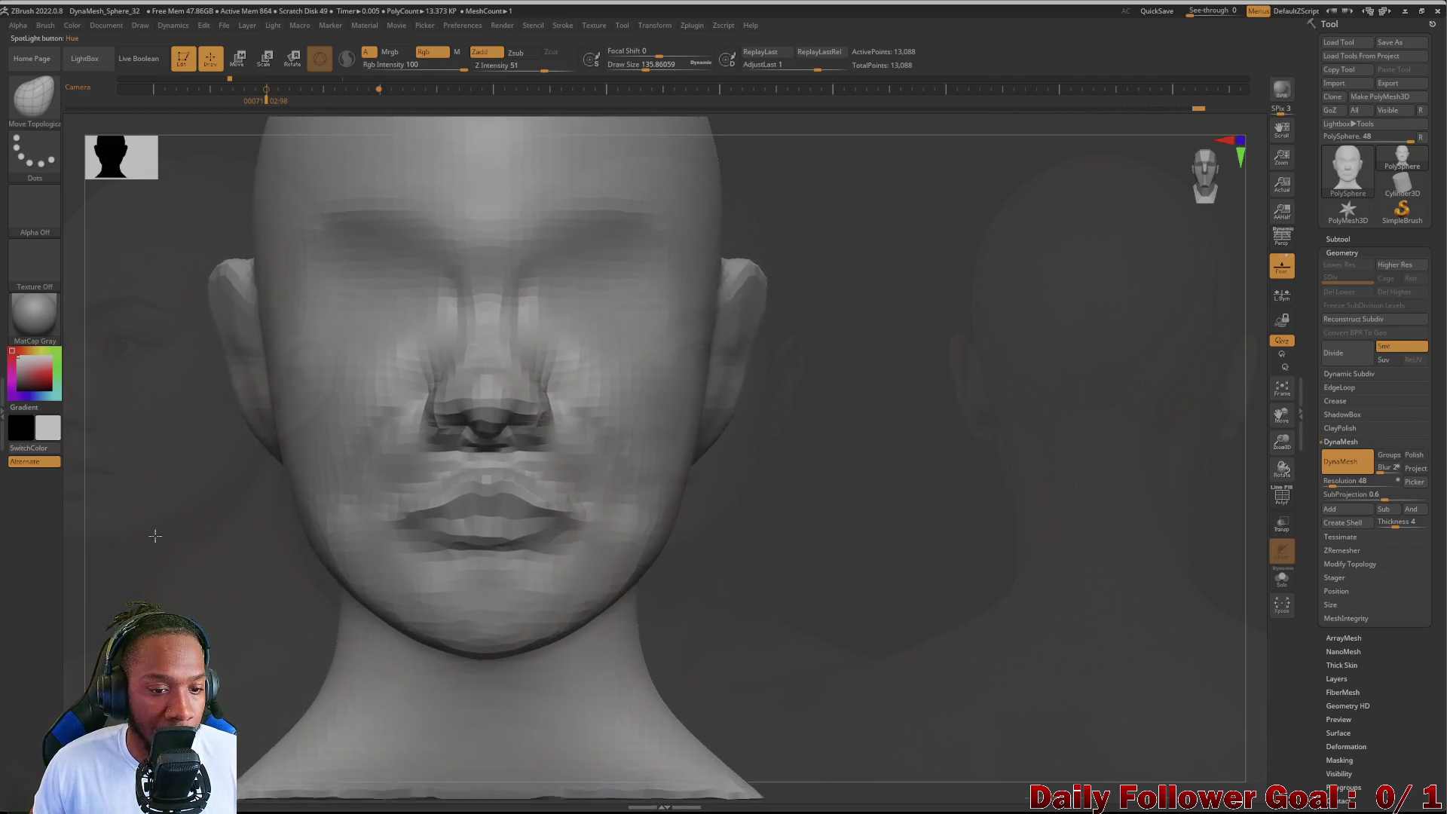
key("bracketleft")
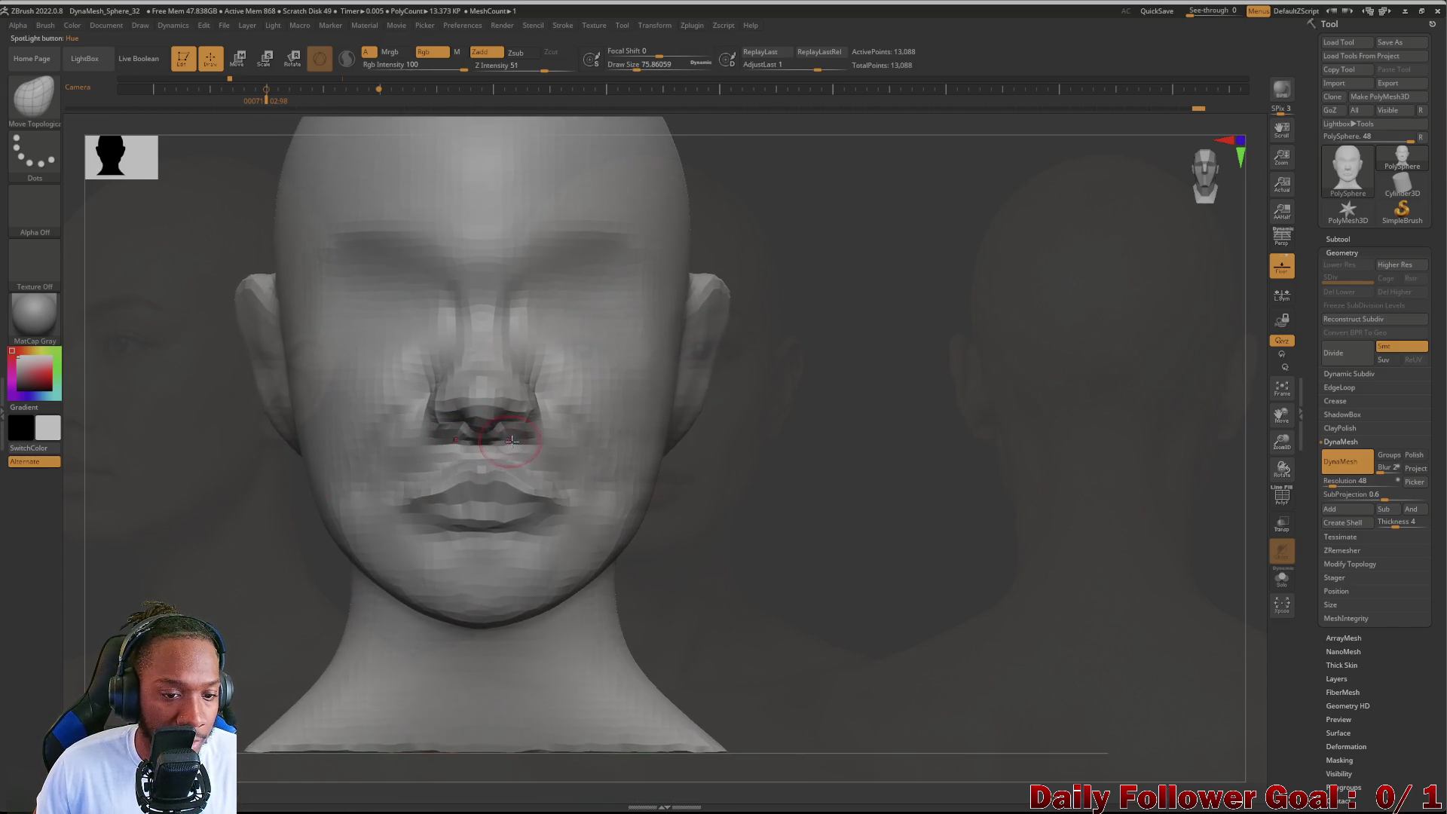
key("shift")
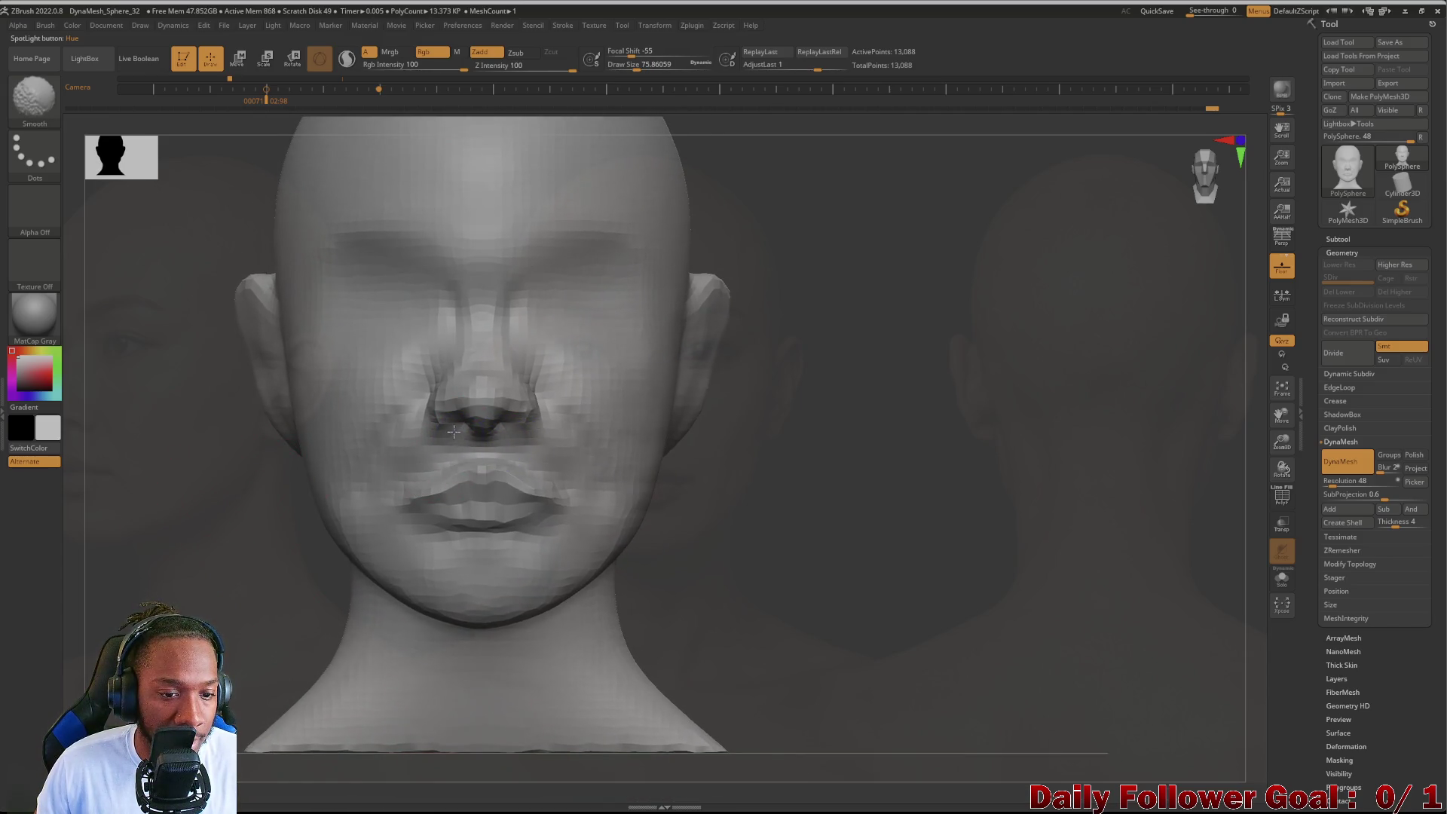
mouse_move(272, 455)
left_mouse_down()
mouse_move(382, 413)
mouse_move(424, 324)
left_mouse_up()
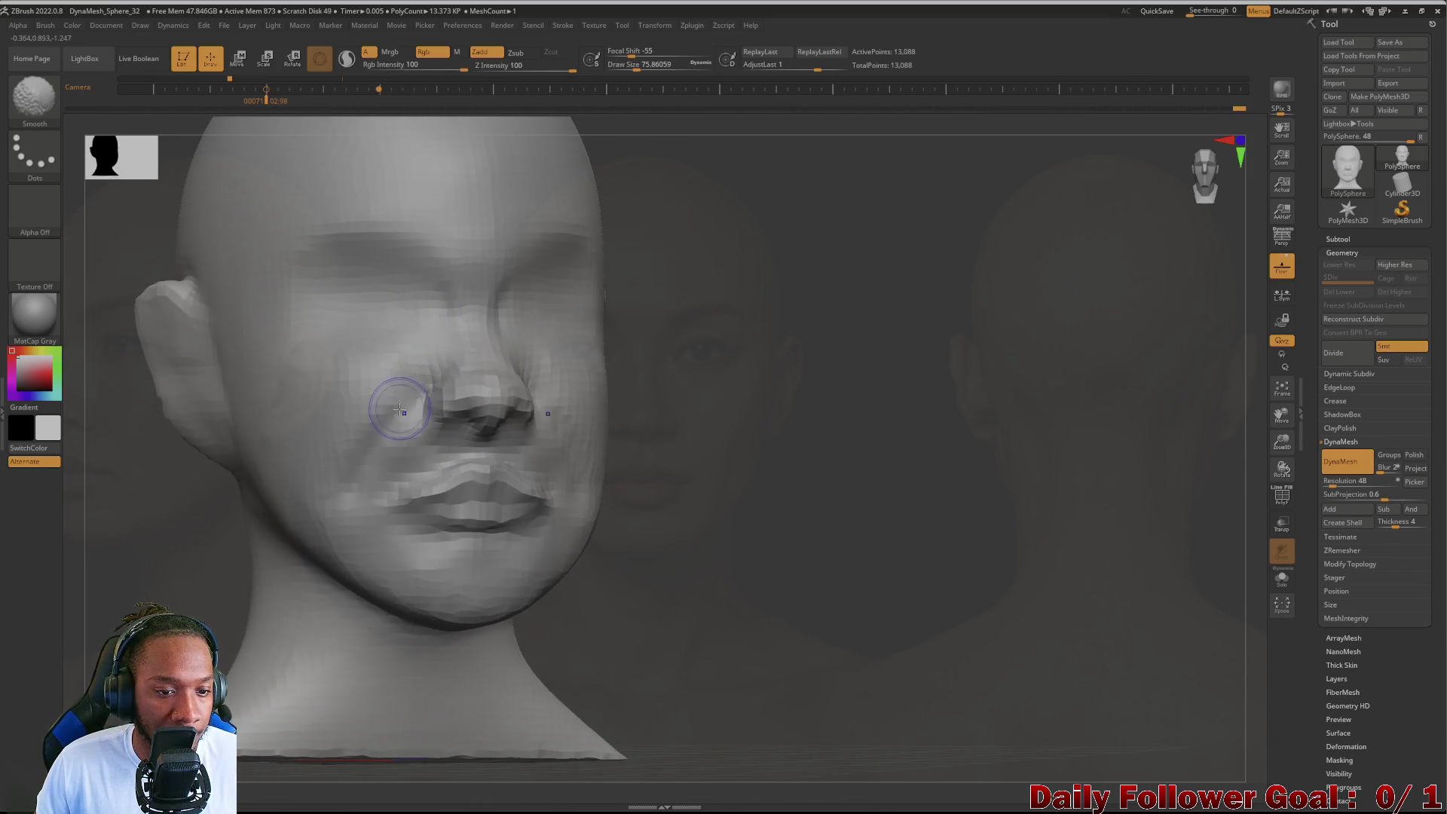
left_click_drag(379, 454, 428, 458, "shift")
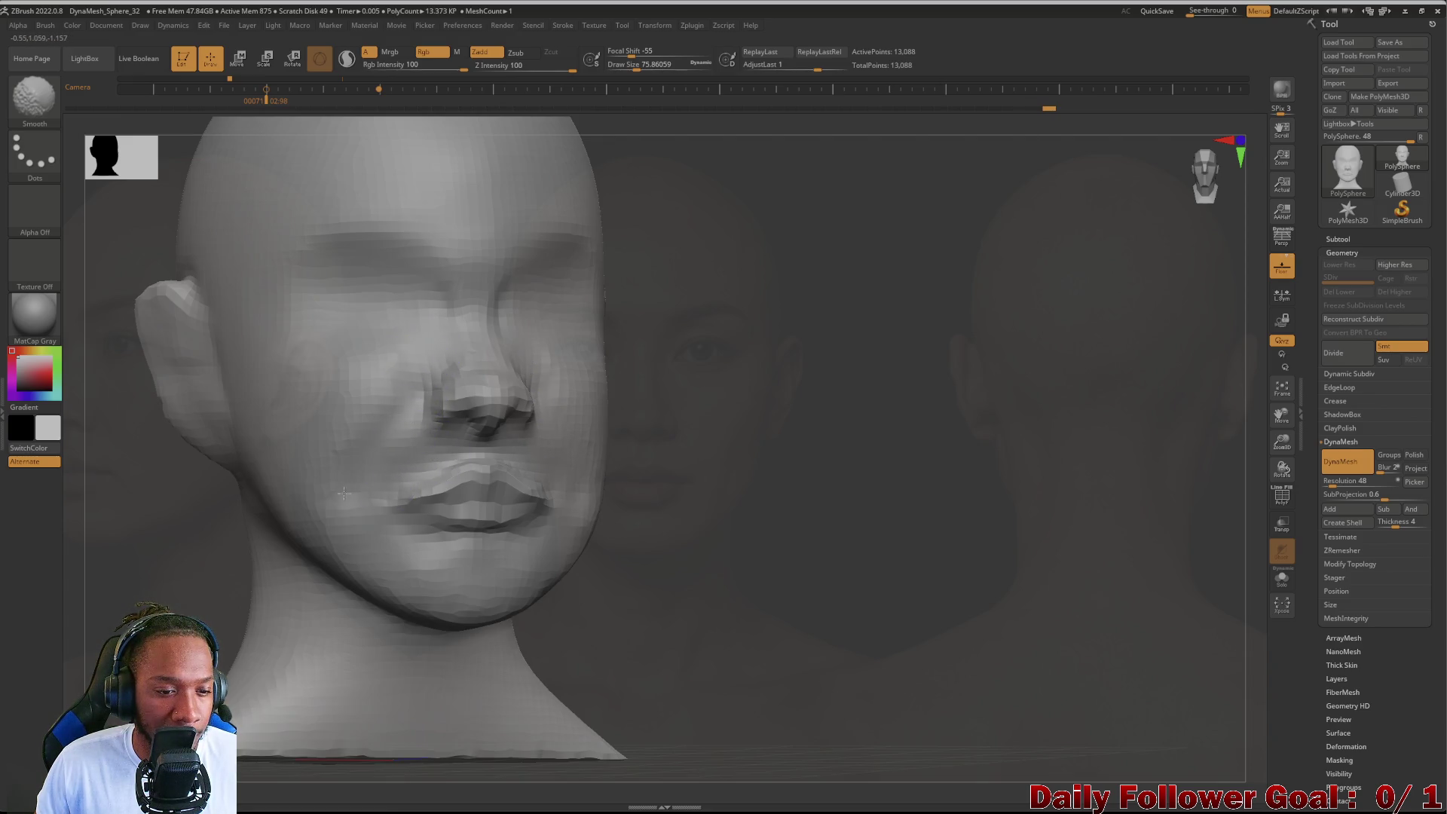
mouse_move(331, 511)
left_mouse_down()
mouse_move(83, 546)
mouse_move(497, 478)
left_mouse_up()
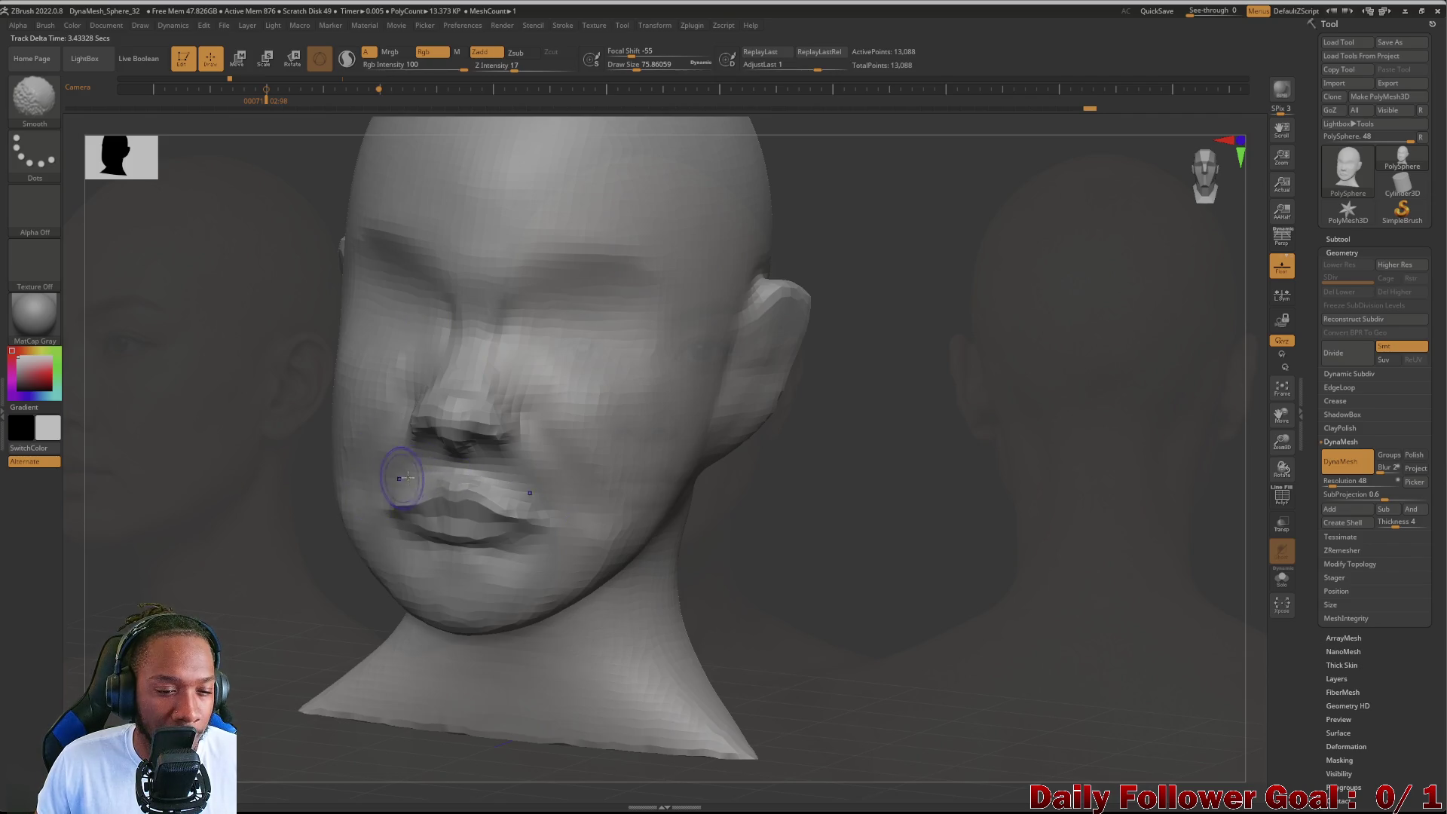
left_click_drag(253, 505, 402, 491)
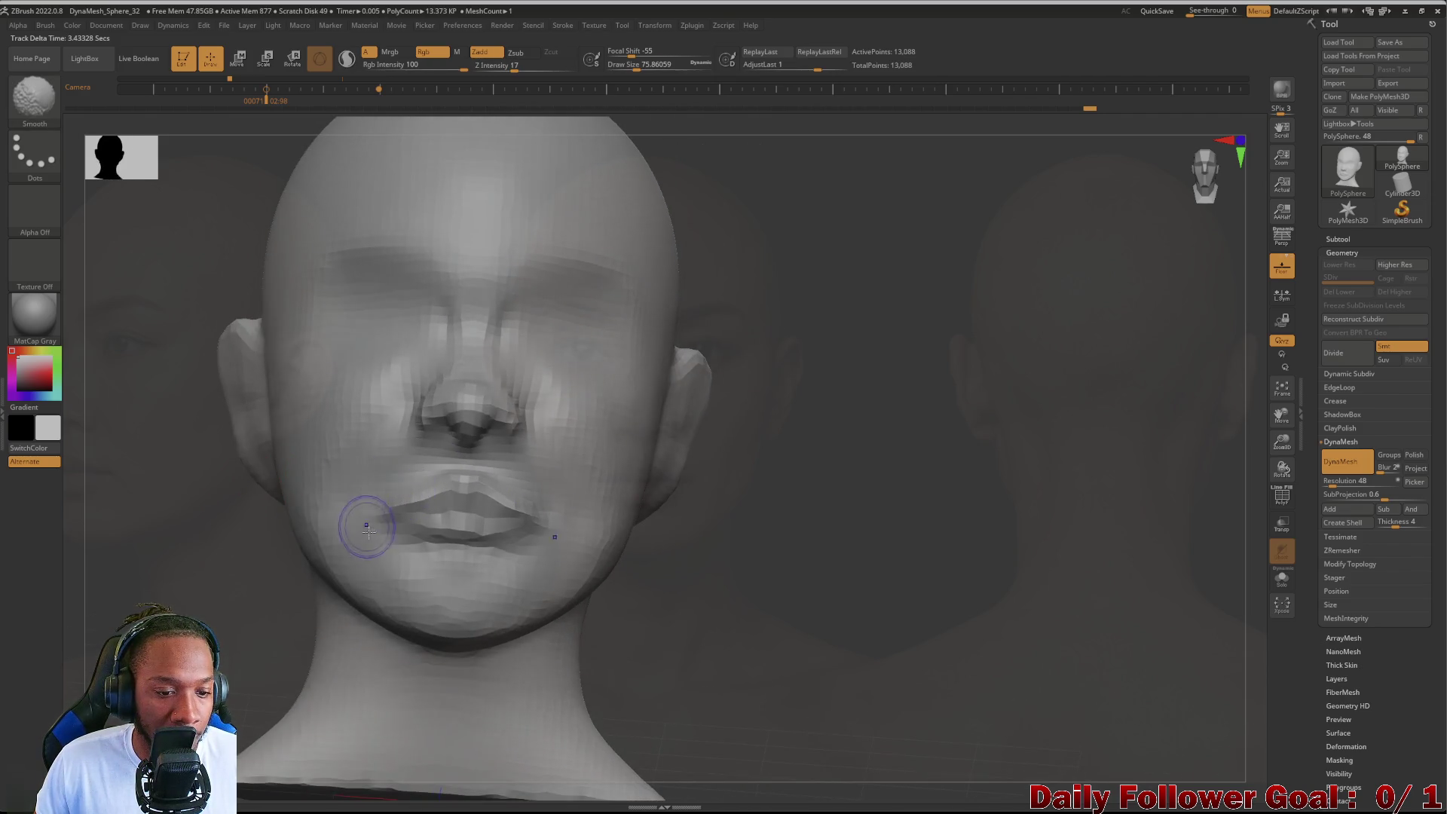
Step: Smooth the nose and orbit between profile, front and three-quarter views to check it
right_click_drag(378, 535, 365, 417)
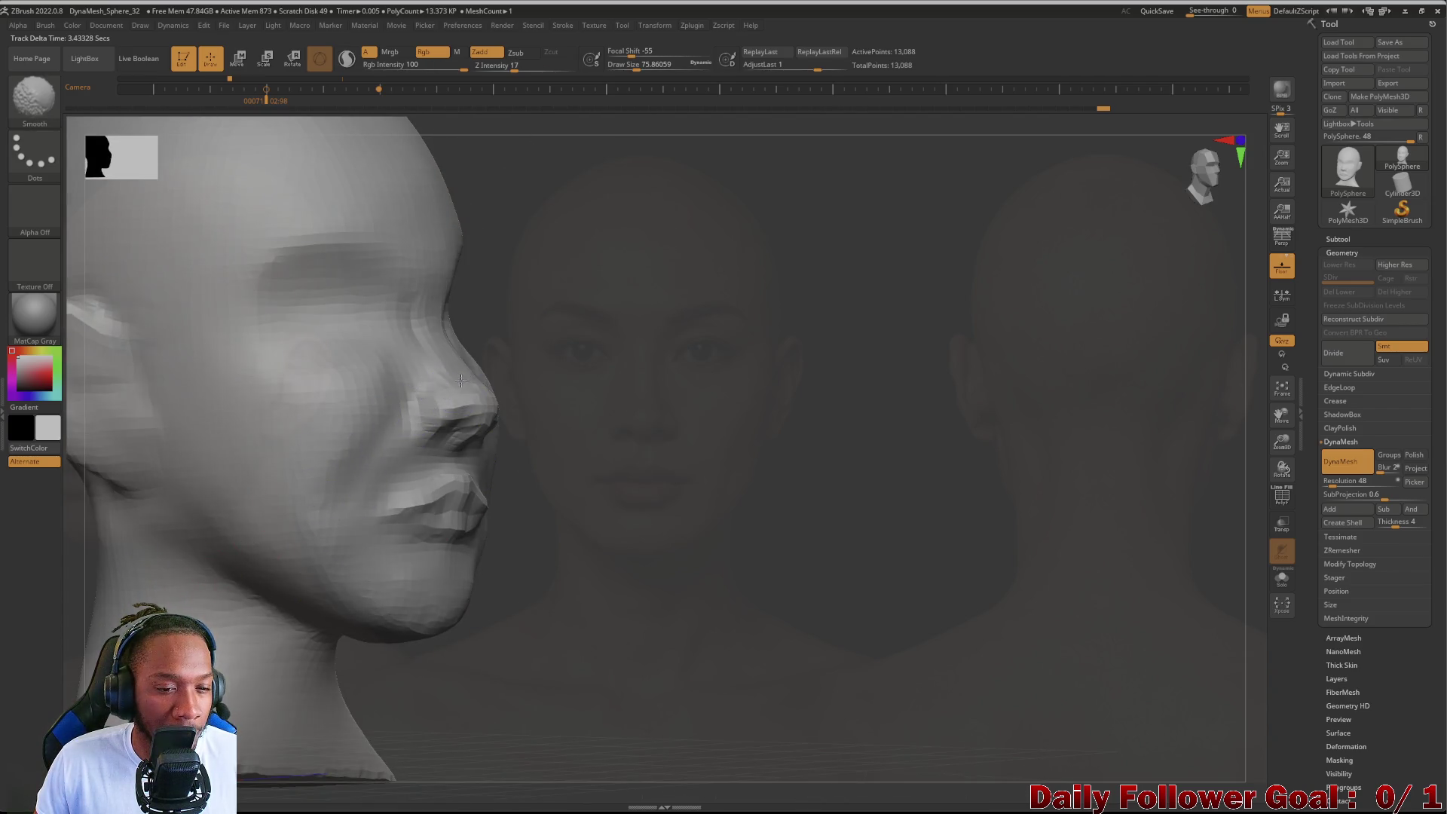
right_click_drag(460, 381, 492, 413)
left_click_drag(478, 410, 452, 349, "shift")
left_click_drag(113, 526, 144, 568)
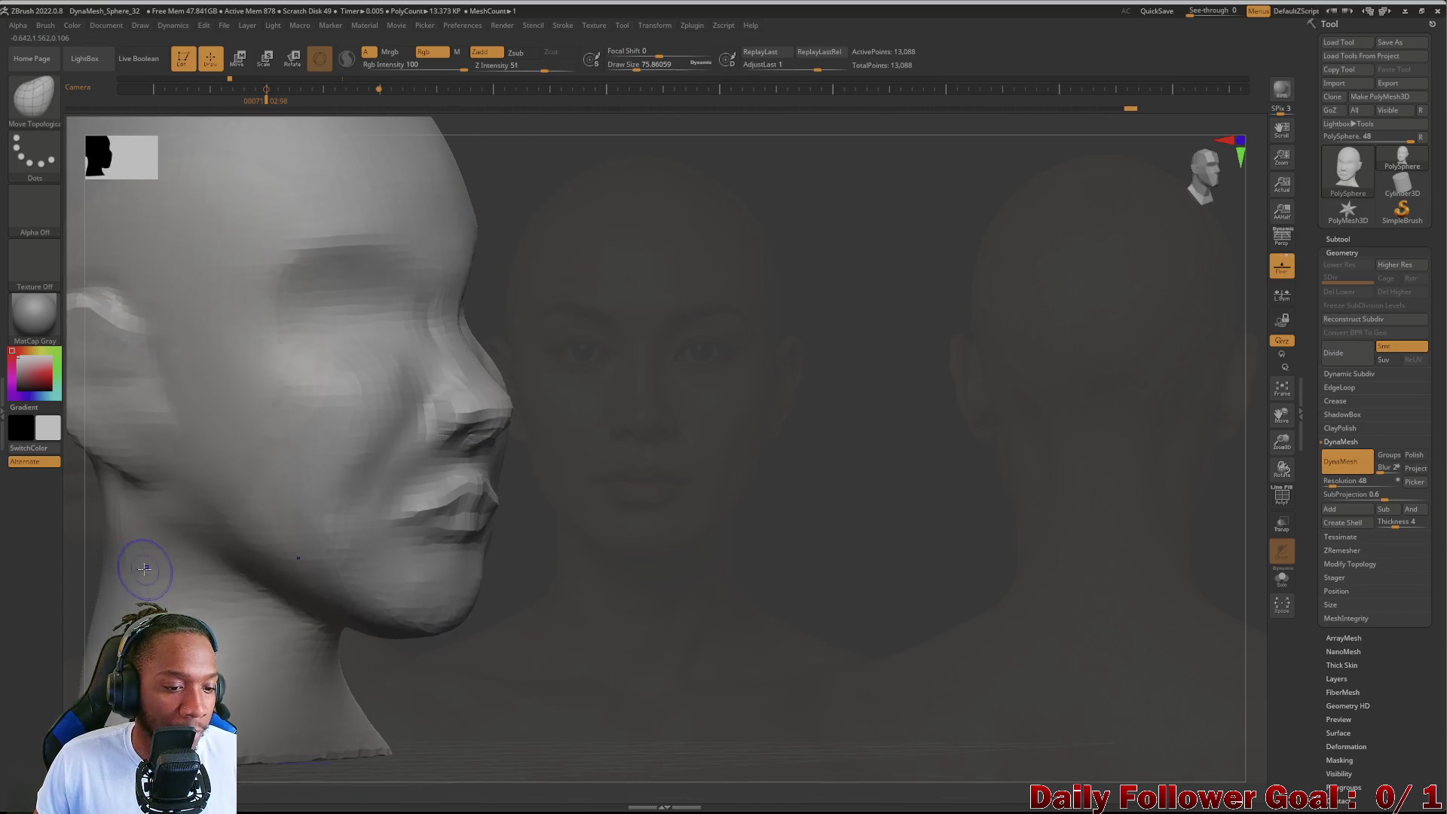
mouse_move(247, 602)
left_mouse_down()
mouse_move(214, 611)
mouse_move(240, 521)
mouse_move(289, 524)
left_mouse_up()
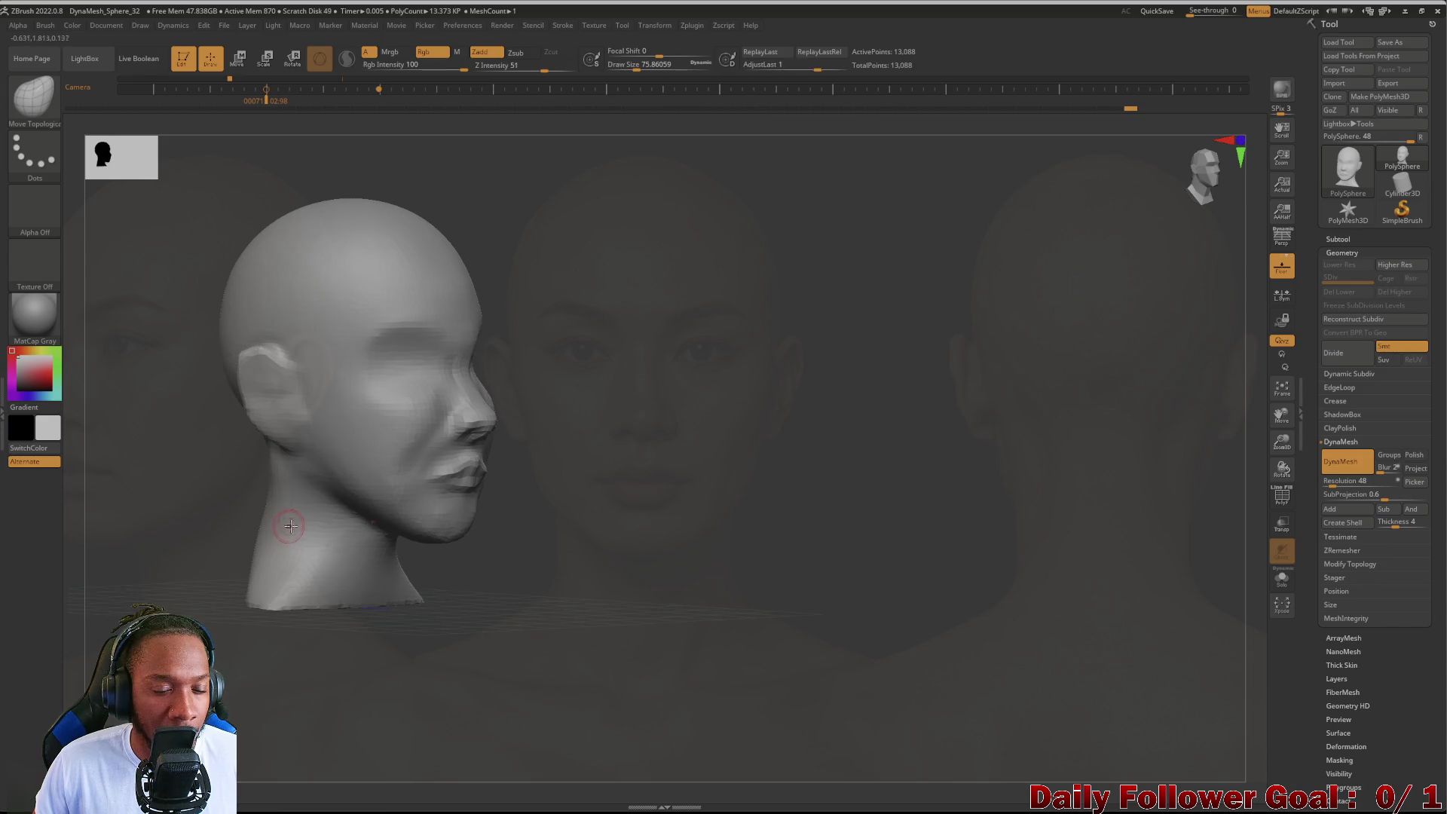
left_click_drag(186, 518, 233, 534)
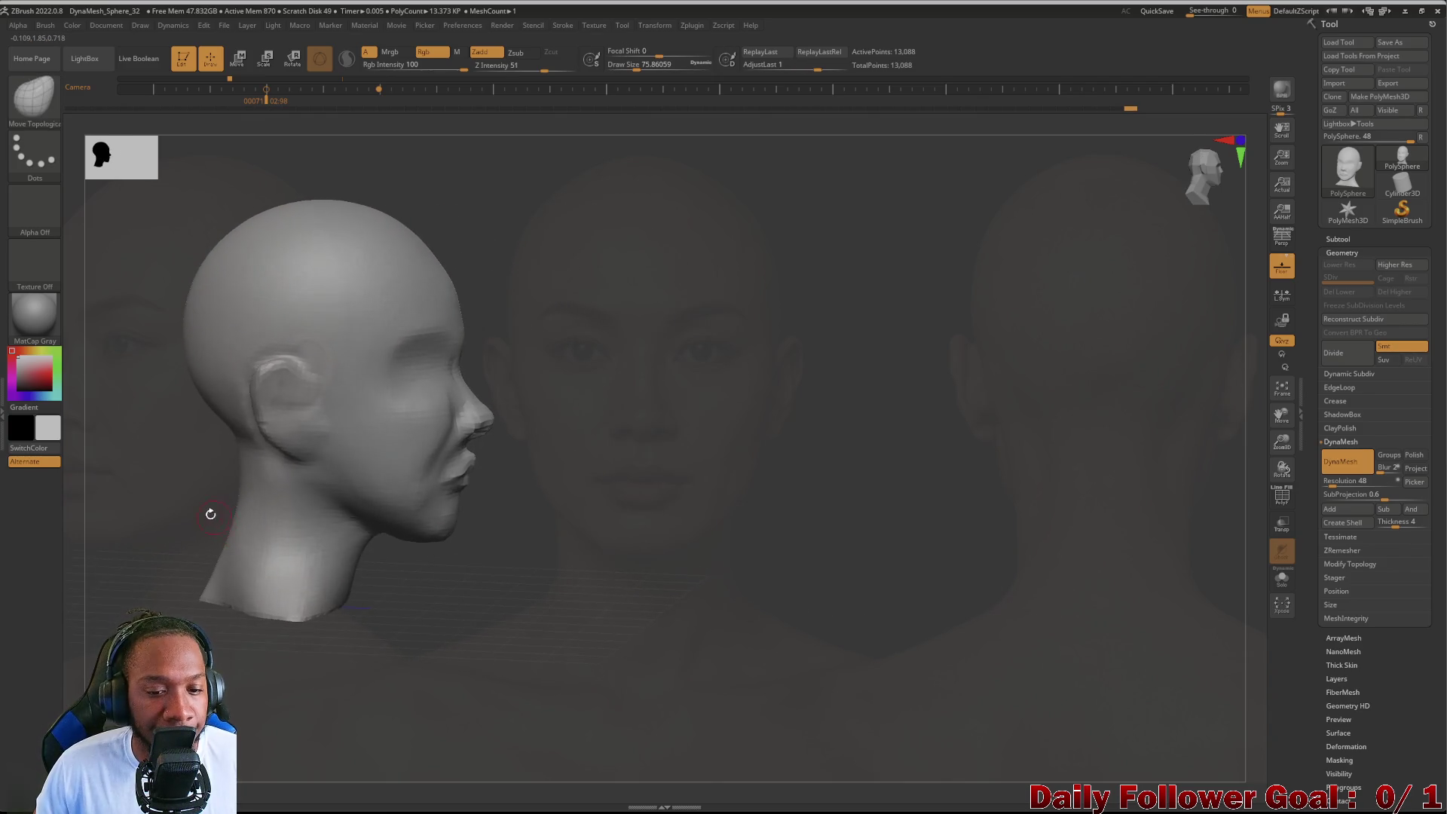
left_click_drag(211, 512, 189, 509)
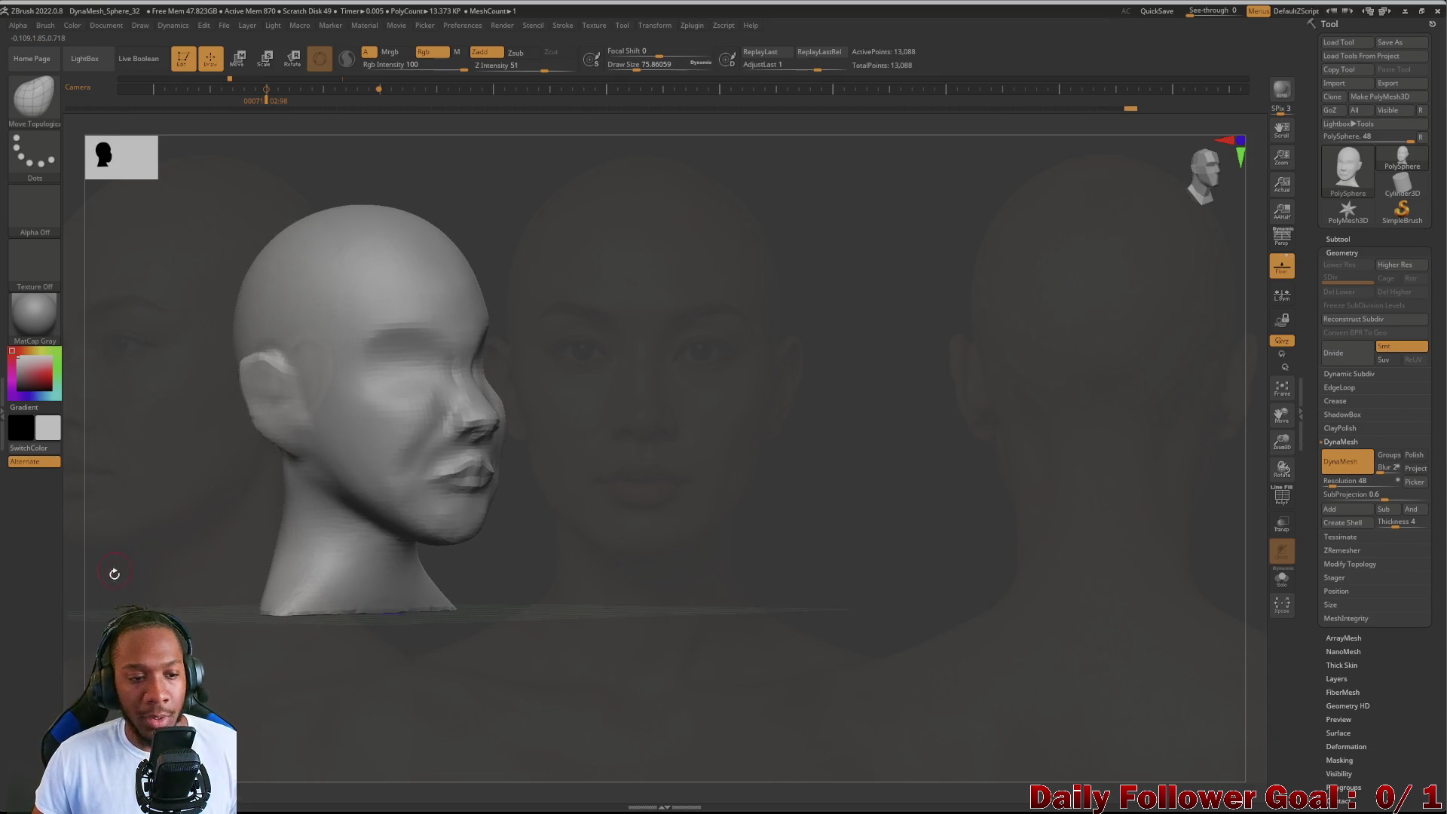
Step: Zoom out to fit the whole head and slide the reference photo right in Spotlight
mouse_move(196, 559)
left_mouse_down("alt")
mouse_move(203, 504)
mouse_move(11, 704)
left_mouse_up("alt")
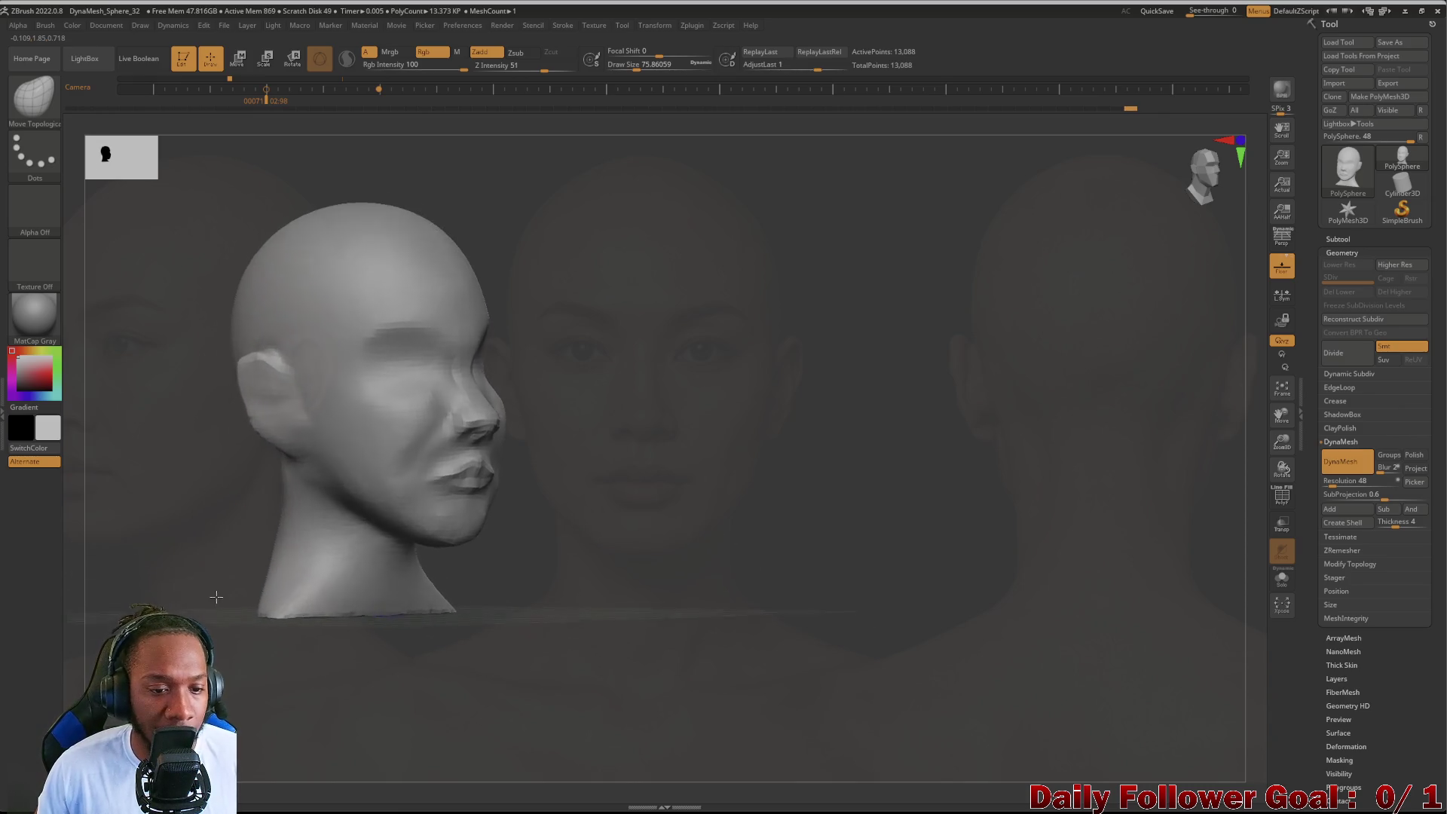
key("shift+z")
mouse_move(301, 581)
left_mouse_down()
mouse_move(543, 532)
mouse_move(379, 523)
left_mouse_up()
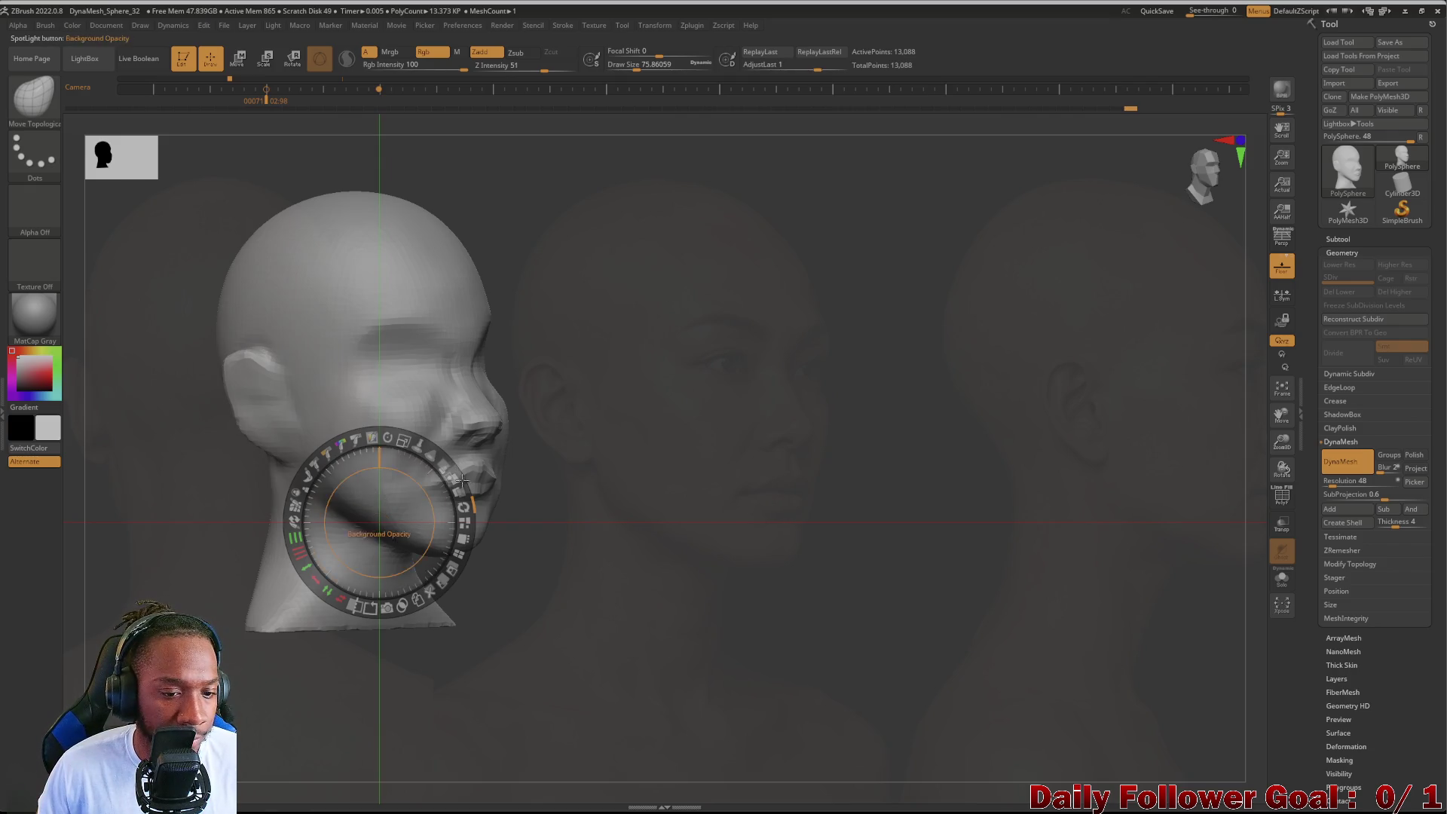
Step: Turn the reference photos to full opacity, put Spotlight away and reshape the jawline
mouse_move(451, 475)
left_mouse_down()
mouse_move(451, 499)
mouse_move(393, 539)
left_mouse_up()
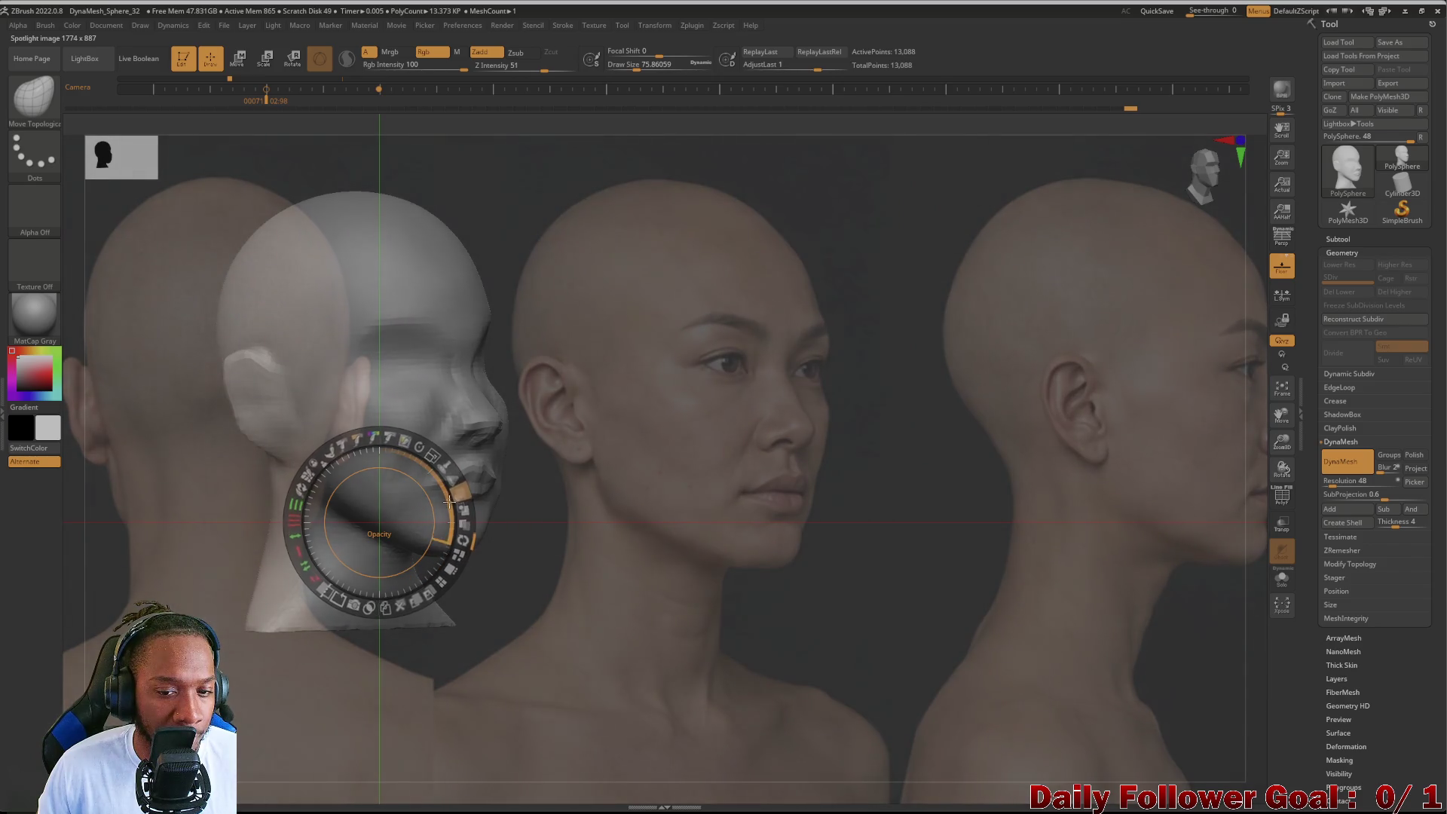
key("z")
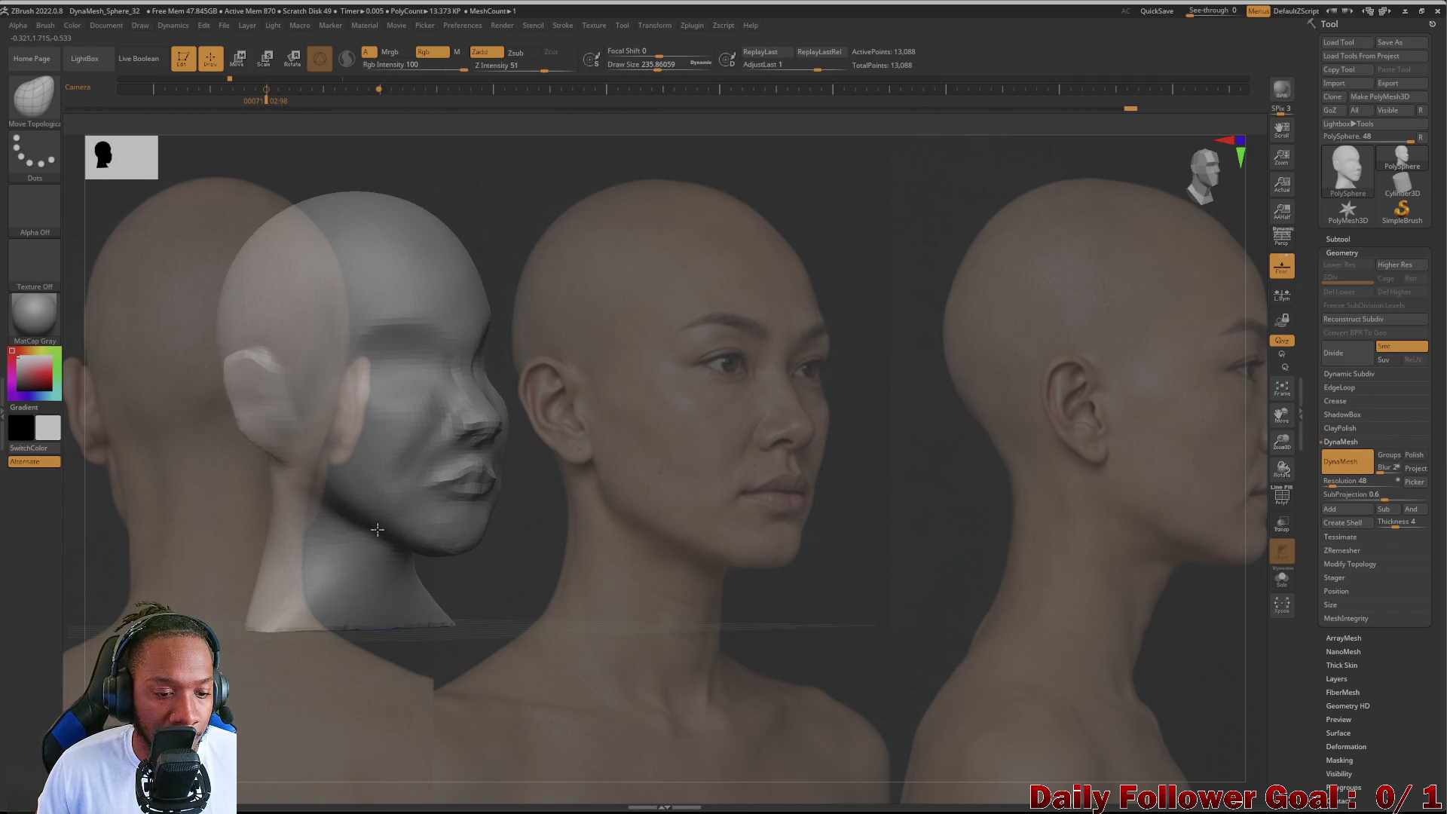
left_click_drag(380, 522, 393, 531)
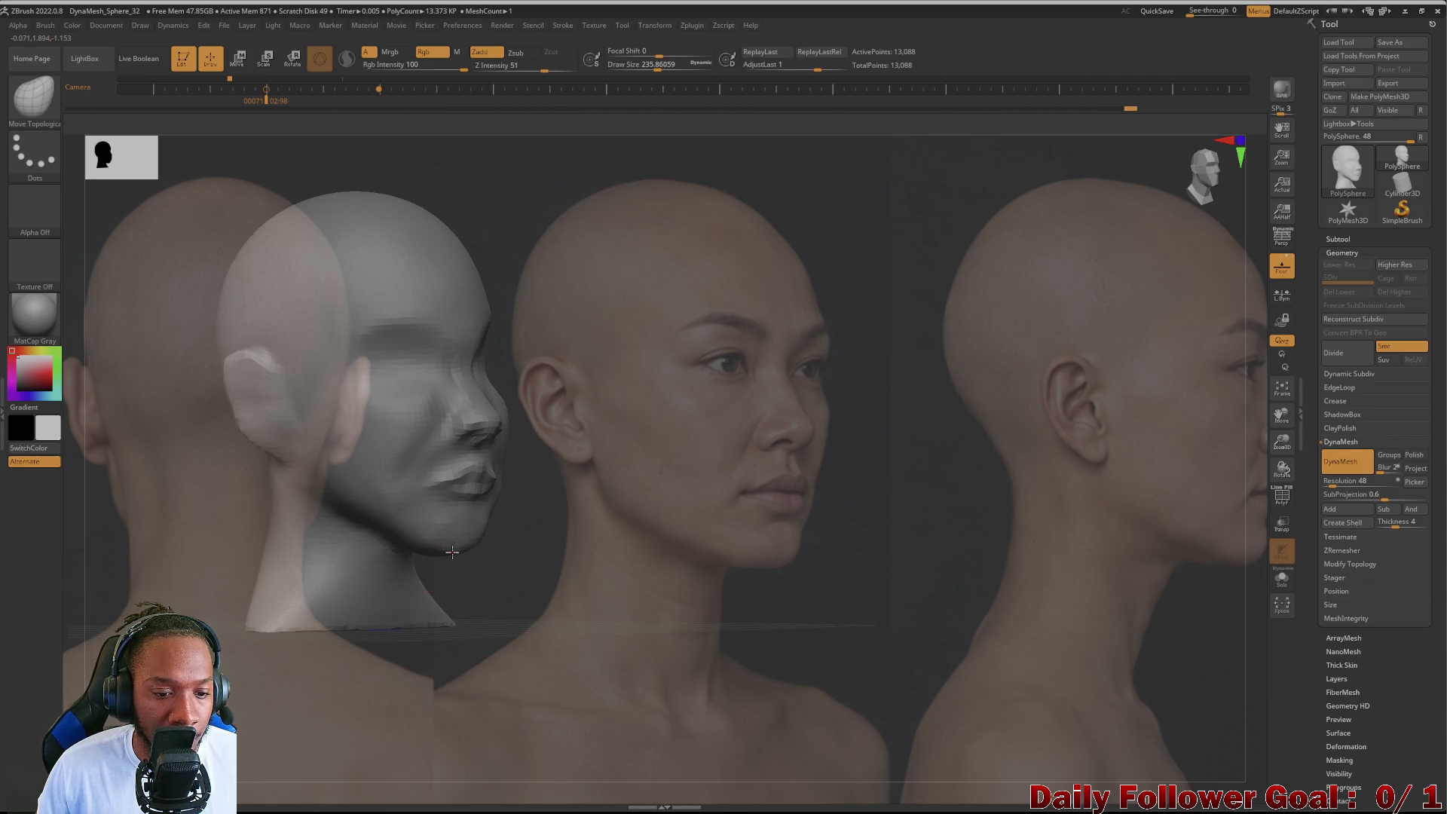